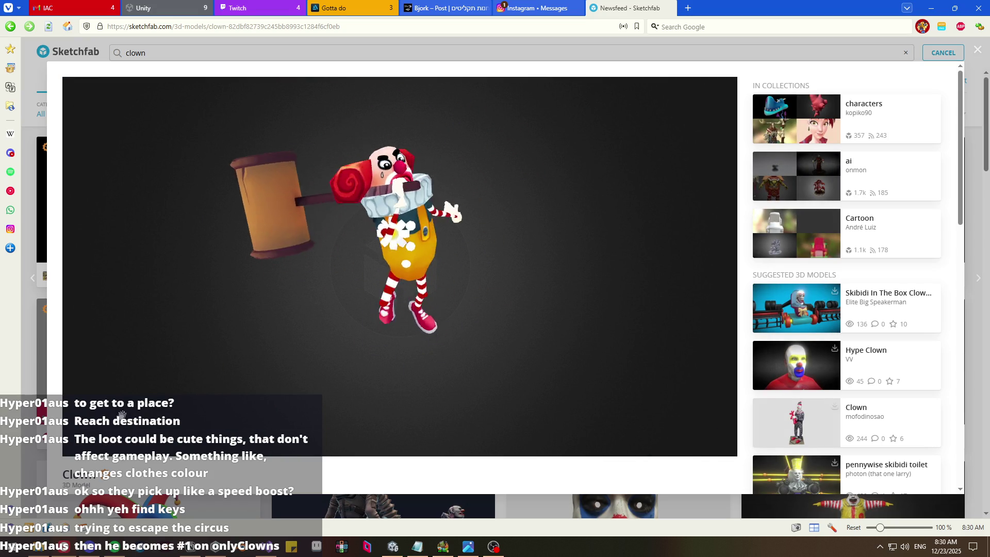
- Rotate the Sketchfab Clown model to view it from behind and pause its walk animation
{"action": "mouse_move", "coordinate": [444, 255]}
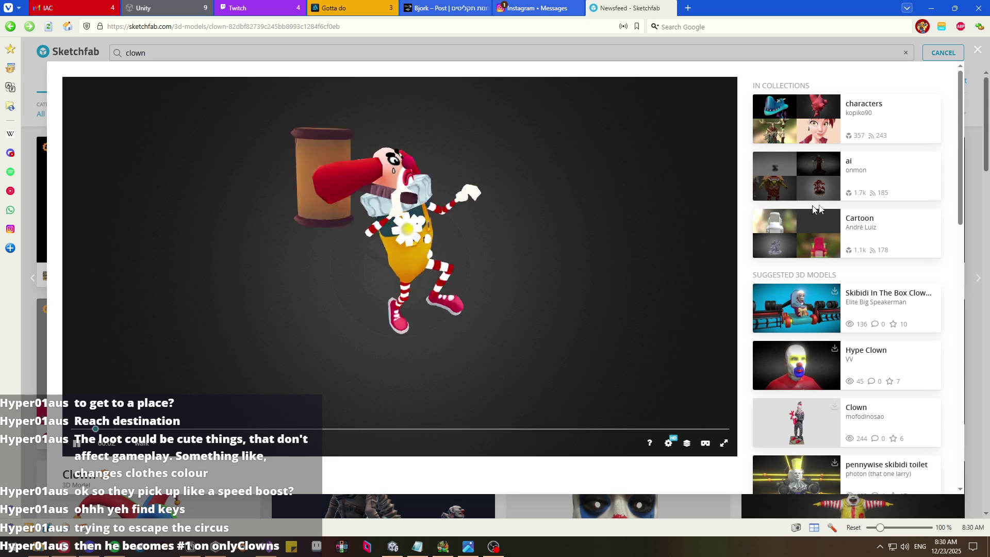
{"action": "scroll", "coordinate": [356, 489], "scroll_direction": "down", "scroll_amount": 3}
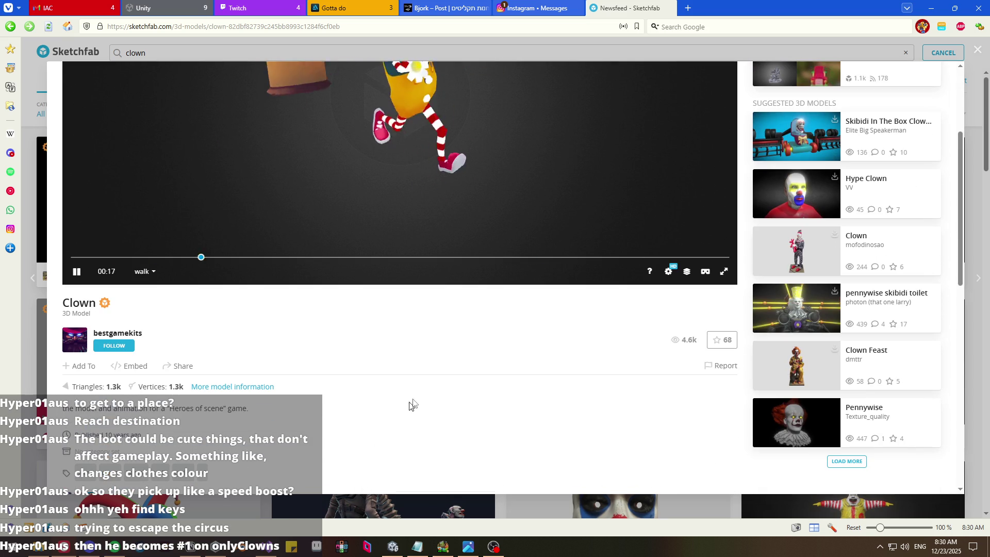
{"action": "scroll", "coordinate": [309, 374], "scroll_direction": "down", "scroll_amount": 2}
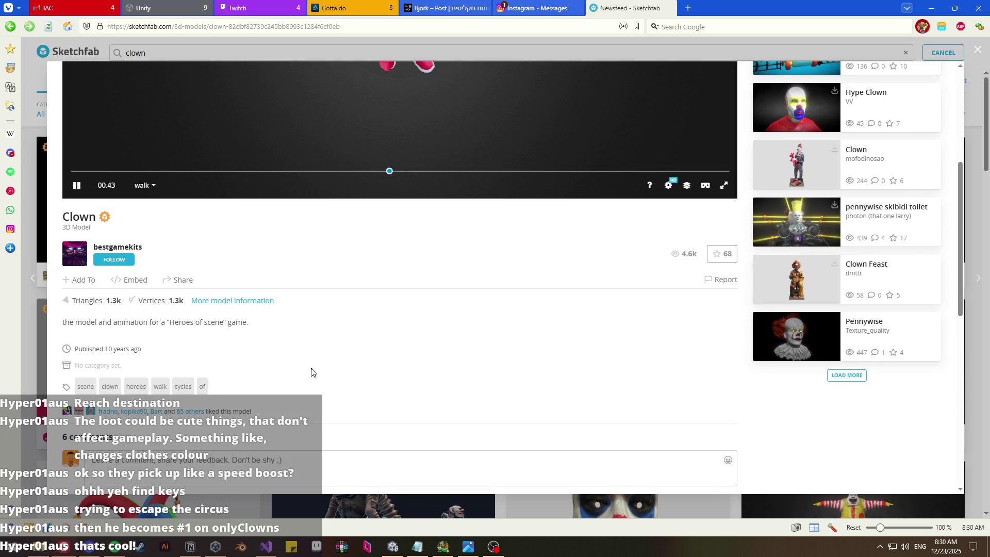
{"action": "scroll", "coordinate": [311, 371], "scroll_direction": "up", "scroll_amount": 5}
{"action": "mouse_move", "coordinate": [313, 370]}
{"action": "left_mouse_down"}
{"action": "mouse_move", "coordinate": [484, 272]}
{"action": "mouse_move", "coordinate": [600, 238]}
{"action": "mouse_move", "coordinate": [375, 249]}
{"action": "left_mouse_up"}
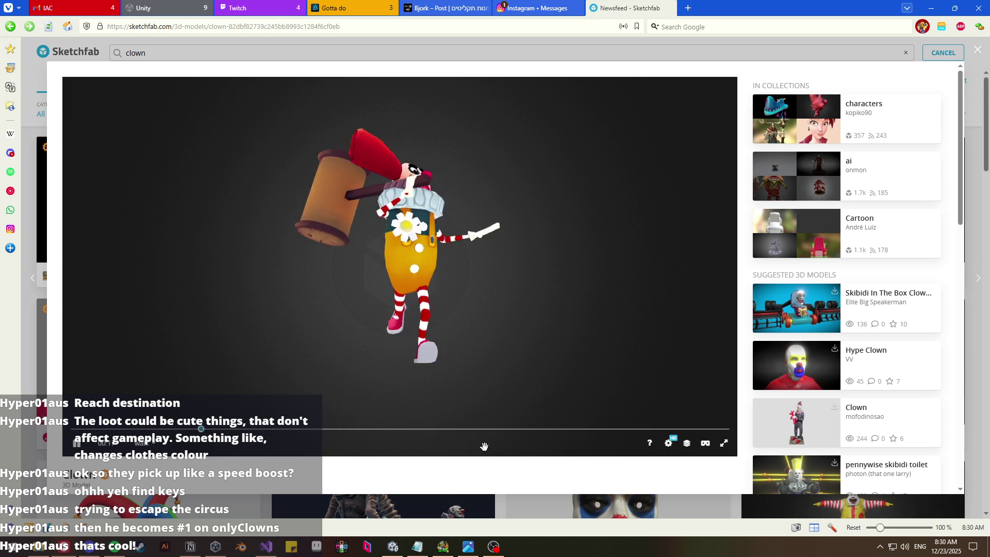
{"action": "scroll", "coordinate": [429, 473], "scroll_direction": "down", "scroll_amount": 5}
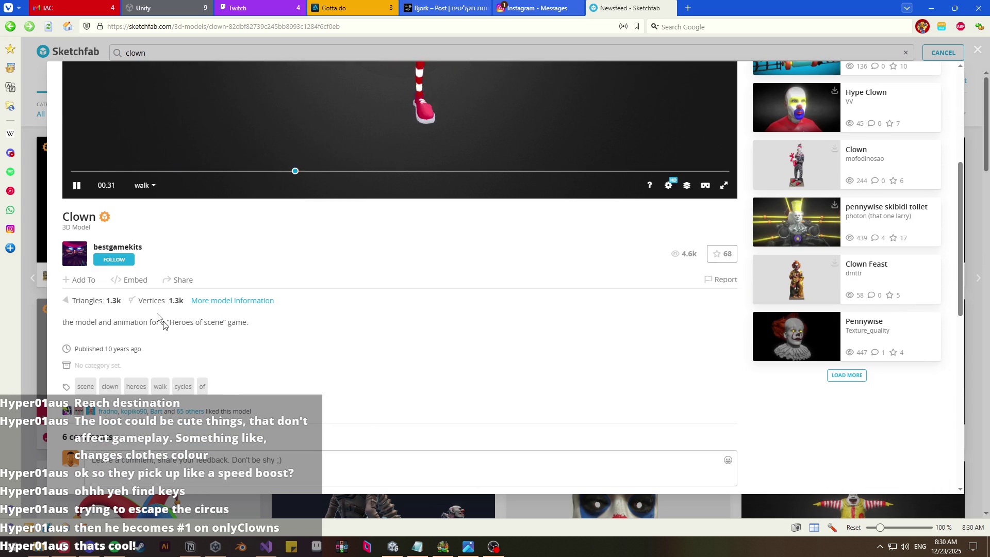
{"action": "scroll", "coordinate": [302, 312], "scroll_direction": "up", "scroll_amount": 5}
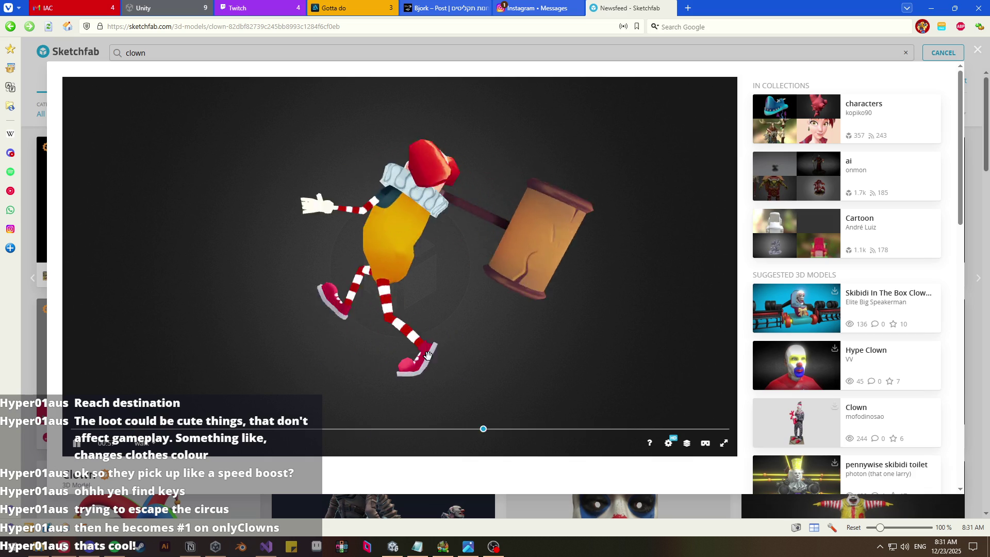
{"action": "scroll", "coordinate": [464, 459], "scroll_direction": "down", "scroll_amount": 3}
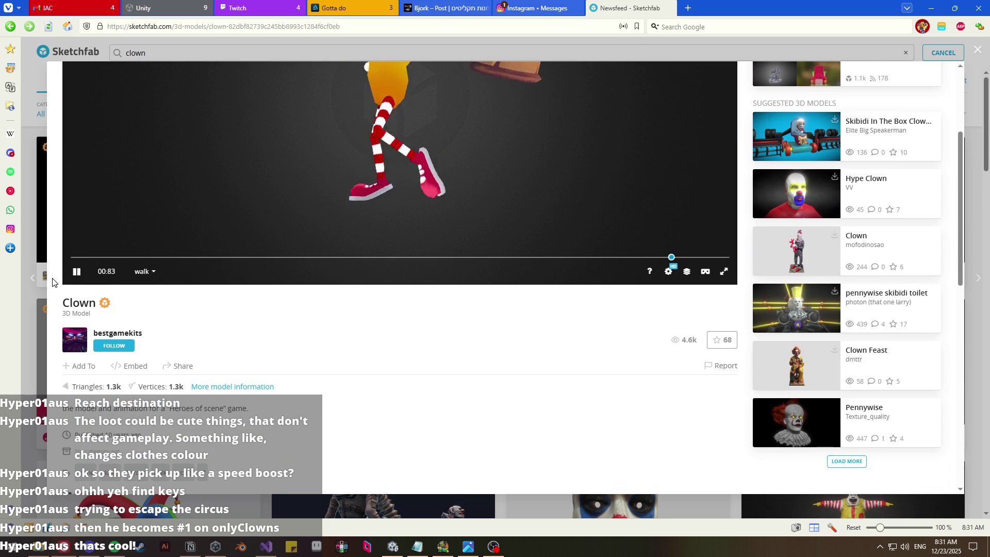
{"action": "left_click", "coordinate": [78, 275]}
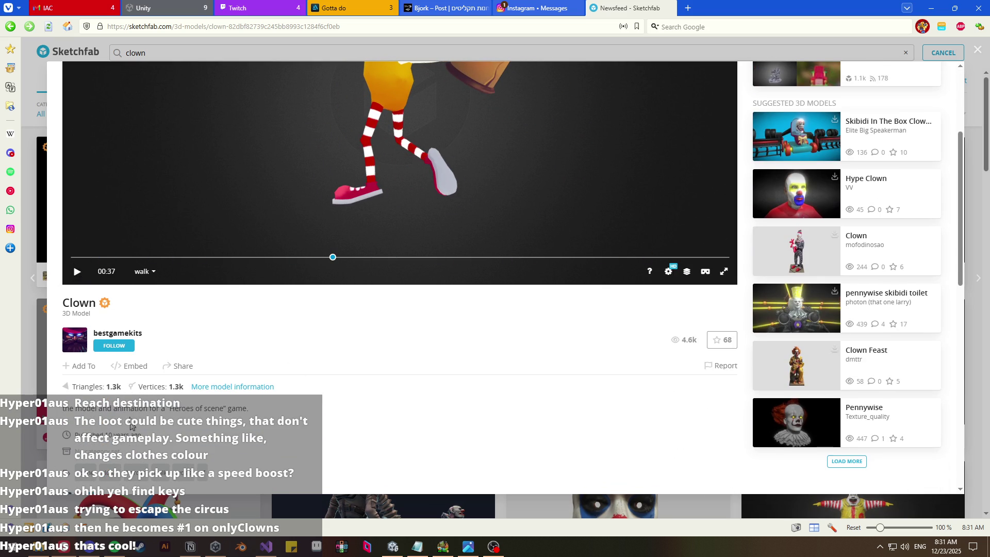
- Turn the clown to face the front, then bring up the Unity Low Poly People asset page
{"action": "scroll", "coordinate": [231, 403], "scroll_direction": "down", "scroll_amount": 3}
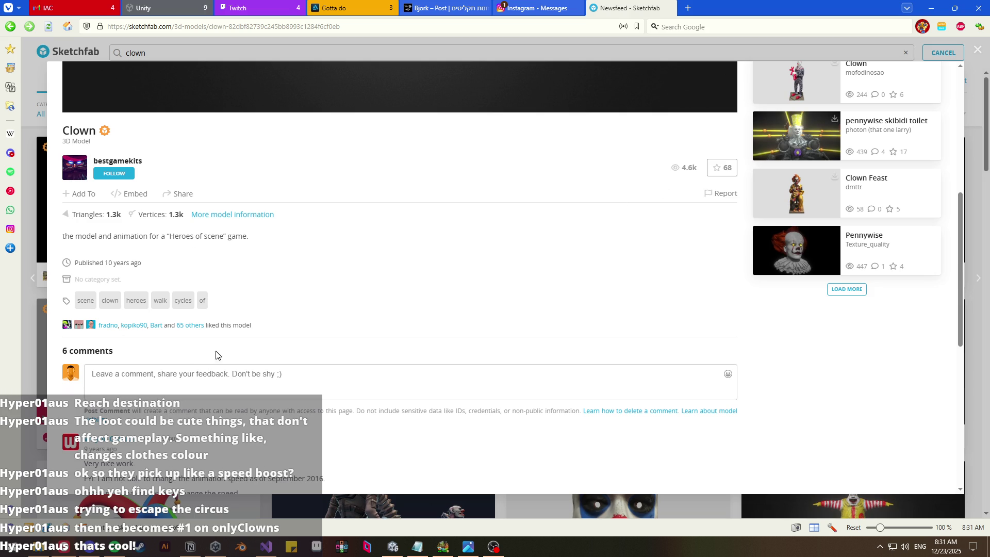
{"action": "scroll", "coordinate": [179, 350], "scroll_direction": "up", "scroll_amount": 2}
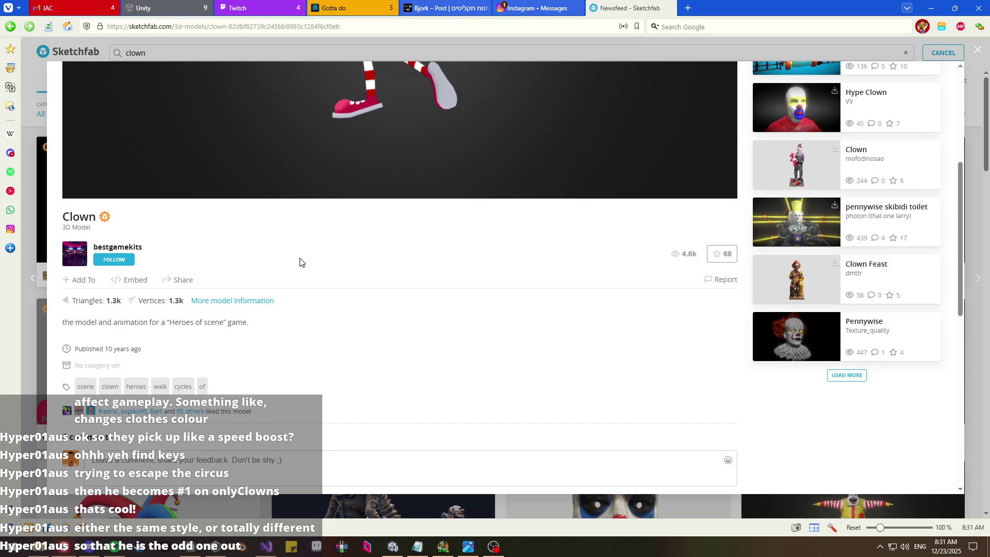
{"action": "scroll", "coordinate": [340, 273], "scroll_direction": "up", "scroll_amount": 3}
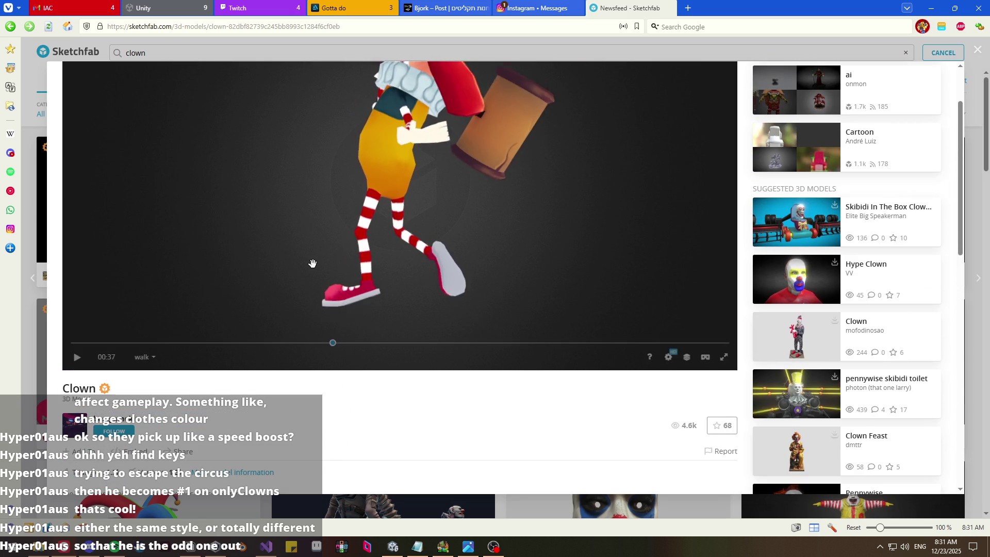
{"action": "mouse_move", "coordinate": [397, 335]}
{"action": "left_mouse_down"}
{"action": "mouse_move", "coordinate": [484, 246]}
{"action": "mouse_move", "coordinate": [511, 256]}
{"action": "mouse_move", "coordinate": [497, 283]}
{"action": "left_mouse_up"}
{"action": "scroll", "coordinate": [619, 410], "scroll_direction": "up", "scroll_amount": 2}
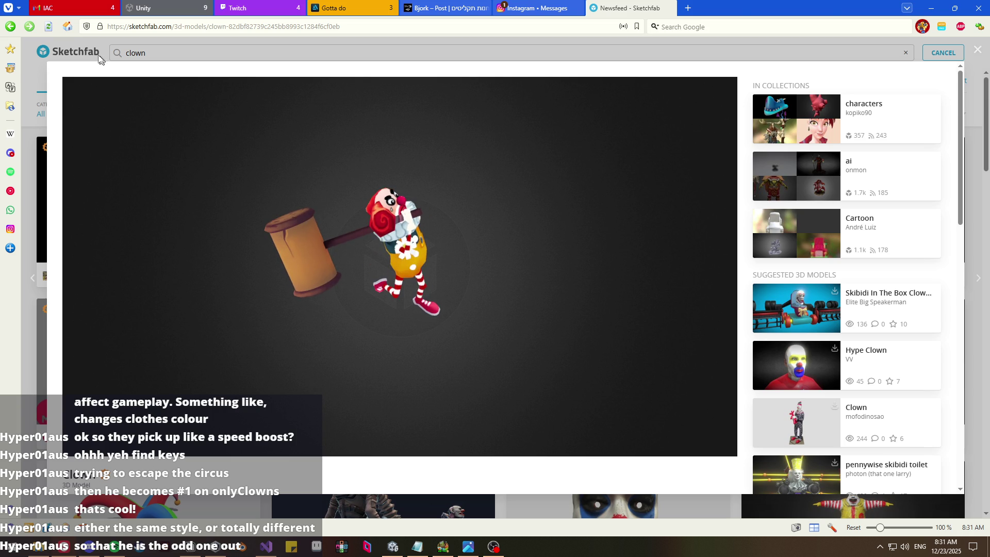
{"action": "left_click", "coordinate": [141, 8]}
{"action": "left_click", "coordinate": [327, 24]}
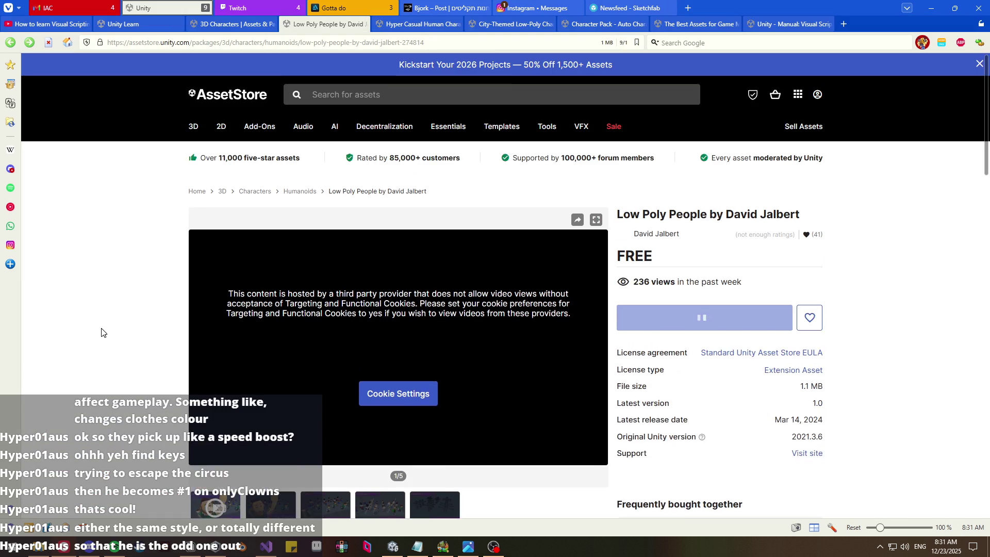
- Browse the Low Poly People preview images, reload the store page and go back
{"action": "scroll", "coordinate": [99, 332], "scroll_direction": "down", "scroll_amount": 3}
{"action": "left_click", "coordinate": [294, 343]}
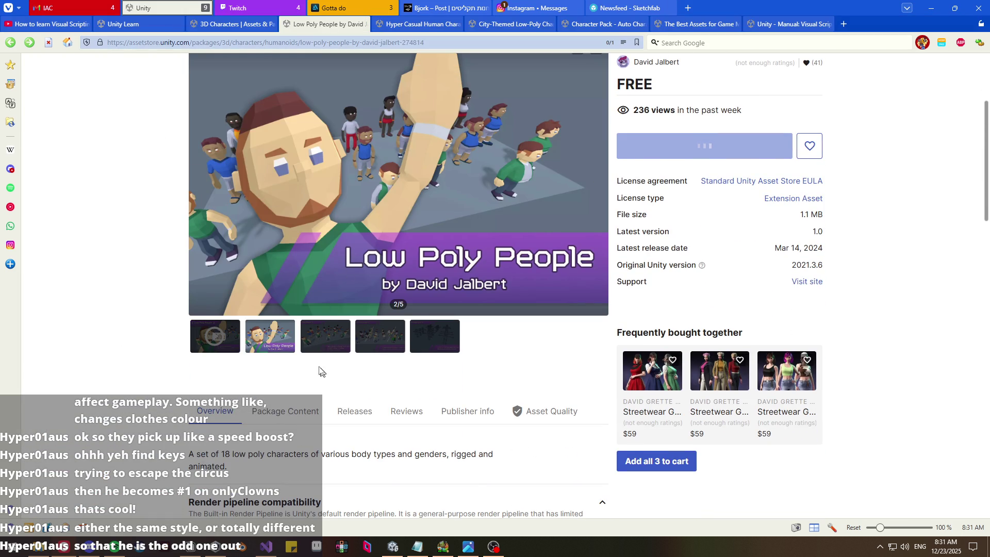
{"action": "left_click", "coordinate": [323, 352]}
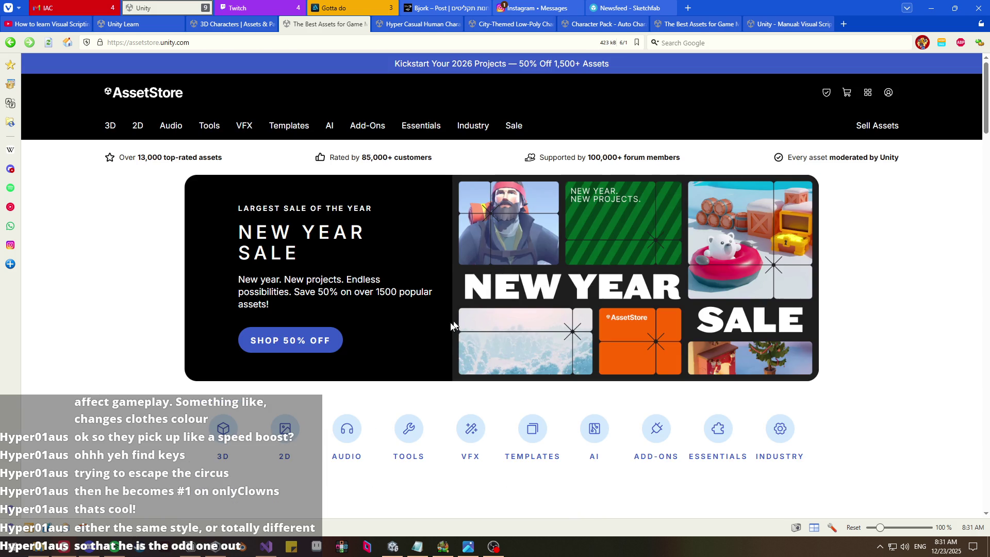
{"action": "scroll", "coordinate": [99, 340], "scroll_direction": "down", "scroll_amount": 3}
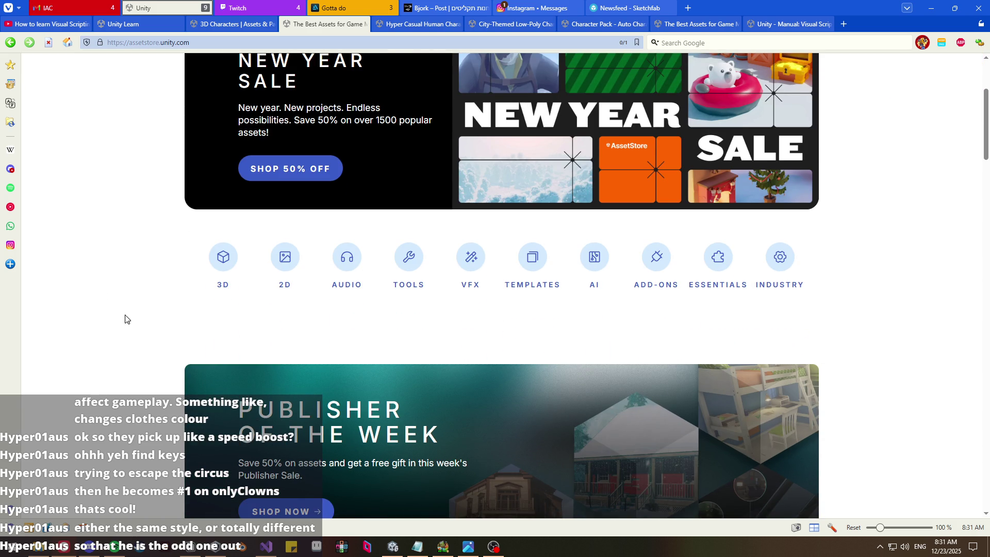
{"action": "left_click", "coordinate": [10, 42]}
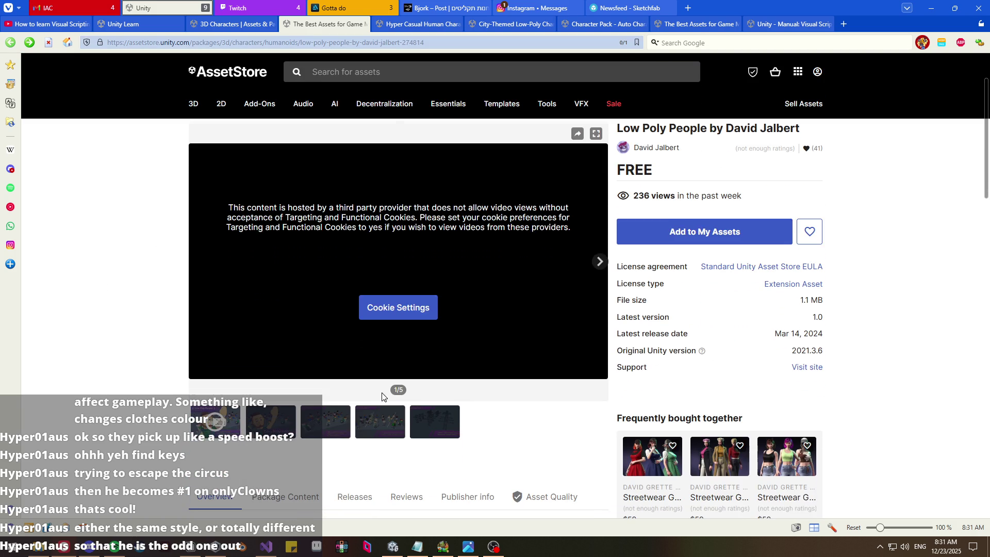
{"action": "left_click", "coordinate": [318, 418]}
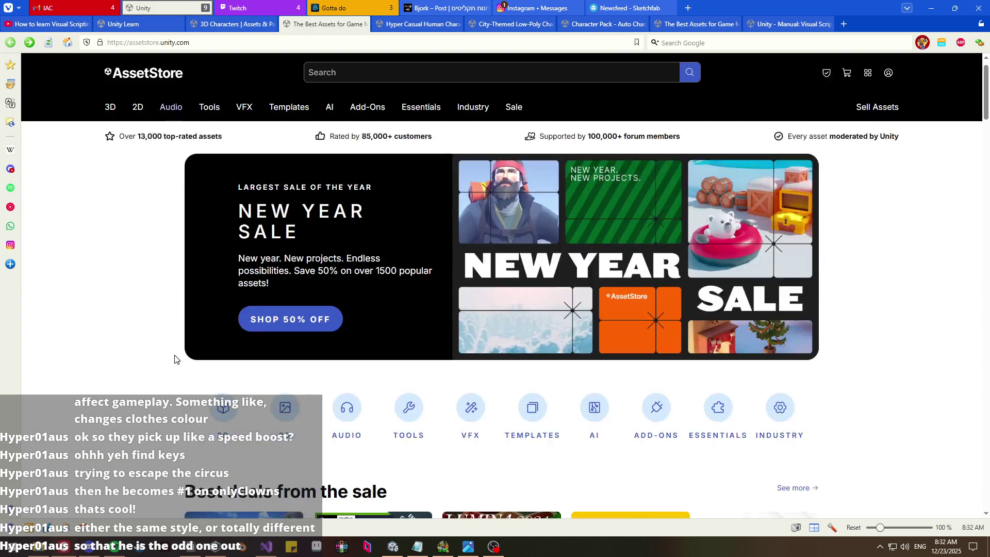
{"action": "scroll", "coordinate": [149, 298], "scroll_direction": "down", "scroll_amount": 8}
{"action": "left_click", "coordinate": [48, 45]}
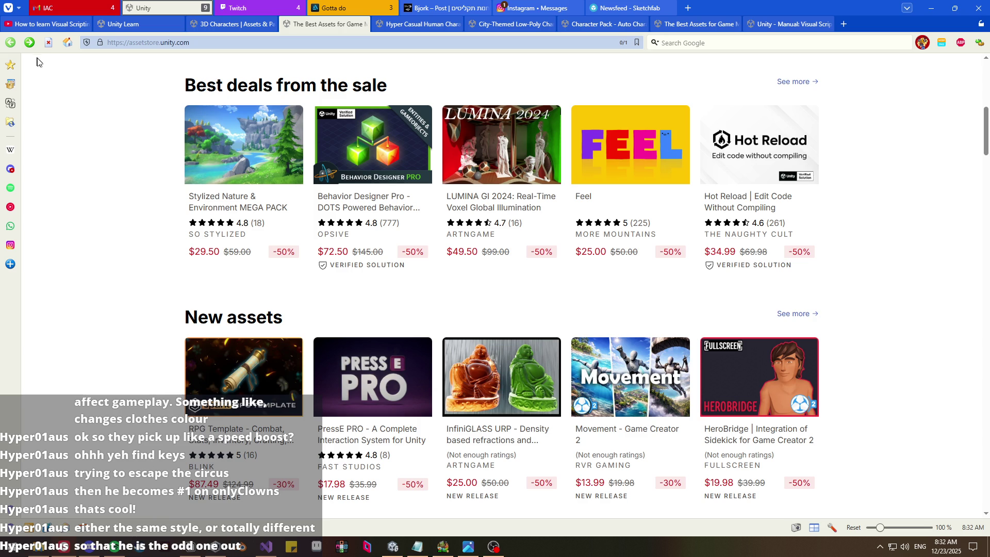
{"action": "scroll", "coordinate": [191, 251], "scroll_direction": "down", "scroll_amount": 5}
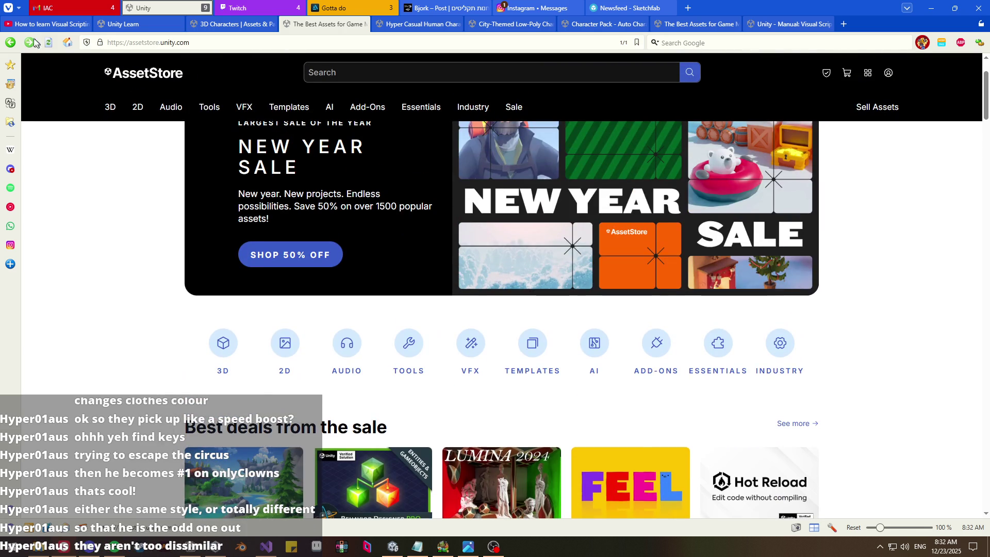
{"action": "left_click", "coordinate": [11, 44]}
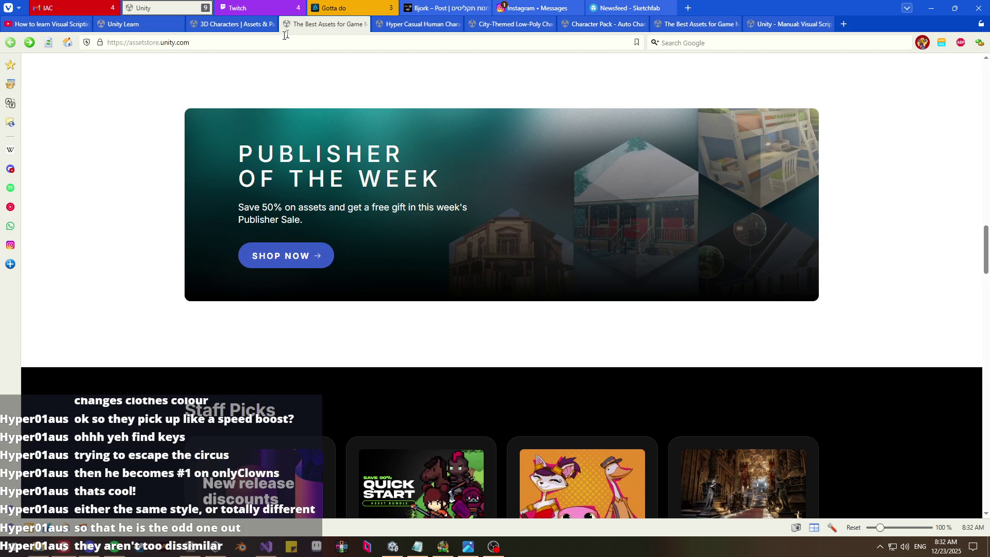
- Check the Hyper Casual and City-Themed Low-Poly Characters pages, returning home, then show browser History
{"action": "scroll", "coordinate": [356, 128], "scroll_direction": "up", "scroll_amount": 5}
{"action": "scroll", "coordinate": [361, 150], "scroll_direction": "down", "scroll_amount": 10}
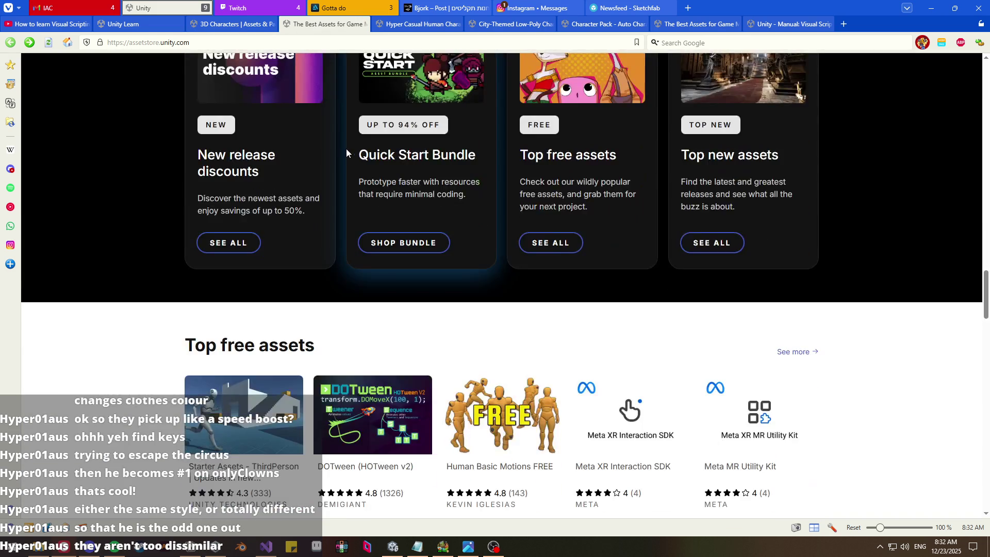
{"action": "scroll", "coordinate": [344, 144], "scroll_direction": "up", "scroll_amount": 8}
{"action": "left_click", "coordinate": [418, 23]}
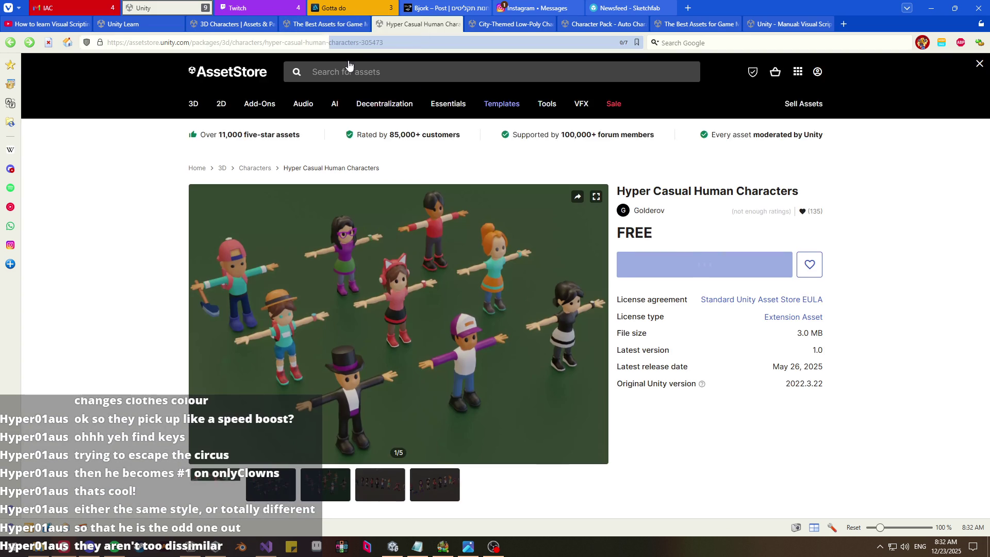
{"action": "key", "text": "alt+Left"}
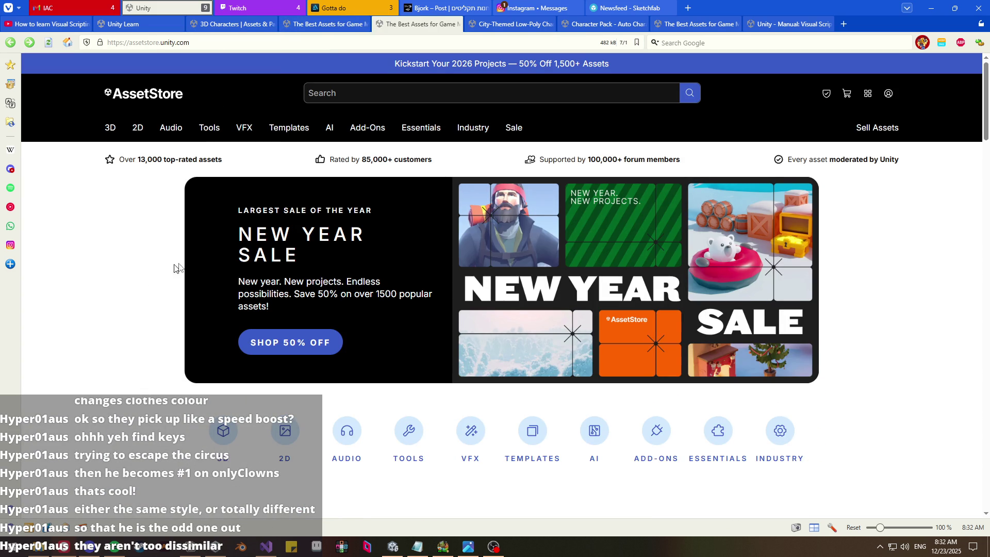
{"action": "scroll", "coordinate": [571, 255], "scroll_direction": "down", "scroll_amount": 8}
{"action": "scroll", "coordinate": [571, 256], "scroll_direction": "up", "scroll_amount": 8}
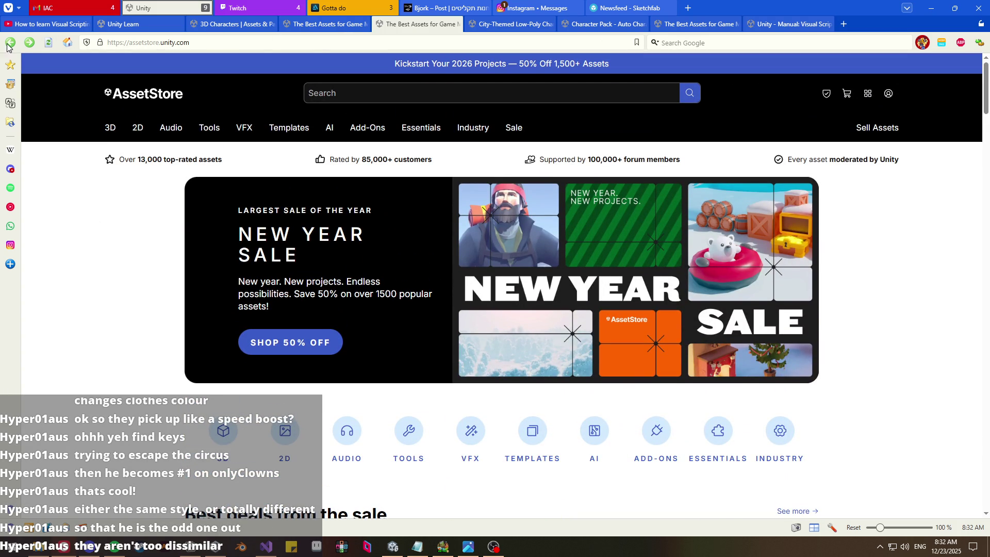
{"action": "left_click", "coordinate": [492, 31]}
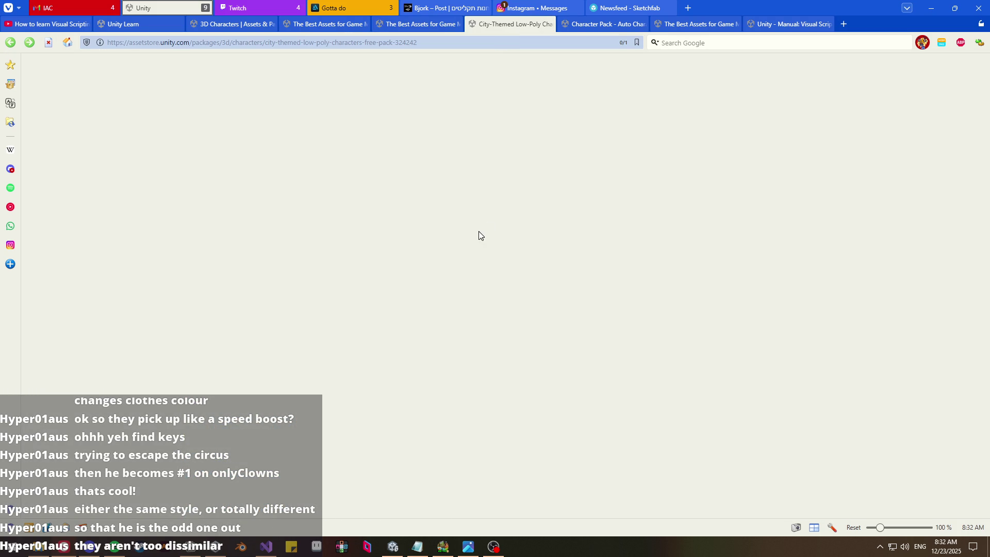
{"action": "key", "text": "alt+Left"}
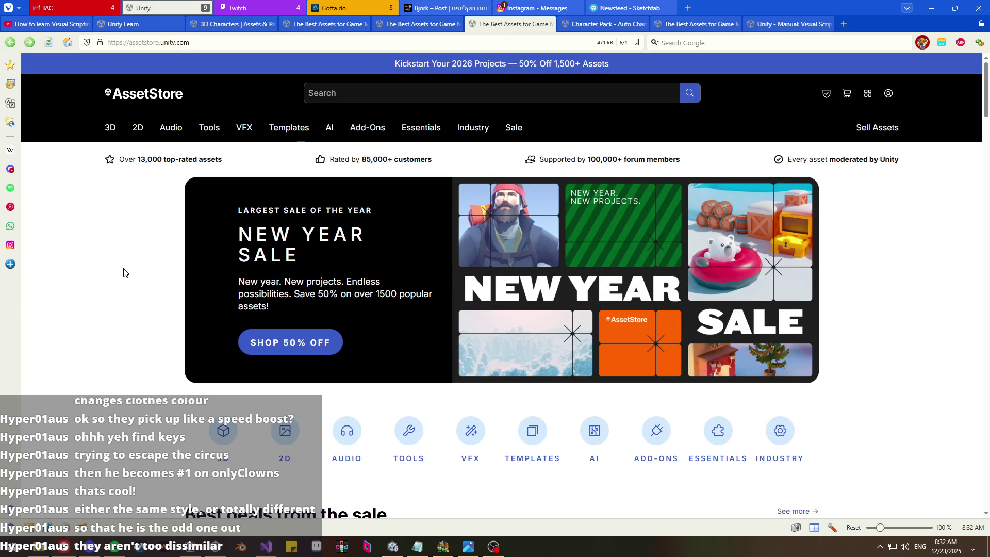
{"action": "scroll", "coordinate": [121, 267], "scroll_direction": "down", "scroll_amount": 8}
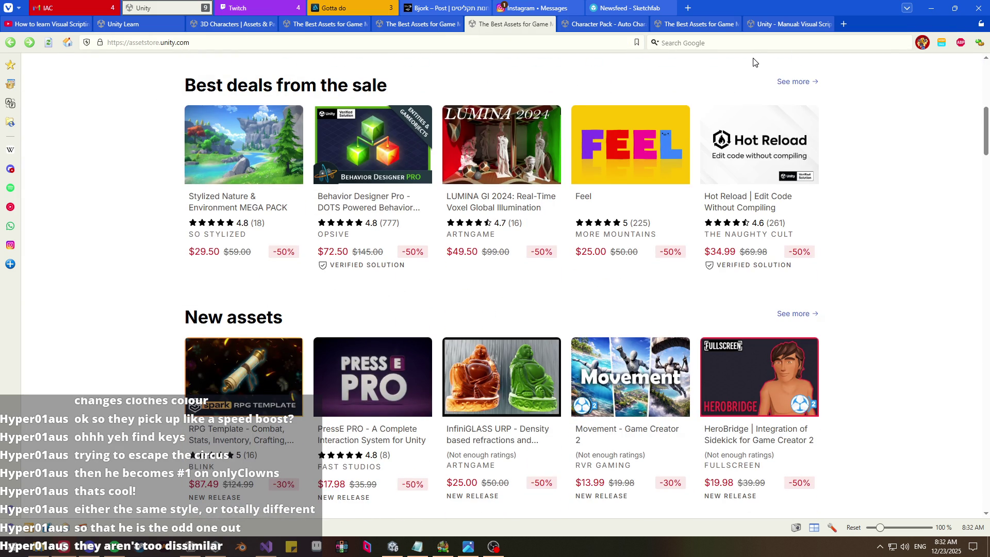
{"action": "key", "text": "ctrl+h"}
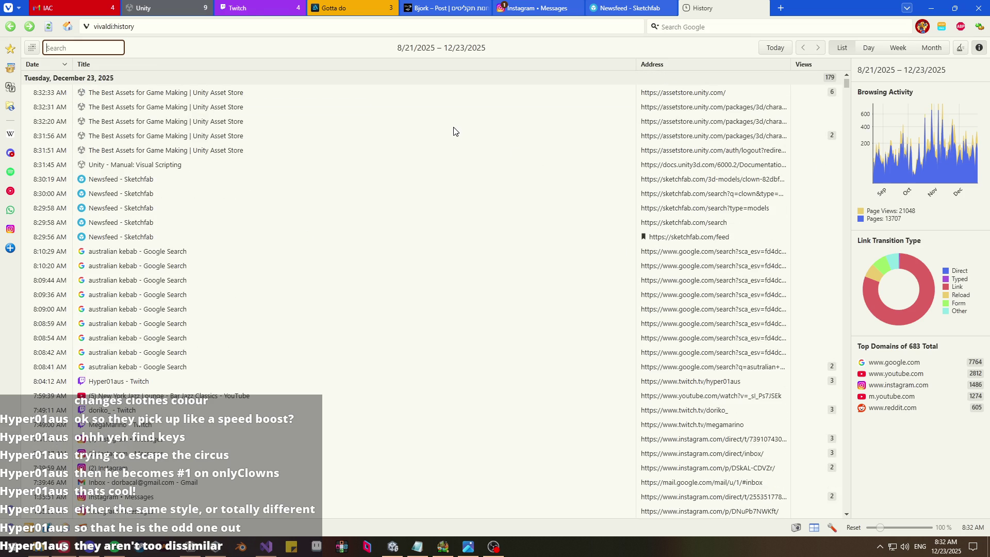
- Reopen Hyper Casual Human Characters from History, view its preview images, and close History
{"action": "double_click", "coordinate": [453, 127]}
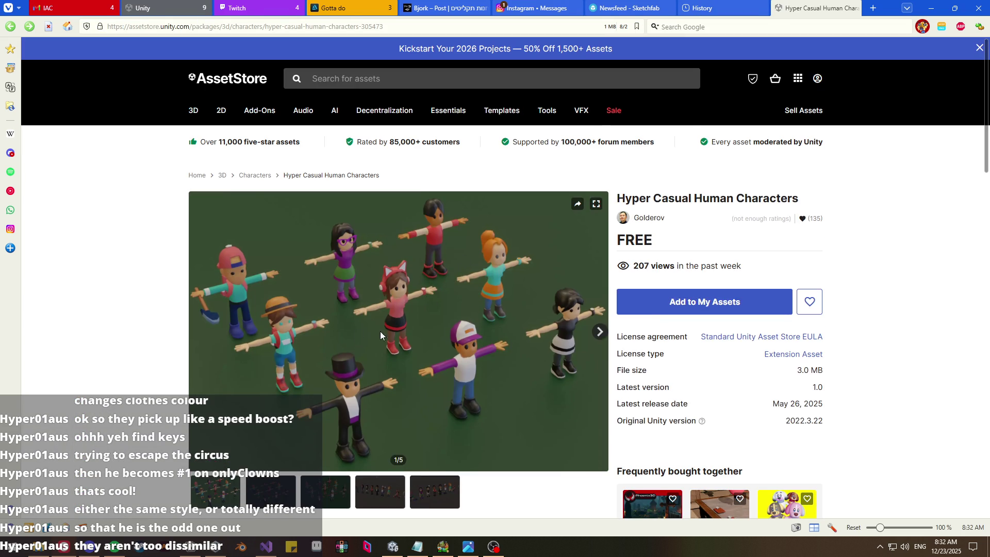
{"action": "scroll", "coordinate": [165, 321], "scroll_direction": "down", "scroll_amount": 2}
{"action": "left_click", "coordinate": [280, 410]}
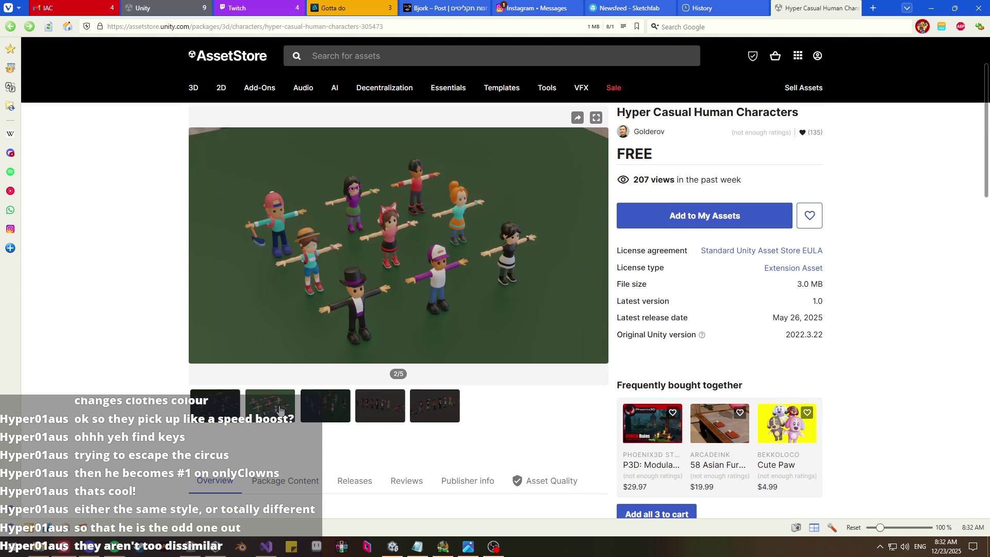
{"action": "left_click", "coordinate": [324, 421]}
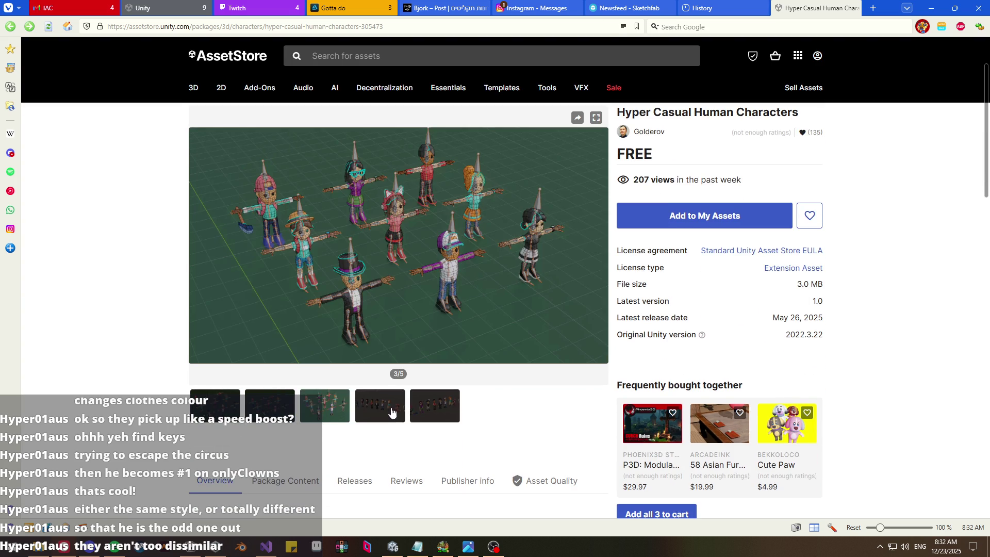
{"action": "left_click", "coordinate": [394, 412]}
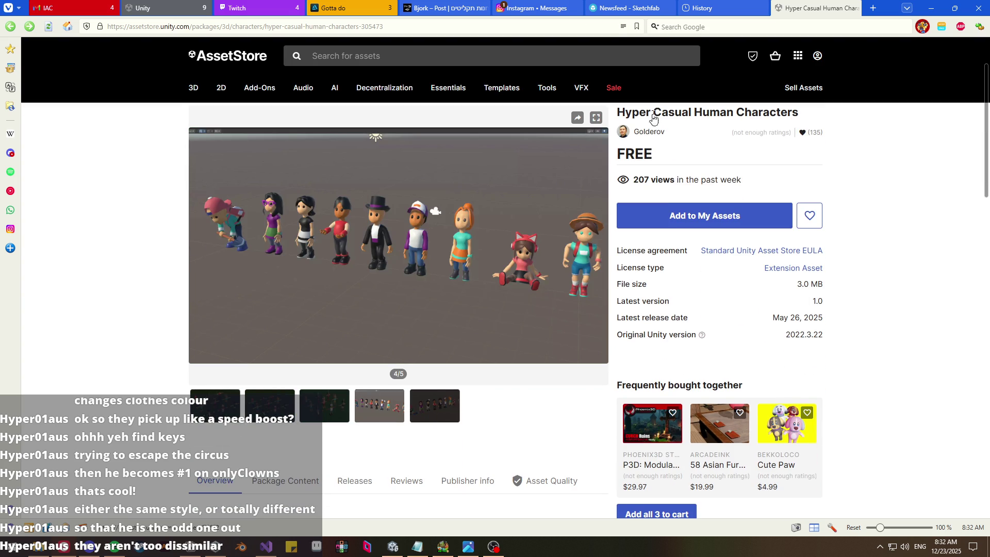
{"action": "left_click", "coordinate": [709, 7]}
{"action": "middle_click", "coordinate": [710, 5]}
- Compare the Hyper Casual character previews with the Sketchfab clown, then open the Character Pack page
{"action": "left_click", "coordinate": [628, 8]}
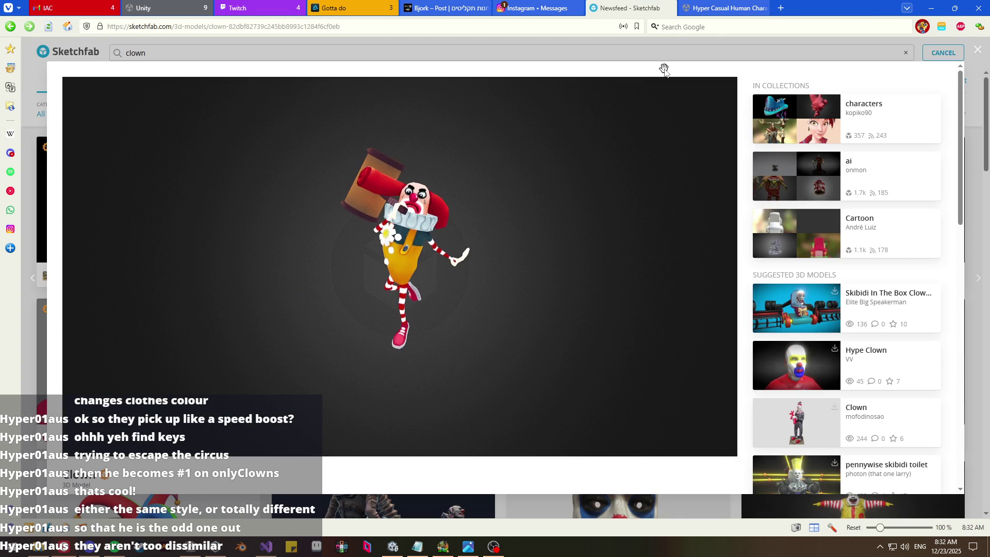
{"action": "left_click", "coordinate": [718, 4]}
{"action": "mouse_move", "coordinate": [664, 4]}
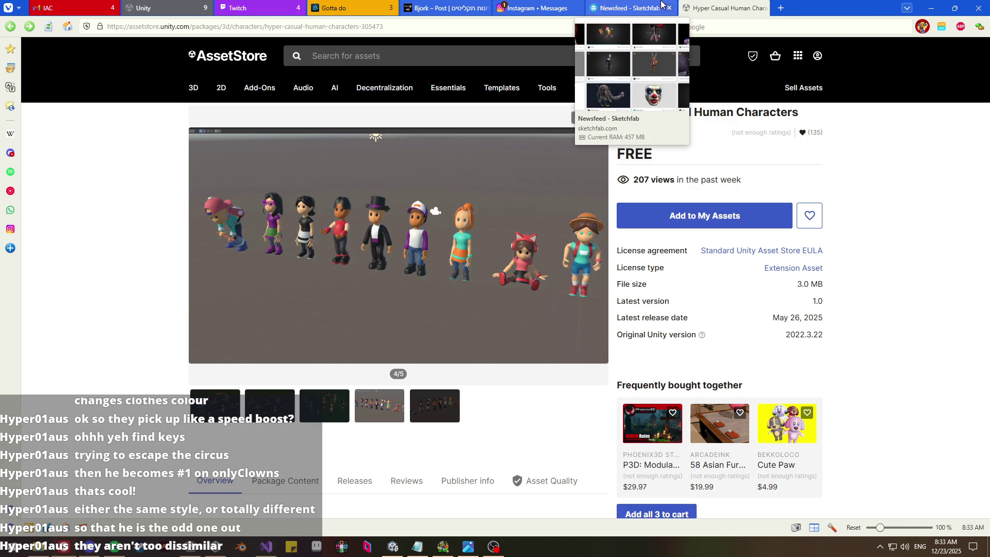
{"action": "scroll", "coordinate": [340, 427], "scroll_direction": "down", "scroll_amount": 1}
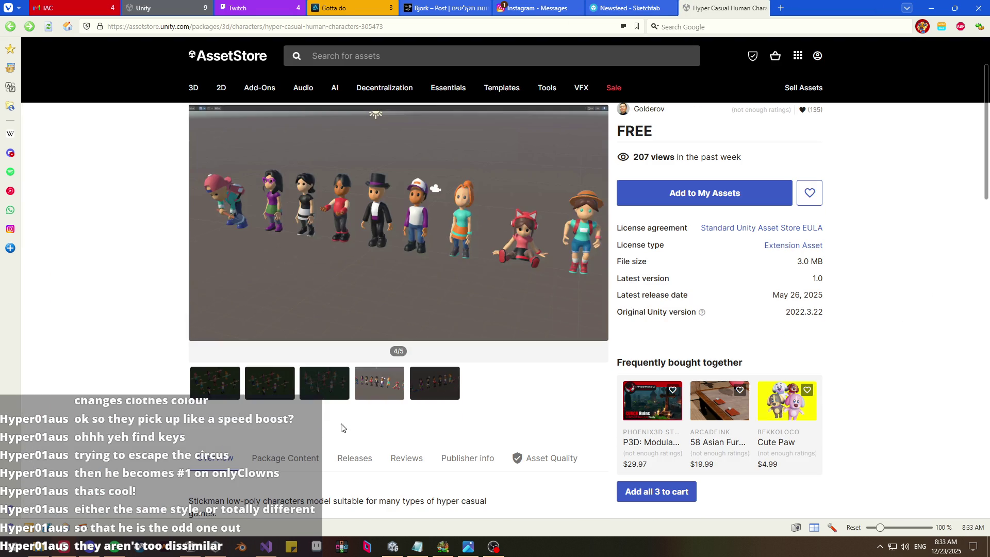
{"action": "left_click", "coordinate": [338, 395]}
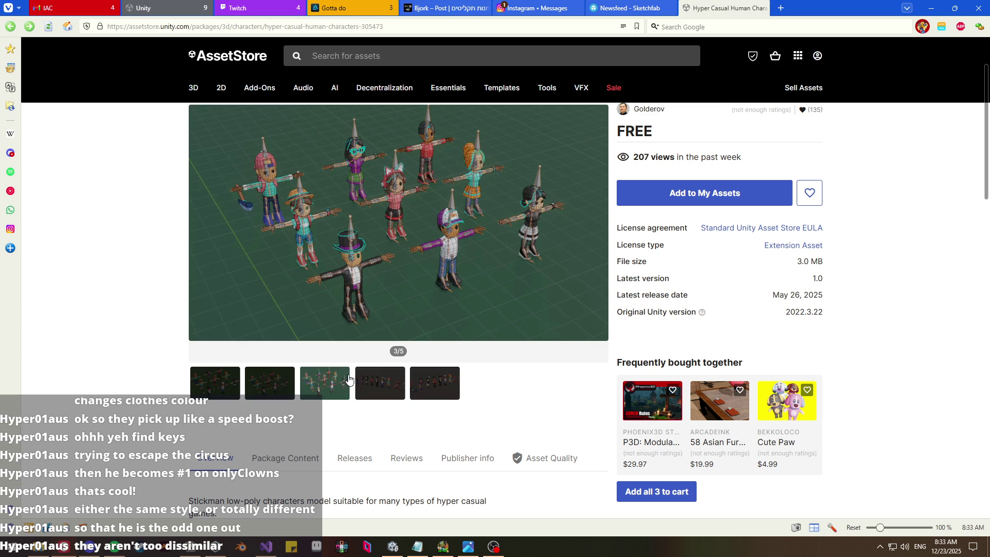
{"action": "left_click", "coordinate": [656, 6]}
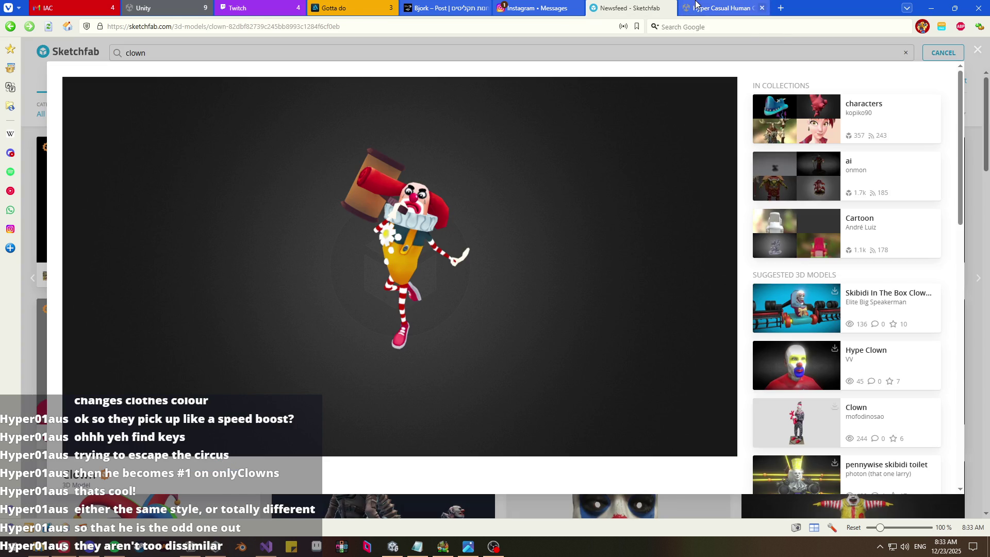
{"action": "left_click", "coordinate": [694, 5]}
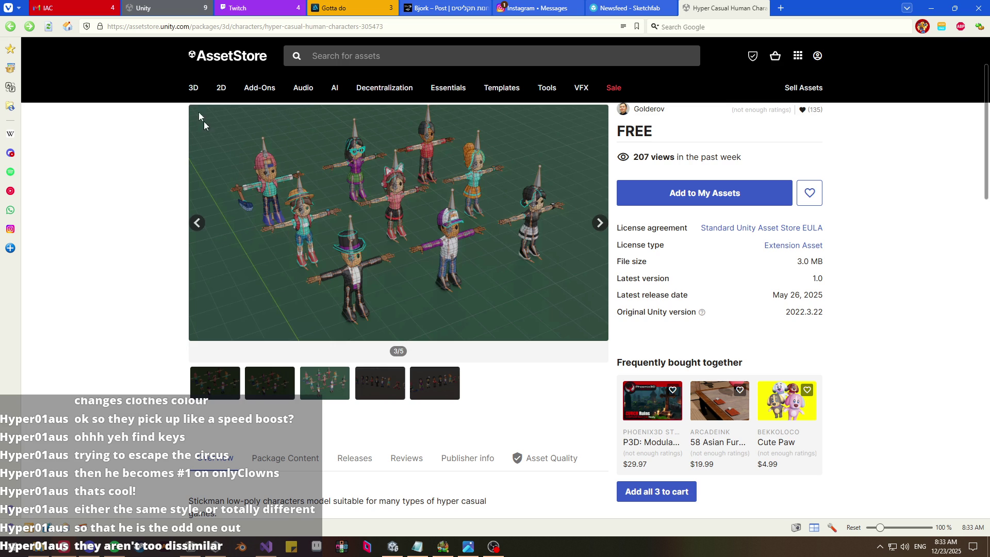
{"action": "mouse_move", "coordinate": [178, 4]}
{"action": "left_click", "coordinate": [384, 382]}
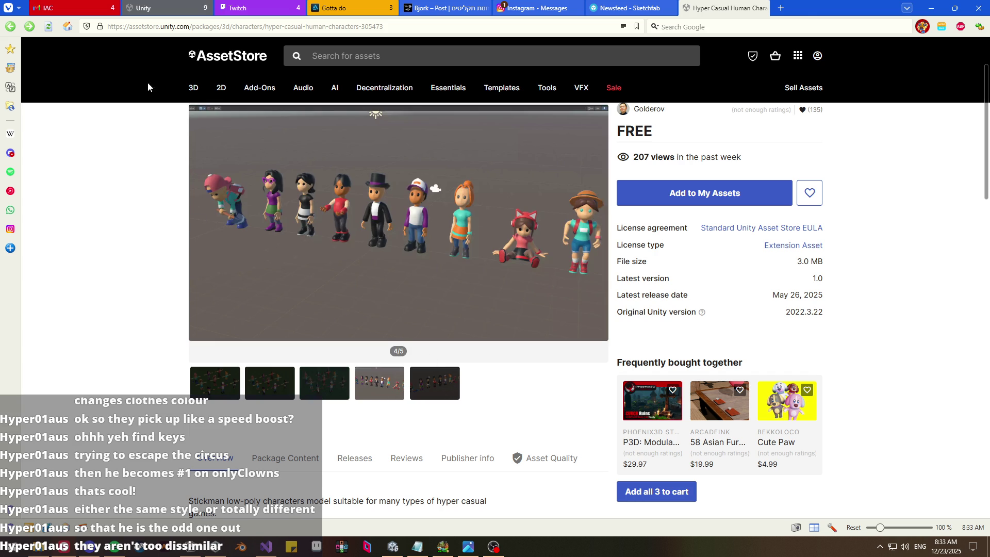
{"action": "left_click", "coordinate": [165, 8]}
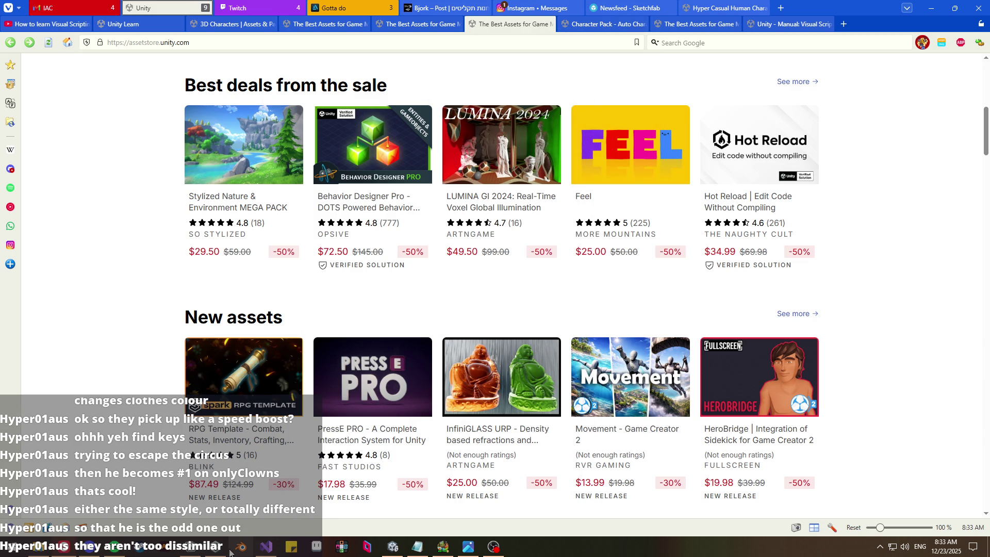
{"action": "left_click", "coordinate": [596, 26]}
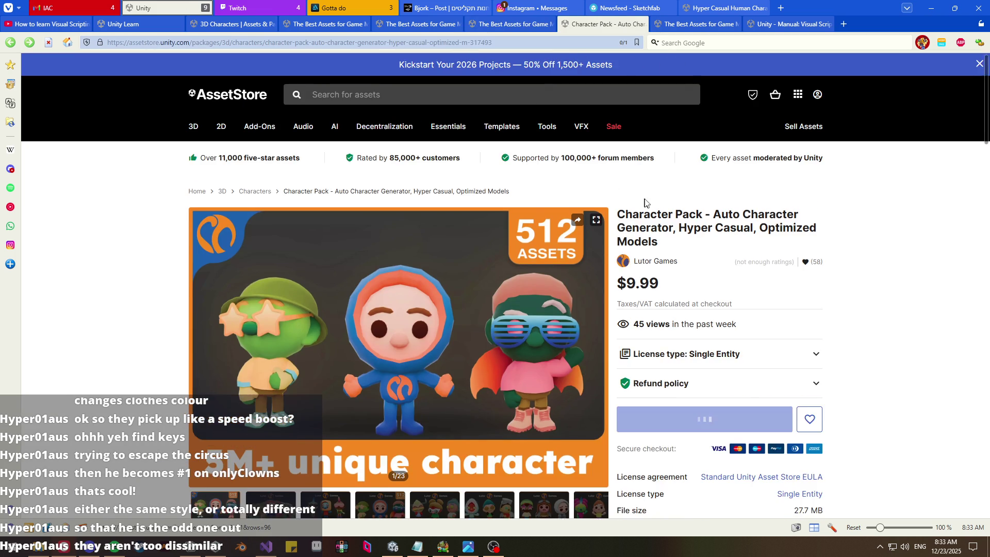
- View the fourth Character Pack preview image and return to the store home page
{"action": "scroll", "coordinate": [378, 390], "scroll_direction": "down", "scroll_amount": 1}
{"action": "left_click", "coordinate": [379, 420]}
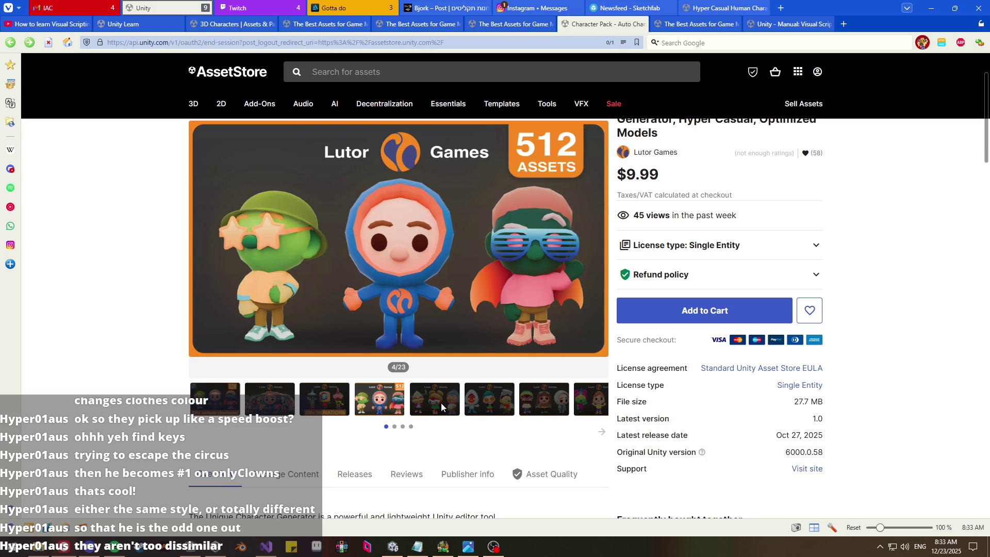
{"action": "key", "text": "alt+Left"}
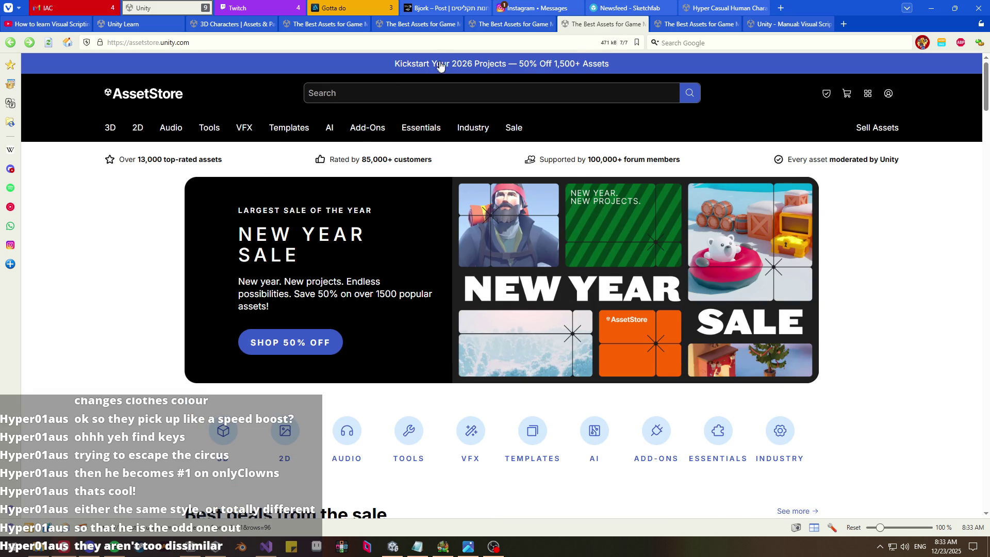
- Close three duplicate Asset Store home-page tabs
{"action": "middle_click", "coordinate": [609, 26]}
{"action": "middle_click", "coordinate": [518, 25]}
{"action": "middle_click", "coordinate": [423, 26]}
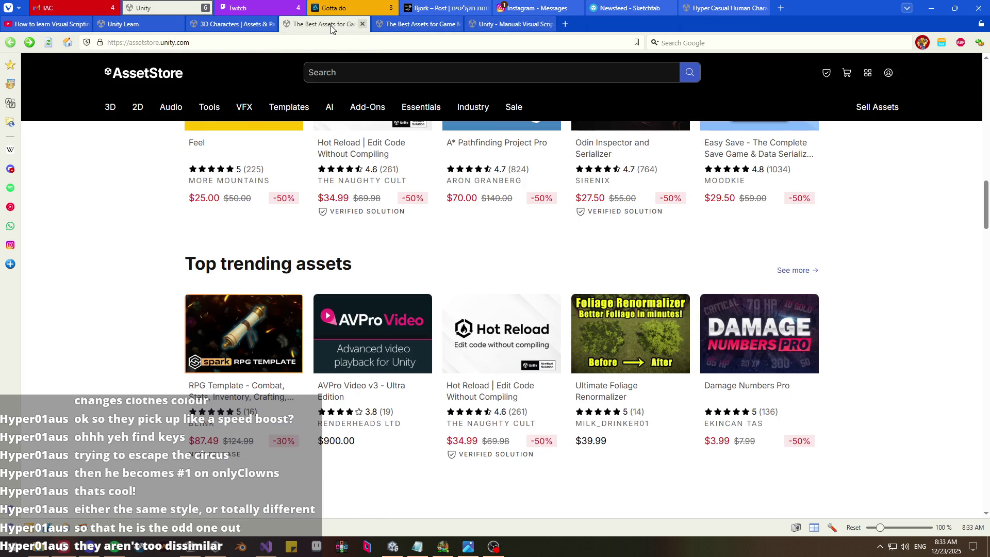
- Close the leftover 'Best Assets for Game Making' store tabs
{"action": "key", "text": "ctrl+w"}
{"action": "left_click", "coordinate": [329, 25]}
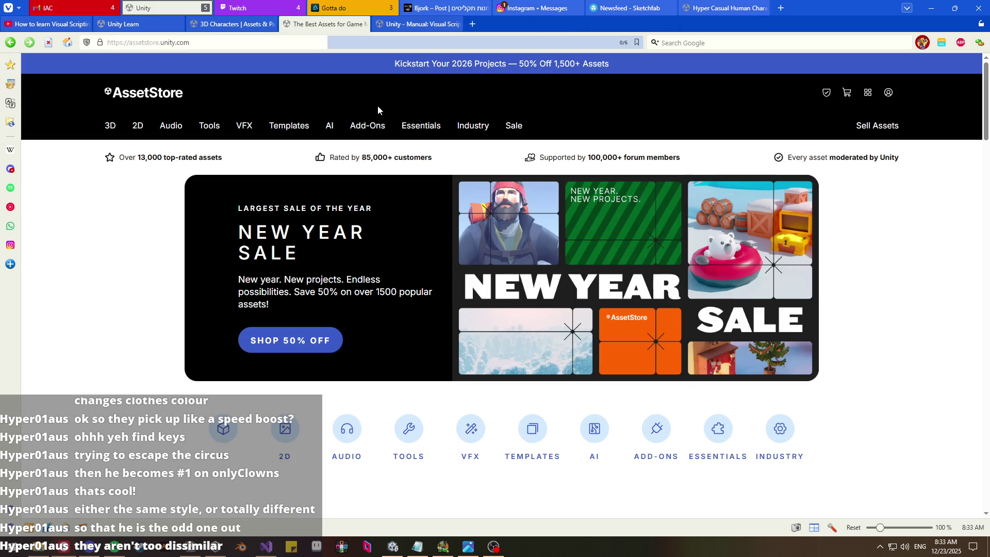
{"action": "middle_click", "coordinate": [308, 26]}
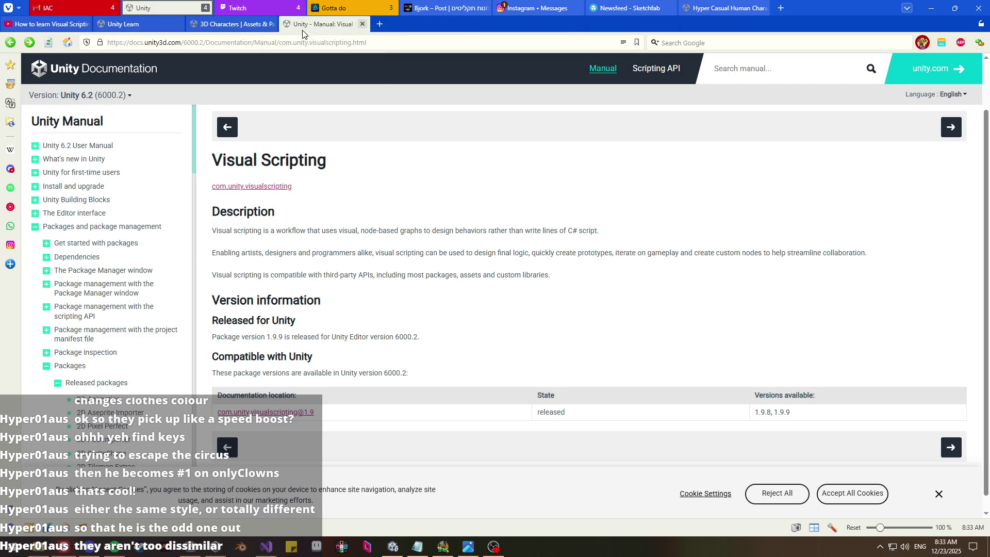
{"action": "left_click", "coordinate": [258, 23]}
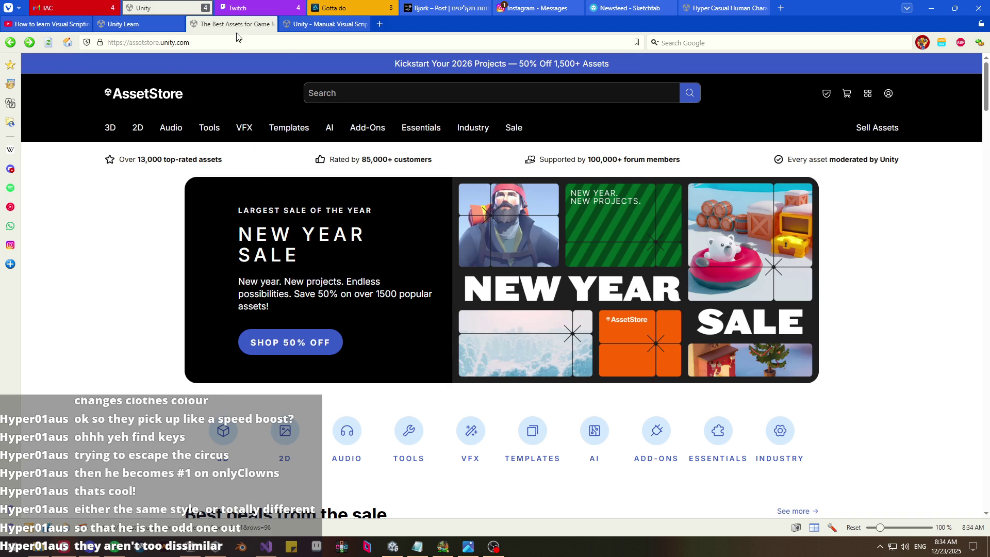
{"action": "left_click", "coordinate": [272, 24]}
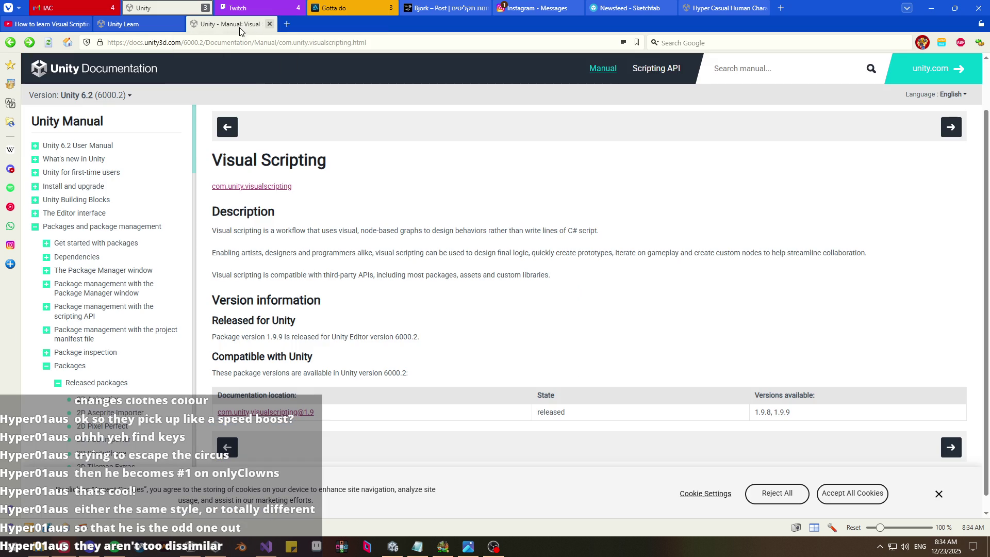
- Bring the Notion My ideas window to the front from the taskbar
{"action": "mouse_move", "coordinate": [713, 4]}
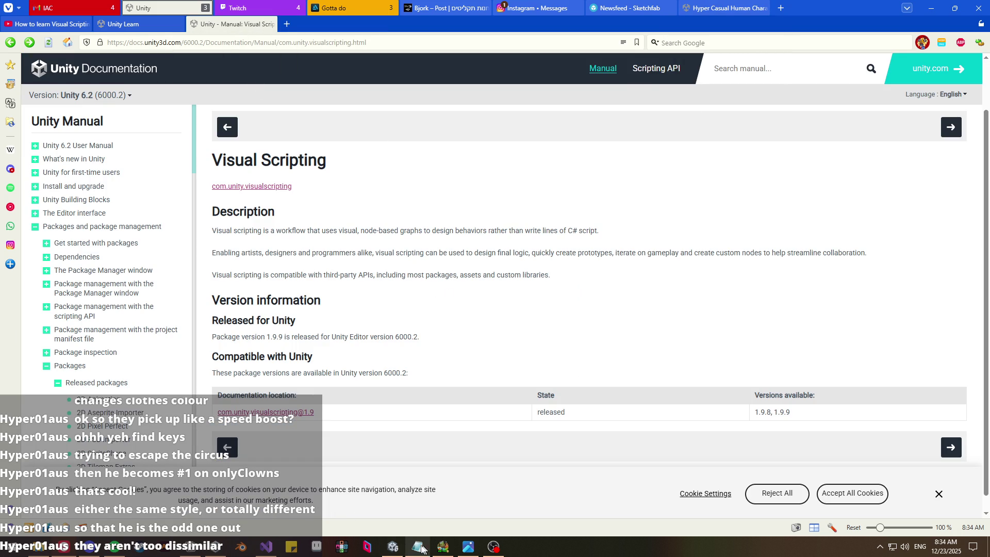
{"action": "mouse_move", "coordinate": [282, 553]}
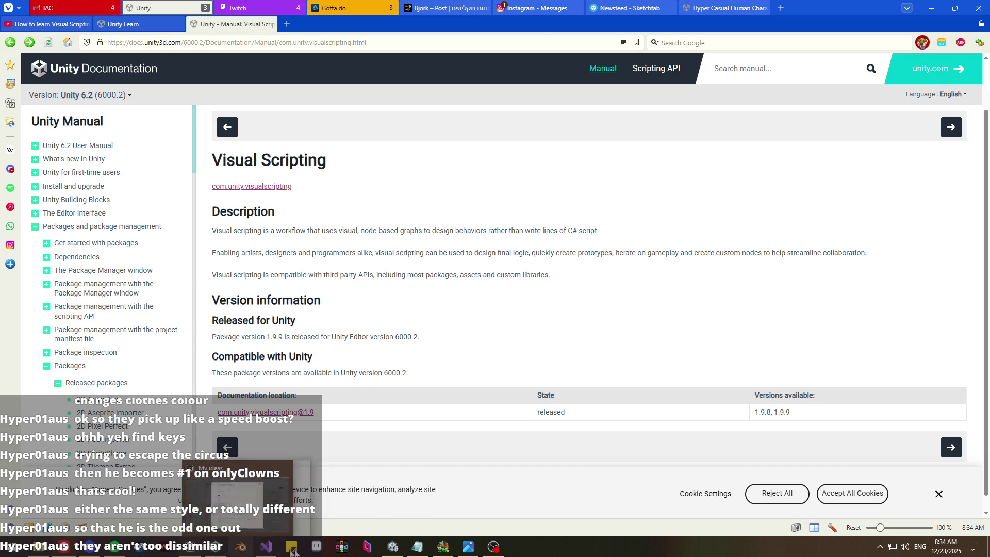
{"action": "left_click", "coordinate": [166, 549]}
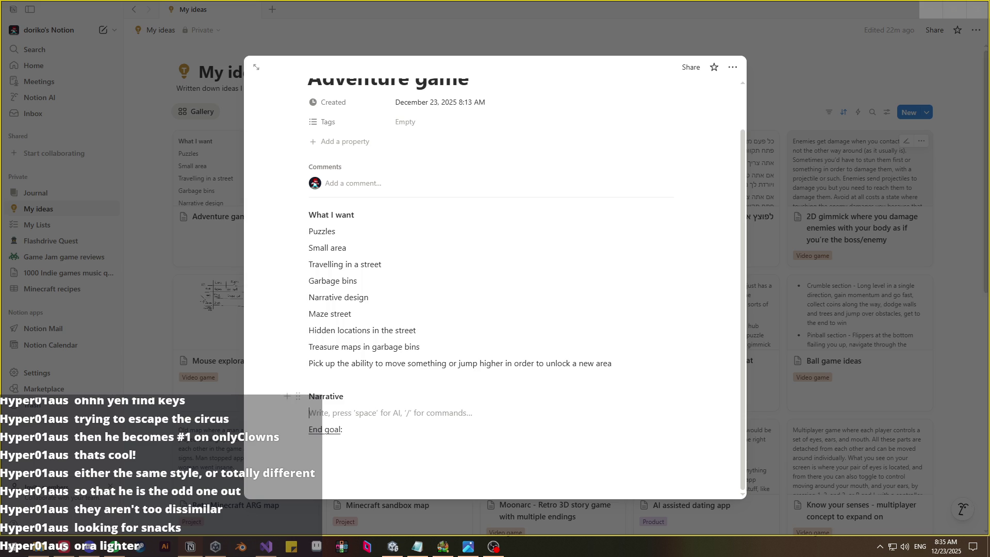
- Select the 'Pick up the ability' line, then place the cursor on the empty Narrative line
{"action": "left_click", "coordinate": [681, 362]}
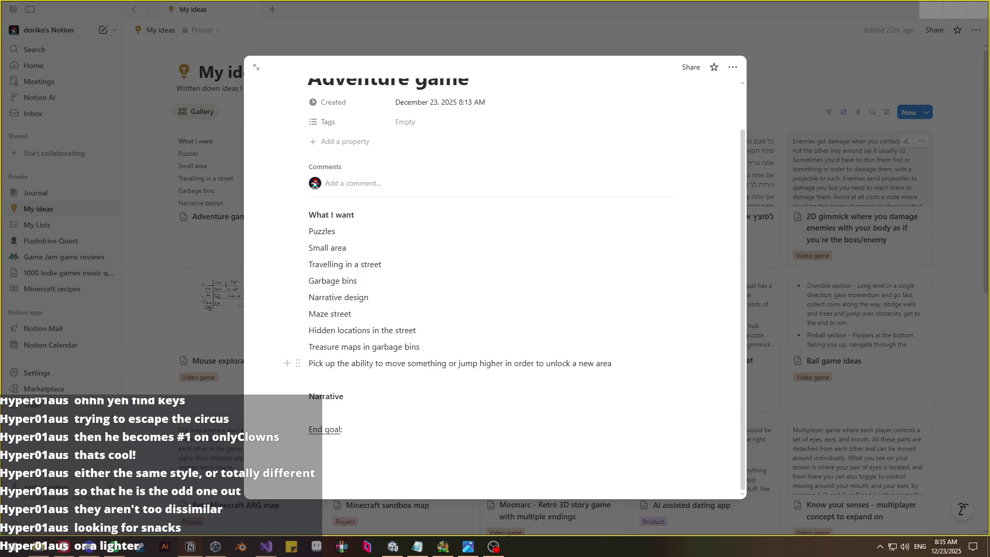
{"action": "key", "text": "shift+Down"}
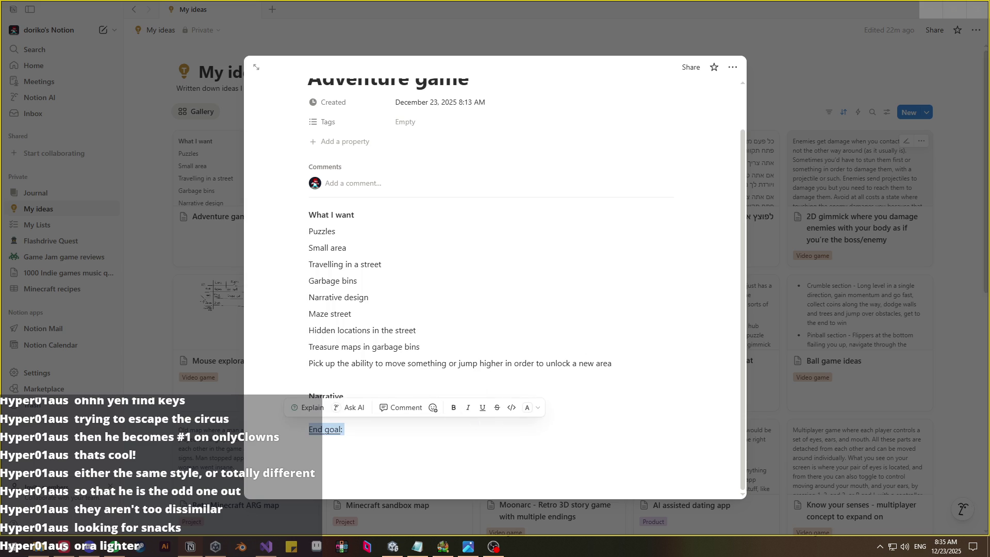
{"action": "key", "text": "shift+Up"}
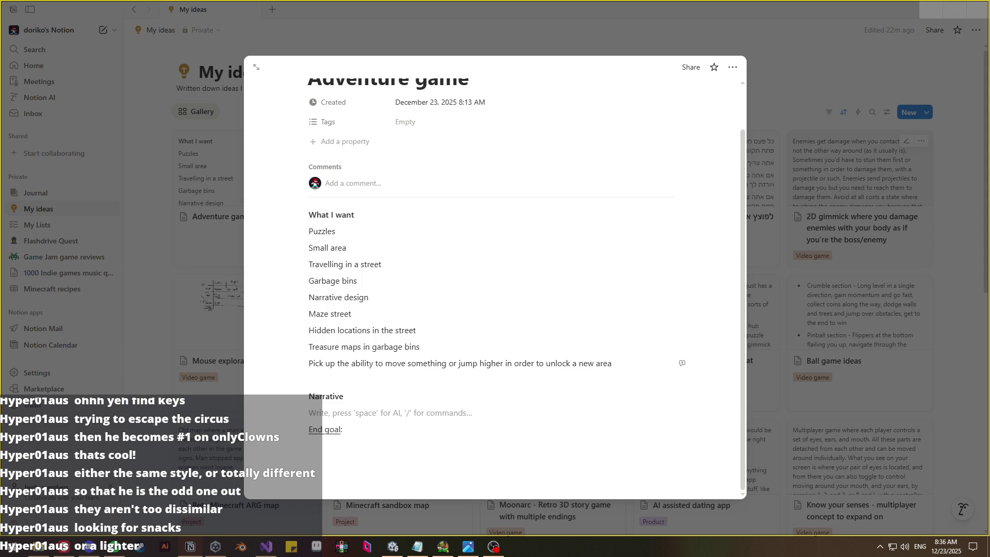
{"action": "left_click_drag", "start_coordinate": [612, 363], "coordinate": [307, 363]}
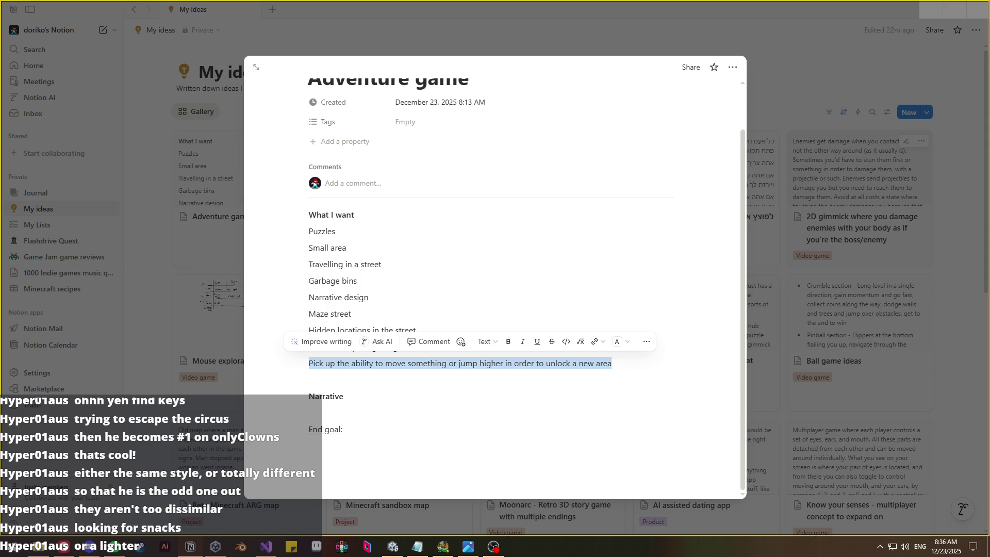
{"action": "key", "text": "Right"}
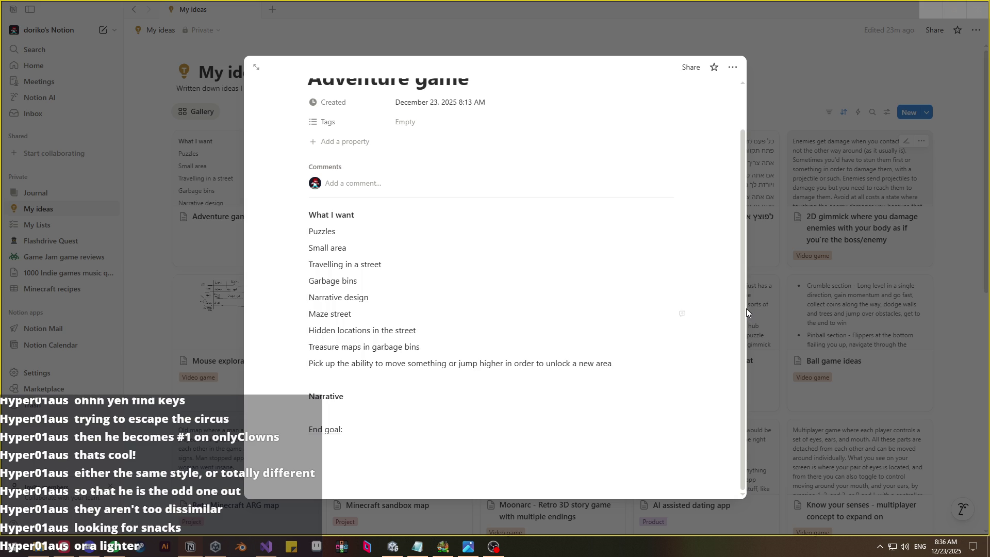
{"action": "left_click", "coordinate": [472, 412]}
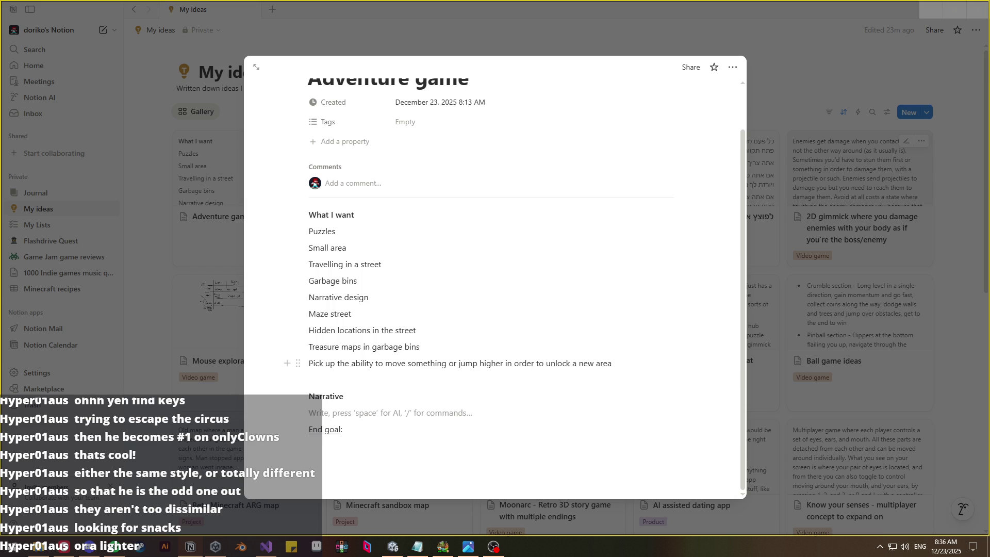
{"action": "left_click_drag", "start_coordinate": [308, 363], "coordinate": [357, 363]}
- Write 'Homeless person looking for some place to stay the night?' under Narrative
{"action": "left_click", "coordinate": [357, 413]}
{"action": "mouse_move", "coordinate": [71, 552]}
{"action": "mouse_move", "coordinate": [216, 548]}
{"action": "type", "text": "Homeless p"}
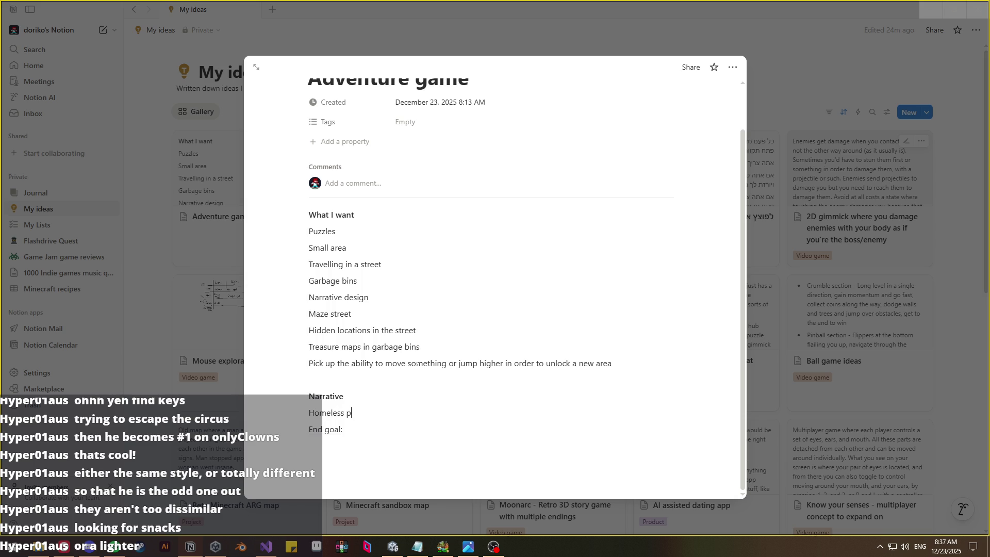
{"action": "type", "text": "erson looking for"}
{"action": "type", "text": " some place to s"}
{"action": "type", "text": "tay the nig"}
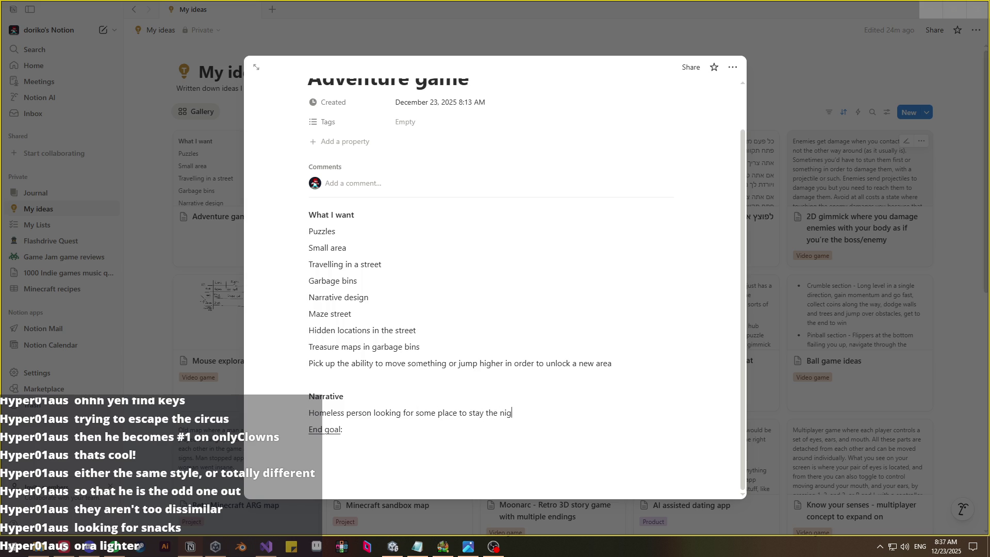
{"action": "type", "text": "ht?"}
{"action": "key", "text": "Return"}
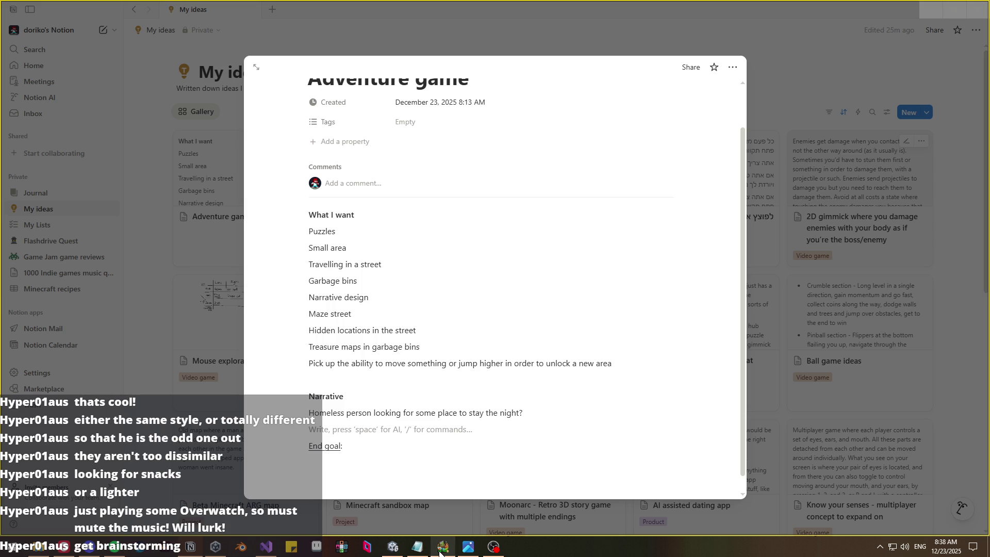
- Close the MultiMC window and switch back to the browser
{"action": "mouse_move", "coordinate": [442, 546]}
{"action": "left_click", "coordinate": [476, 469]}
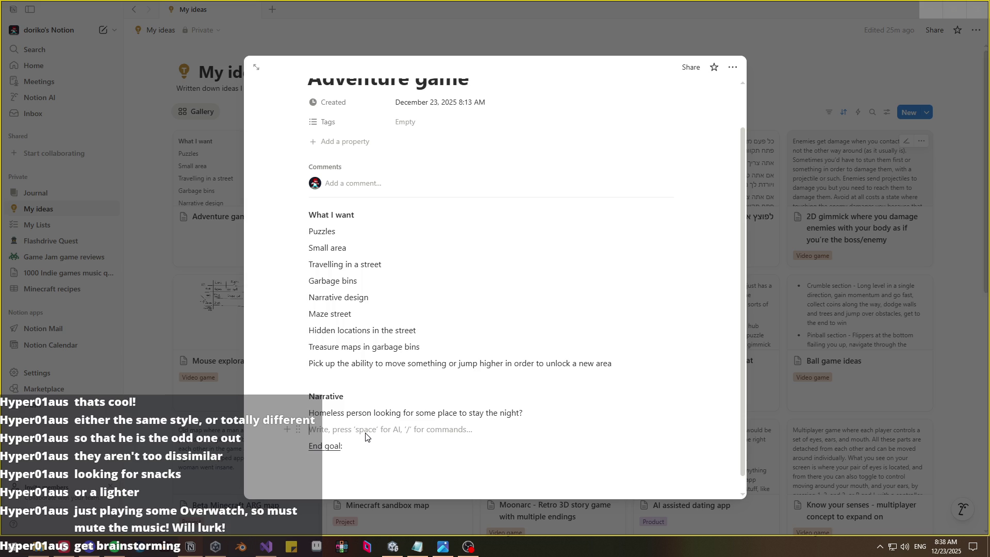
{"action": "left_click", "coordinate": [64, 546]}
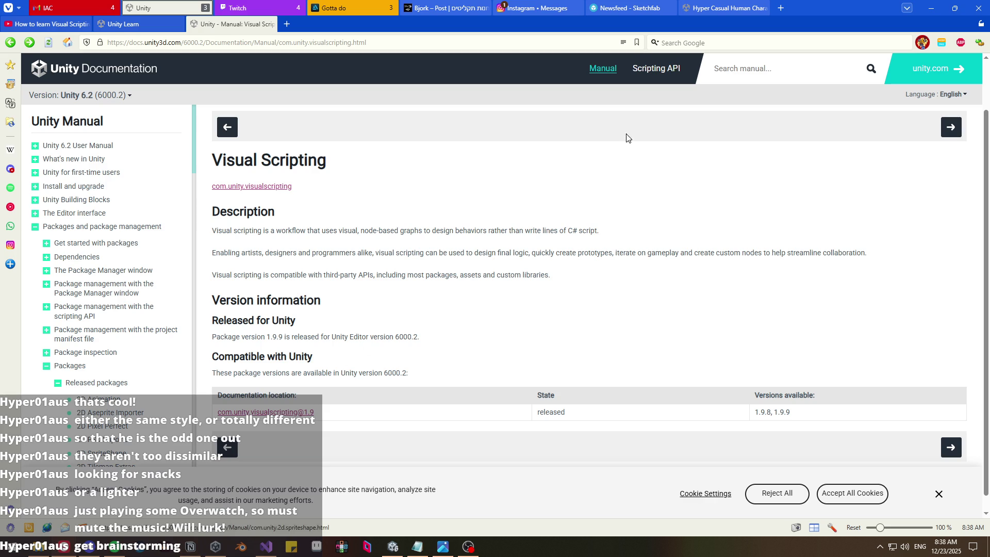
- Open Pinterest from a new start page's speed dial and dismiss the ad blocker notice
{"action": "left_click", "coordinate": [781, 8]}
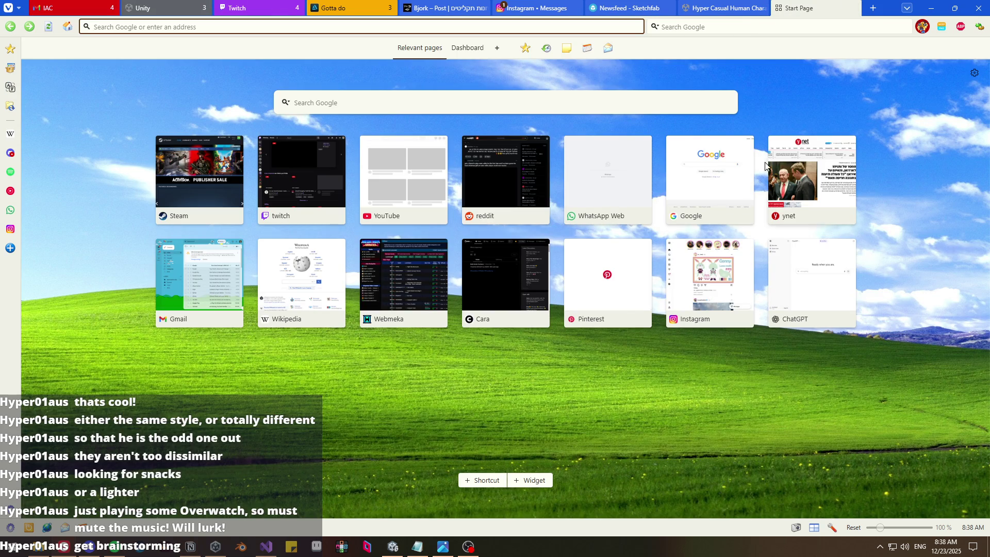
{"action": "left_click", "coordinate": [616, 307]}
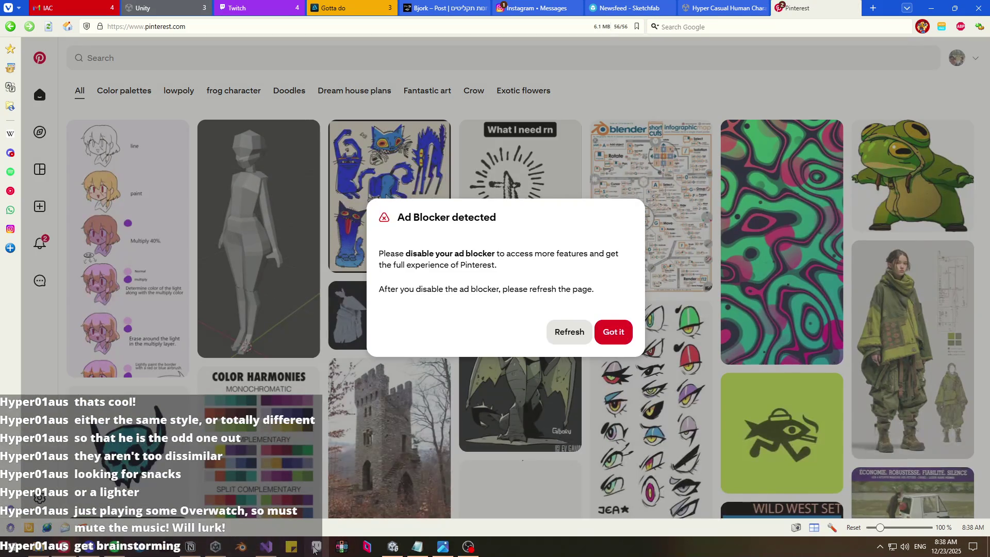
{"action": "mouse_move", "coordinate": [468, 546]}
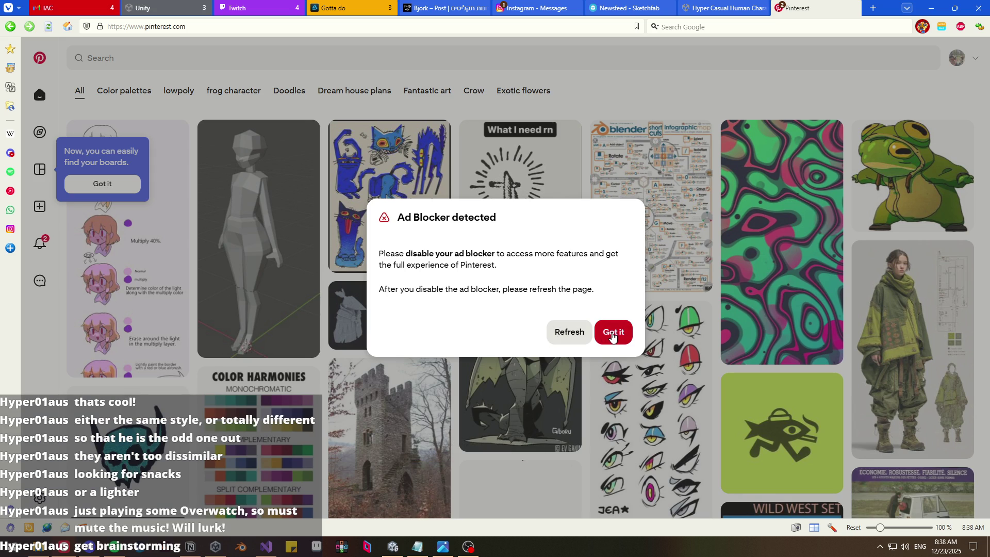
{"action": "left_click", "coordinate": [613, 334]}
- Search Pinterest for 'street', then refine the query to 'street personality'
{"action": "left_click", "coordinate": [386, 59]}
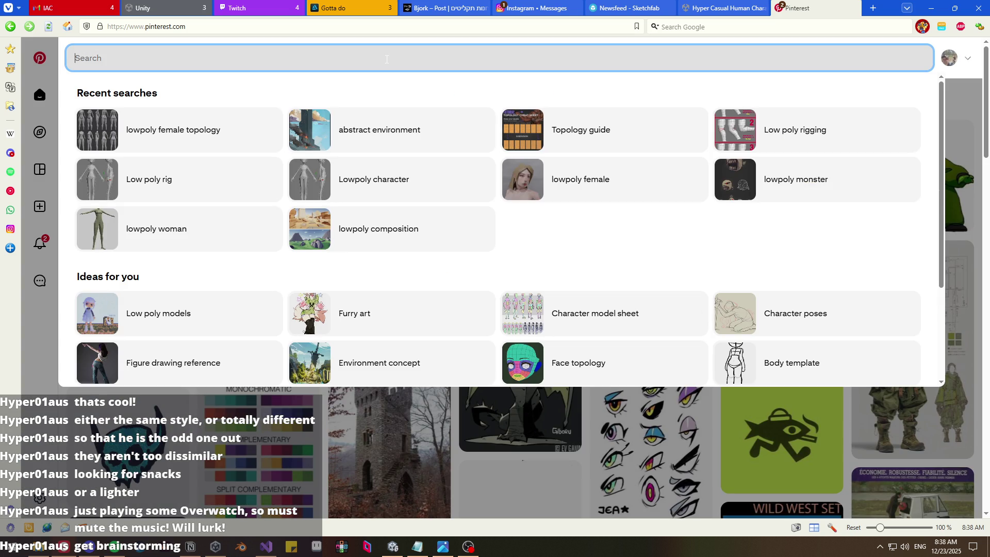
{"action": "type", "text": "street"}
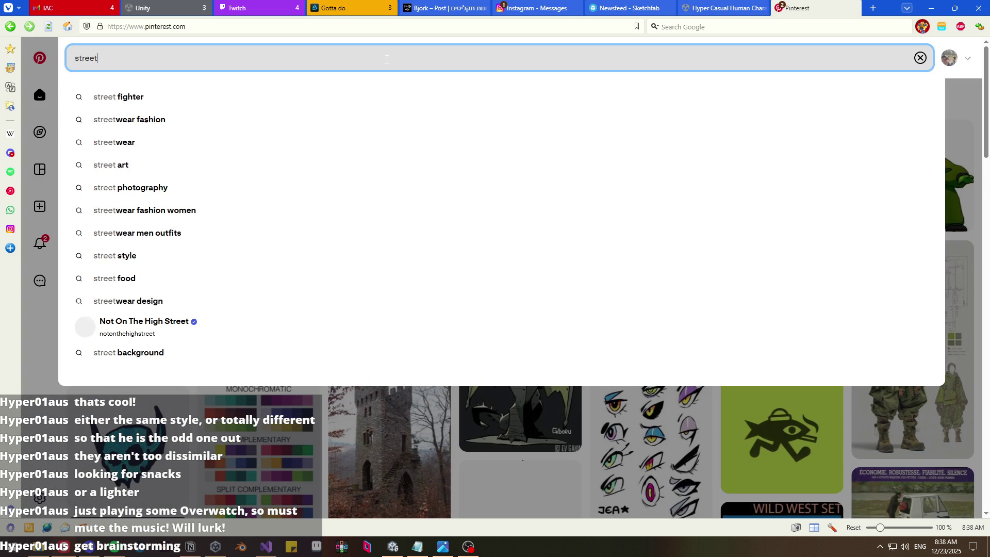
{"action": "key", "text": "Return"}
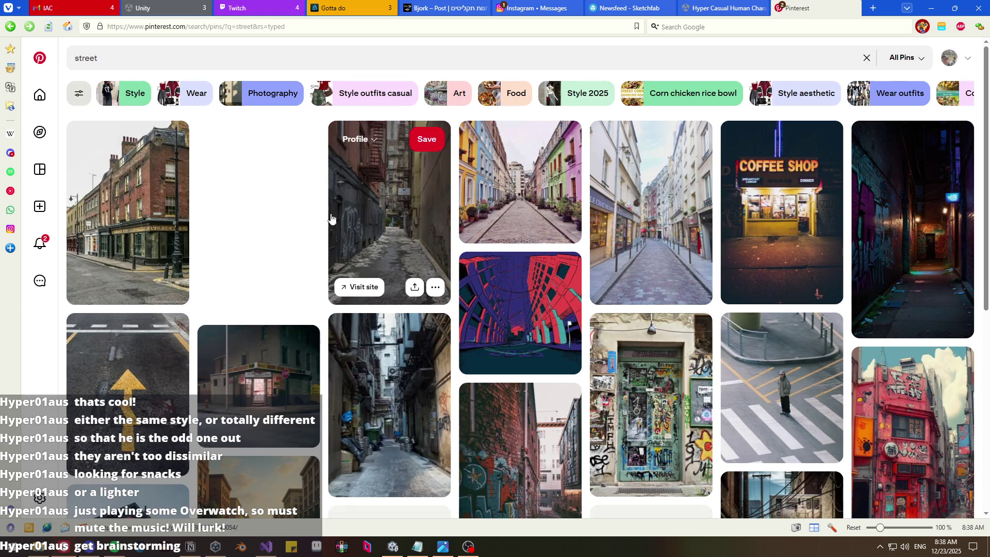
{"action": "scroll", "coordinate": [321, 222], "scroll_direction": "down", "scroll_amount": 3}
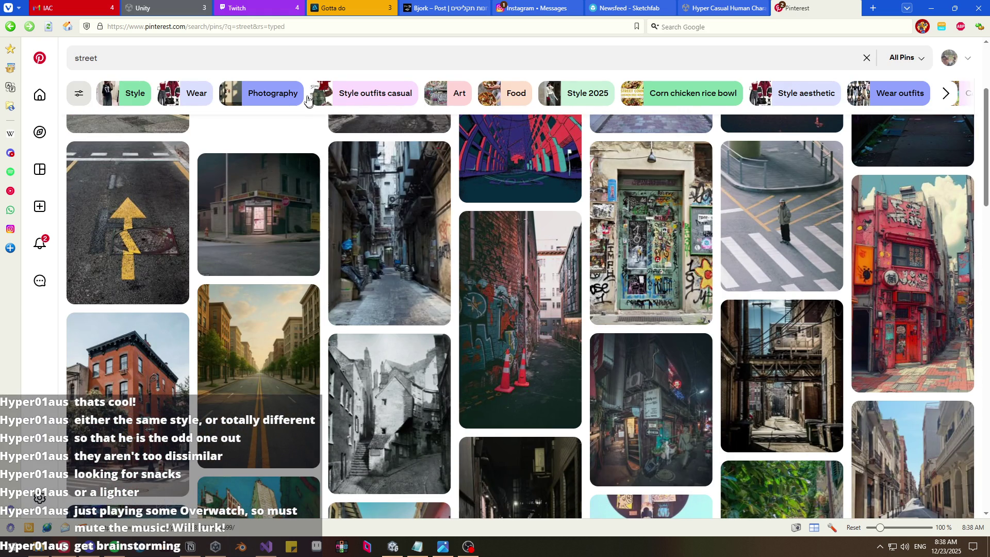
{"action": "left_click", "coordinate": [317, 66]}
{"action": "type", "text": "pers"}
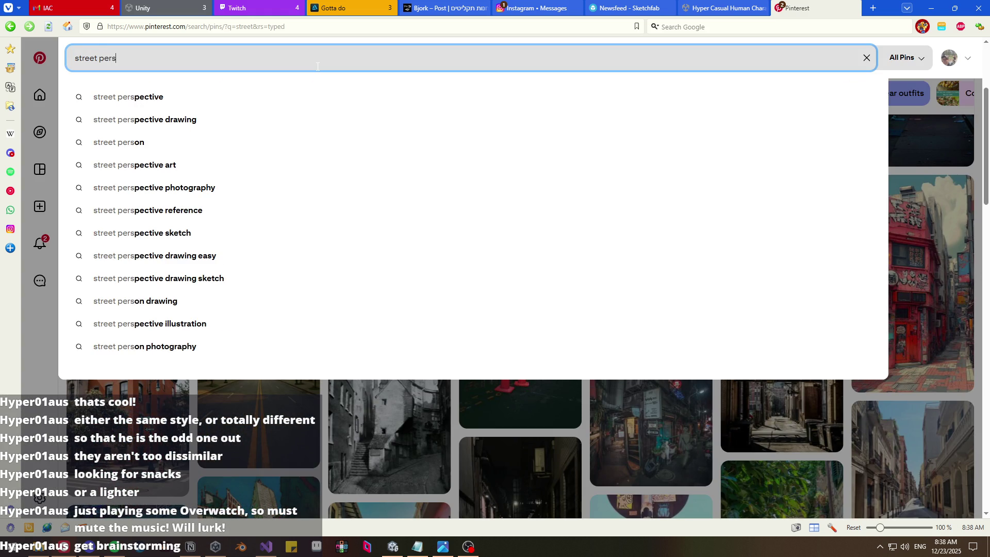
{"action": "type", "text": "onality"}
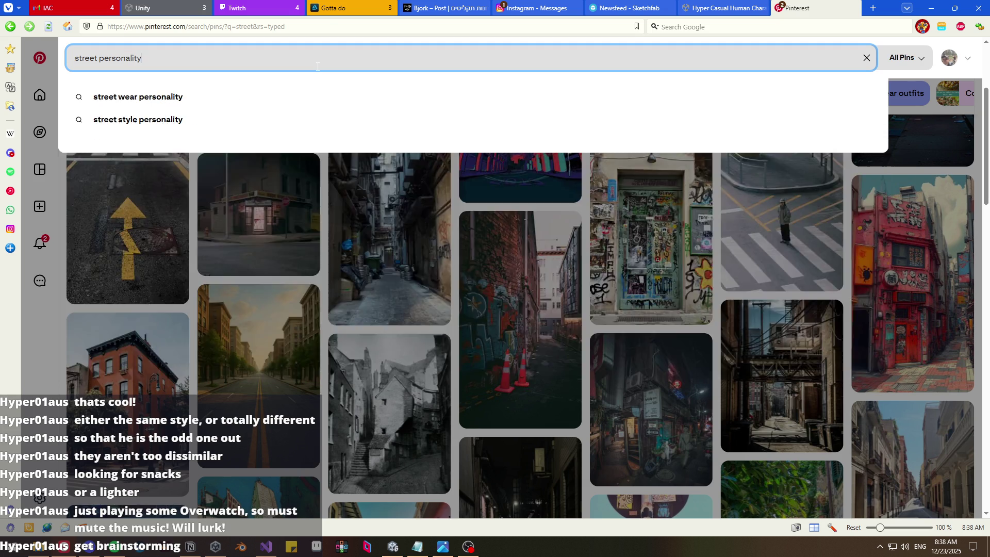
{"action": "key", "text": "Return"}
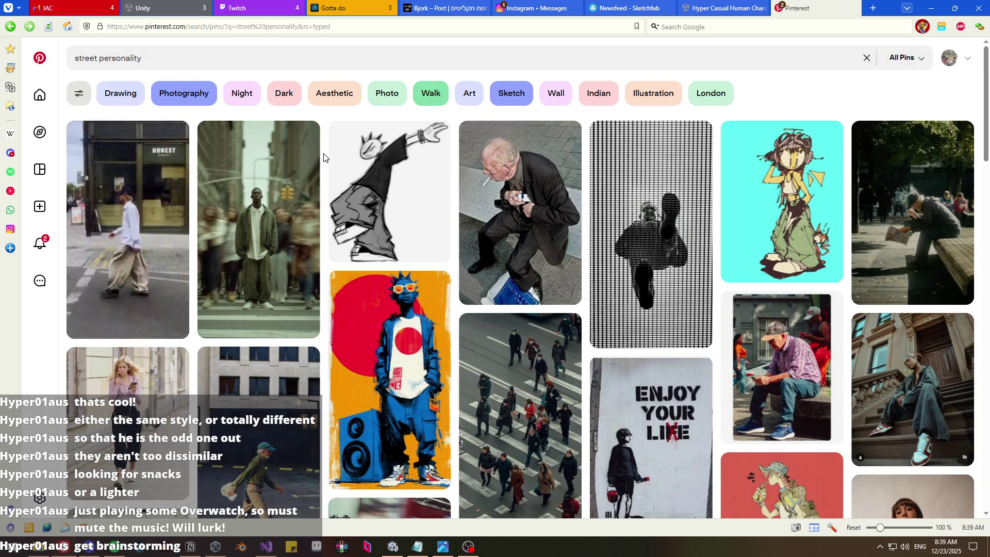
- Save the sketch pin to the Doodles board
{"action": "mouse_move", "coordinate": [340, 155]}
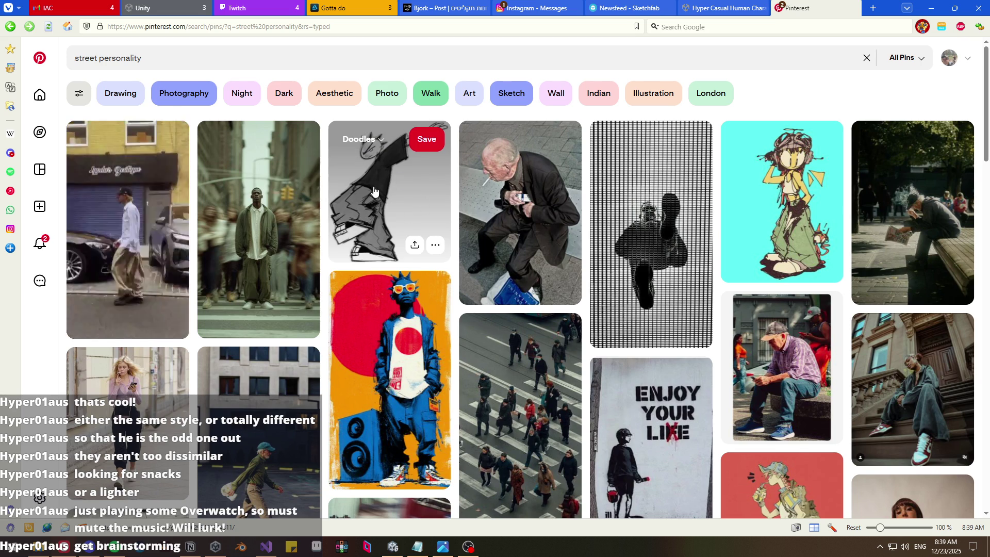
{"action": "left_click", "coordinate": [360, 139]}
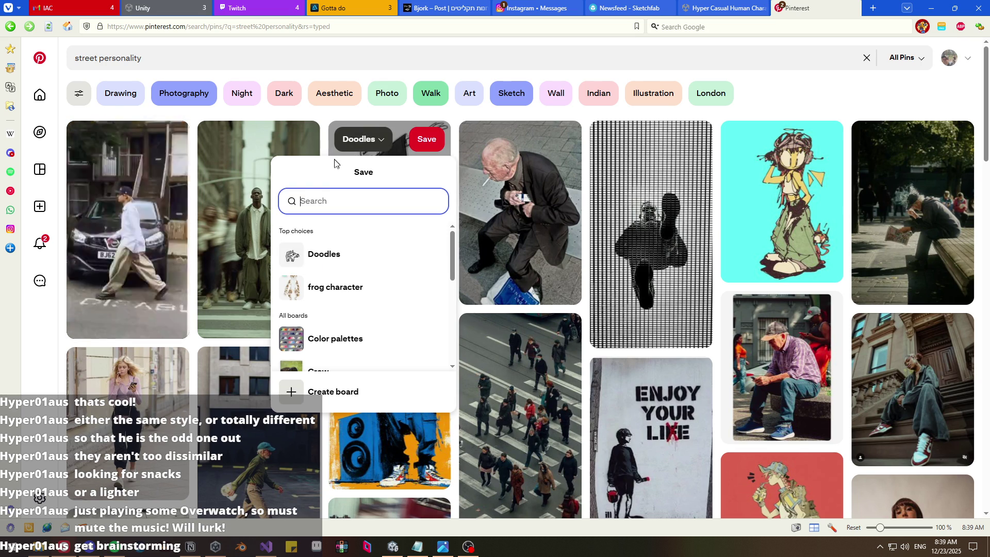
{"action": "left_click", "coordinate": [332, 254]}
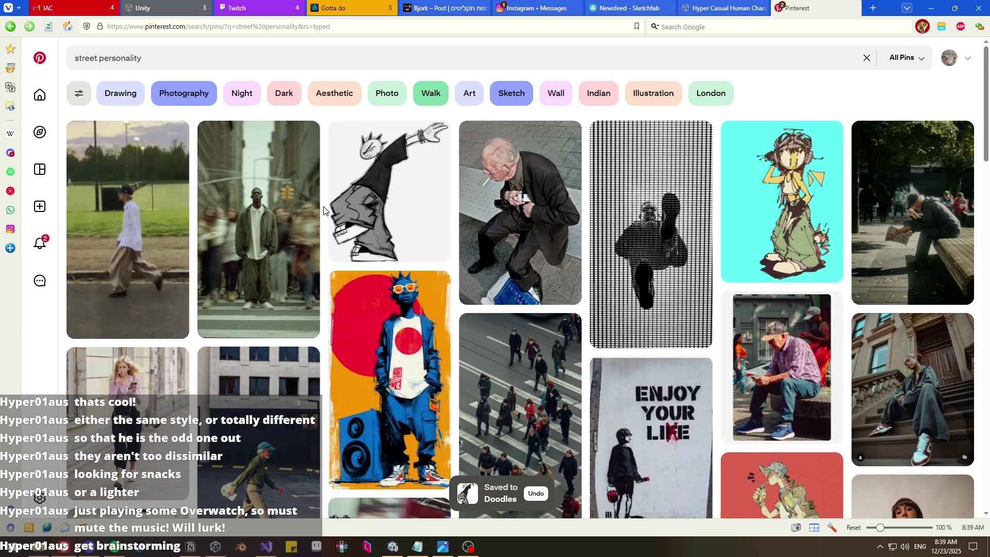
- Scroll up and down through the street personality results
{"action": "scroll", "coordinate": [325, 209], "scroll_direction": "down", "scroll_amount": 2}
{"action": "scroll", "coordinate": [324, 210], "scroll_direction": "down", "scroll_amount": 2}
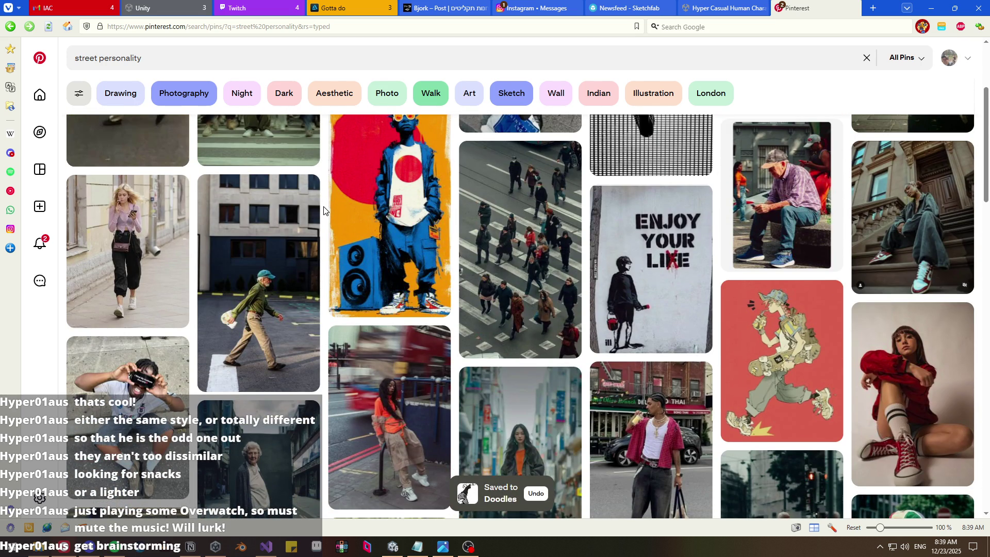
{"action": "scroll", "coordinate": [323, 209], "scroll_direction": "down", "scroll_amount": 2}
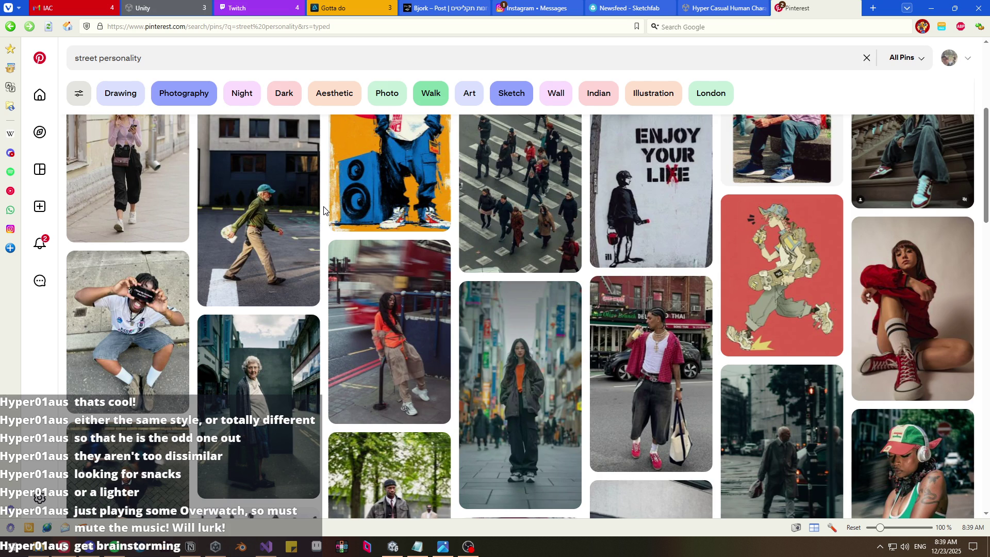
{"action": "scroll", "coordinate": [323, 209], "scroll_direction": "down", "scroll_amount": 2}
{"action": "scroll", "coordinate": [324, 208], "scroll_direction": "down", "scroll_amount": 4}
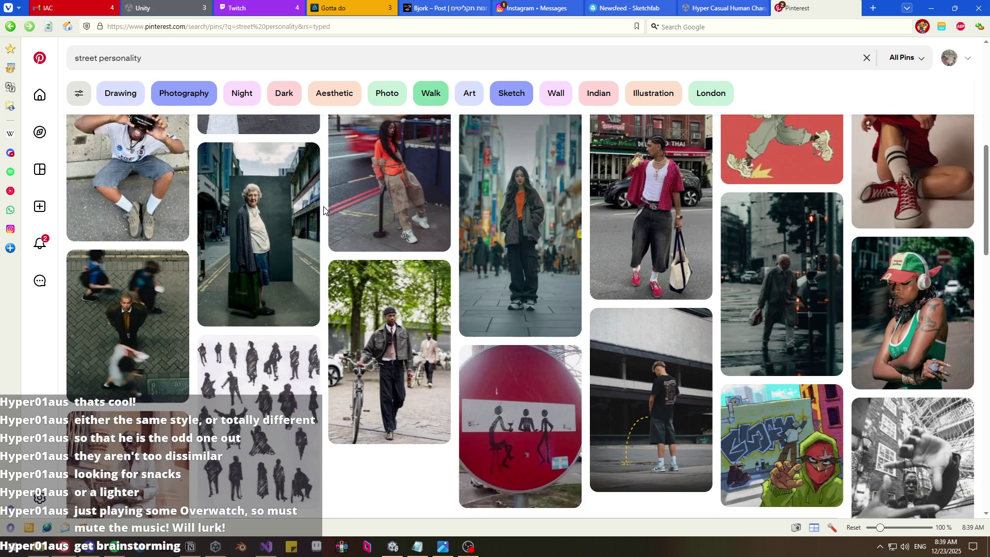
{"action": "scroll", "coordinate": [324, 210], "scroll_direction": "down", "scroll_amount": 2}
{"action": "scroll", "coordinate": [323, 210], "scroll_direction": "down", "scroll_amount": 2}
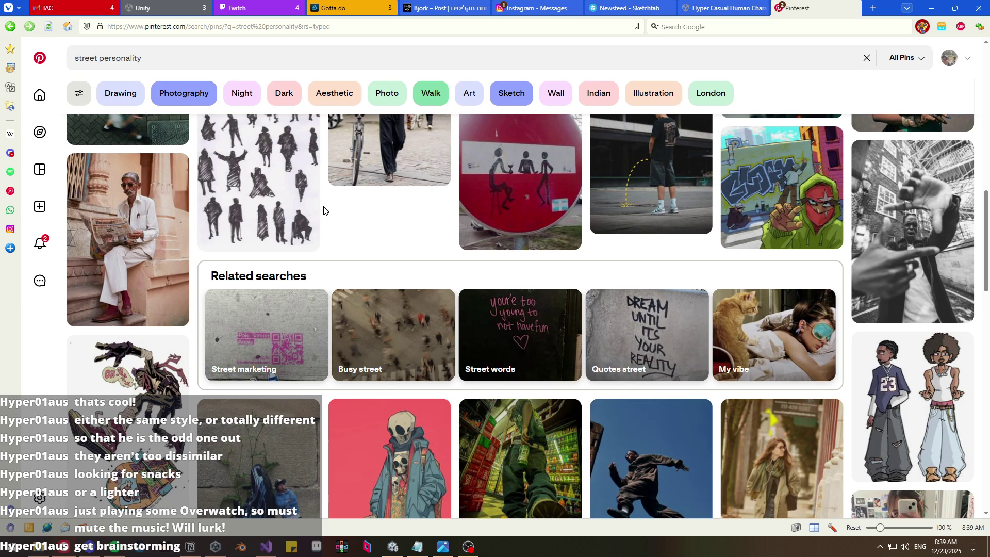
{"action": "scroll", "coordinate": [324, 209], "scroll_direction": "down", "scroll_amount": 2}
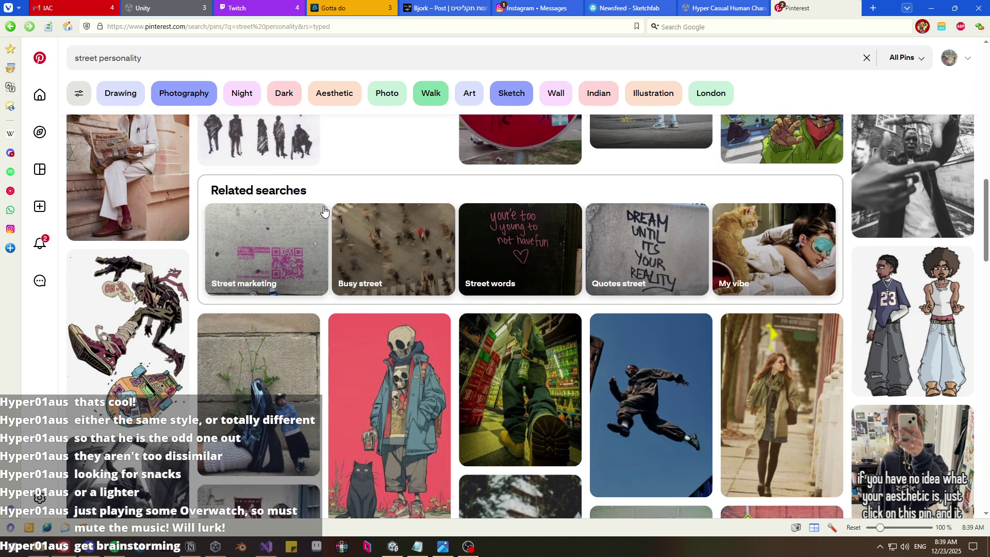
{"action": "scroll", "coordinate": [324, 209], "scroll_direction": "down", "scroll_amount": 2}
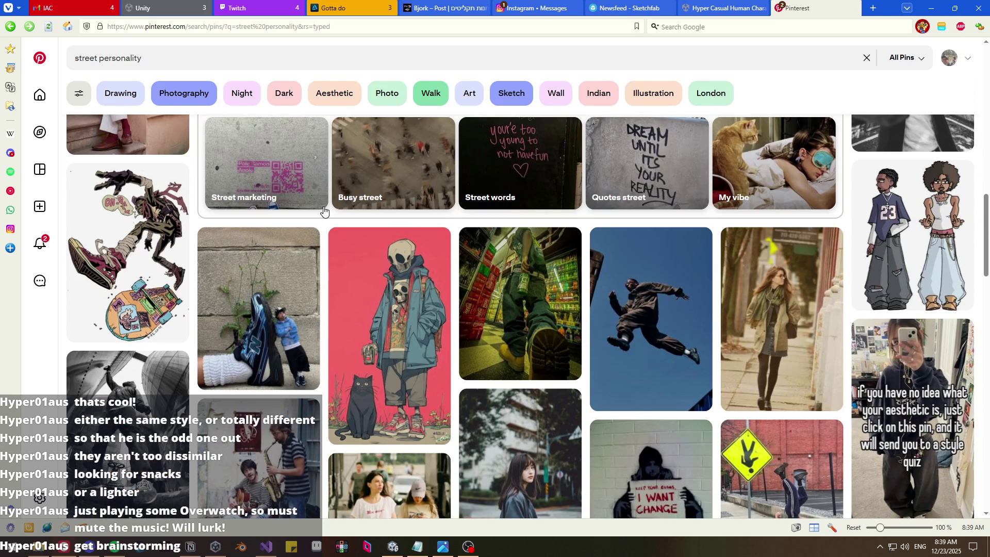
{"action": "scroll", "coordinate": [325, 209], "scroll_direction": "up", "scroll_amount": 2}
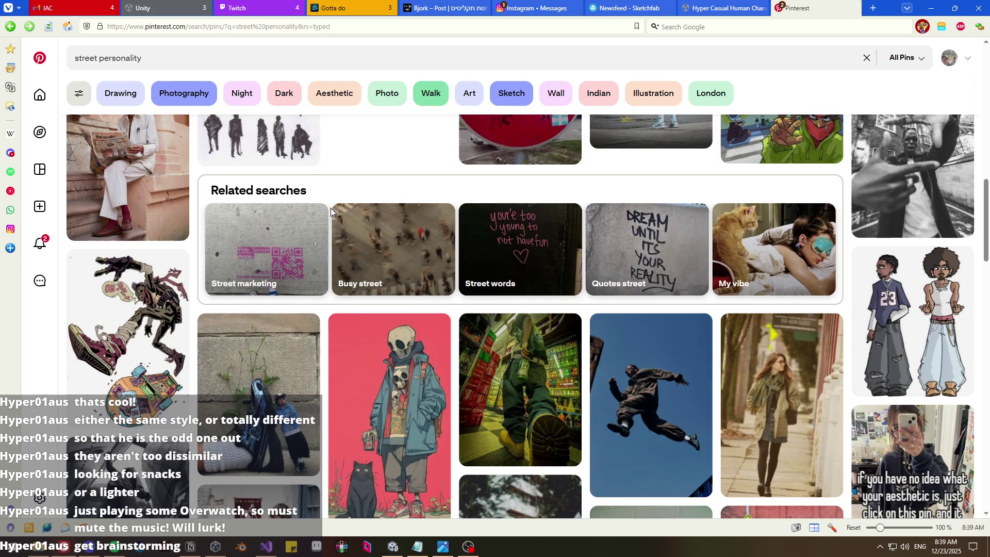
{"action": "scroll", "coordinate": [330, 208], "scroll_direction": "up", "scroll_amount": 2}
{"action": "scroll", "coordinate": [329, 208], "scroll_direction": "up", "scroll_amount": 8}
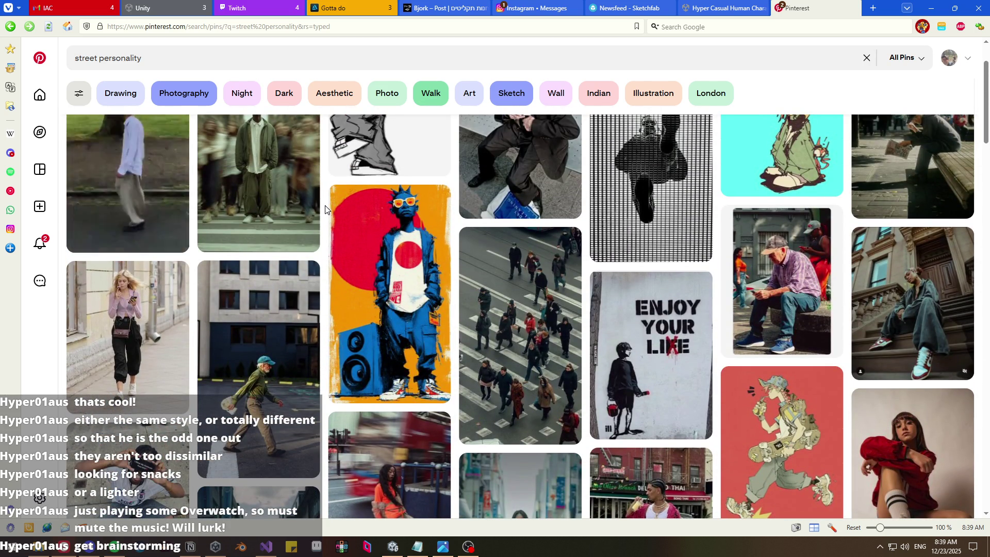
{"action": "scroll", "coordinate": [325, 209], "scroll_direction": "up", "scroll_amount": 2}
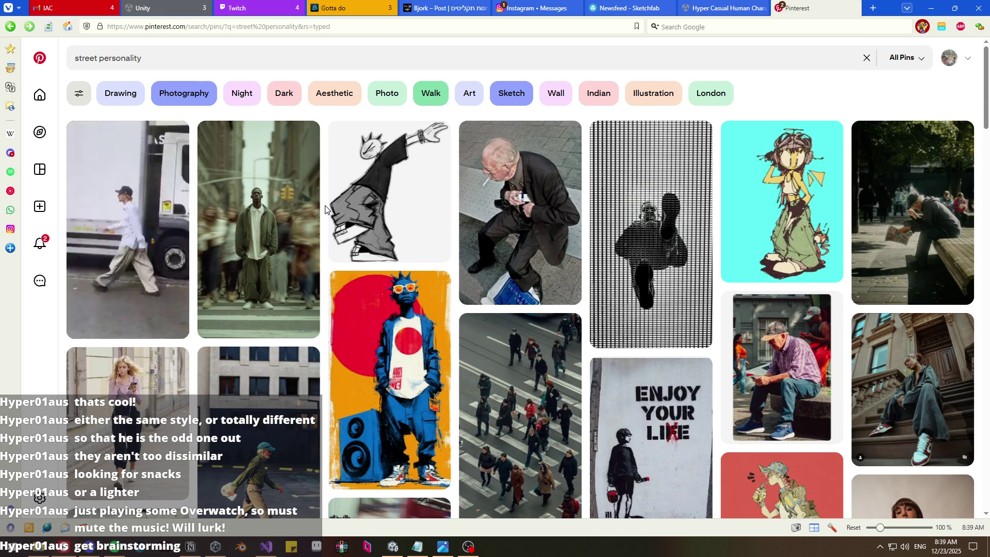
{"action": "scroll", "coordinate": [324, 209], "scroll_direction": "down", "scroll_amount": 5}
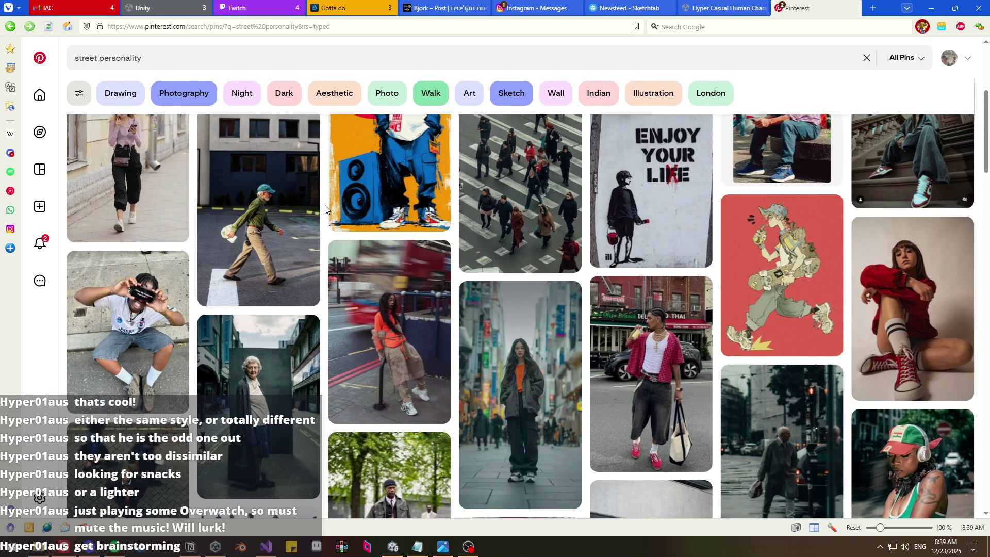
{"action": "scroll", "coordinate": [325, 206], "scroll_direction": "down", "scroll_amount": 12}
{"action": "scroll", "coordinate": [324, 209], "scroll_direction": "down", "scroll_amount": 10}
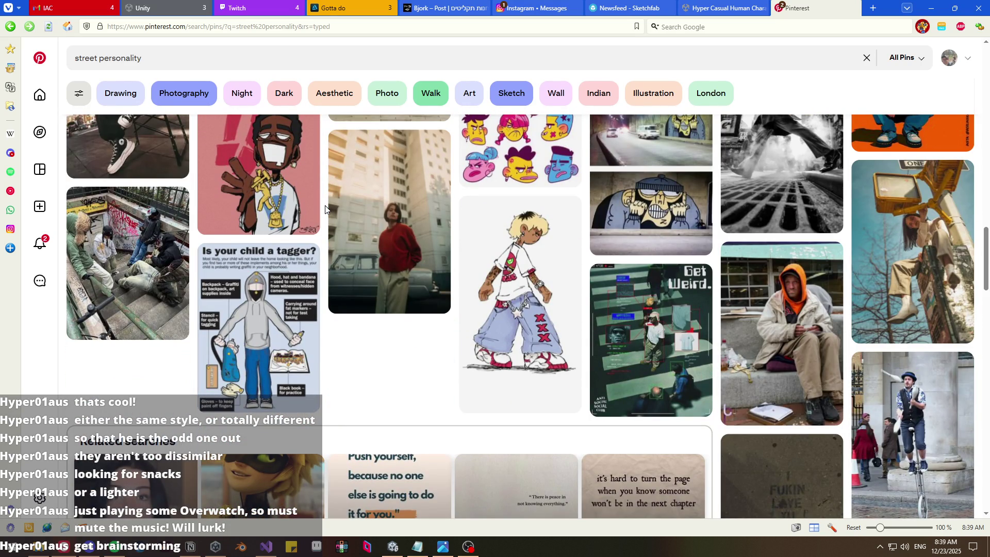
- Open the 'Is your child a tagger?' pin twice, then scroll further through the results
{"action": "left_click", "coordinate": [265, 330]}
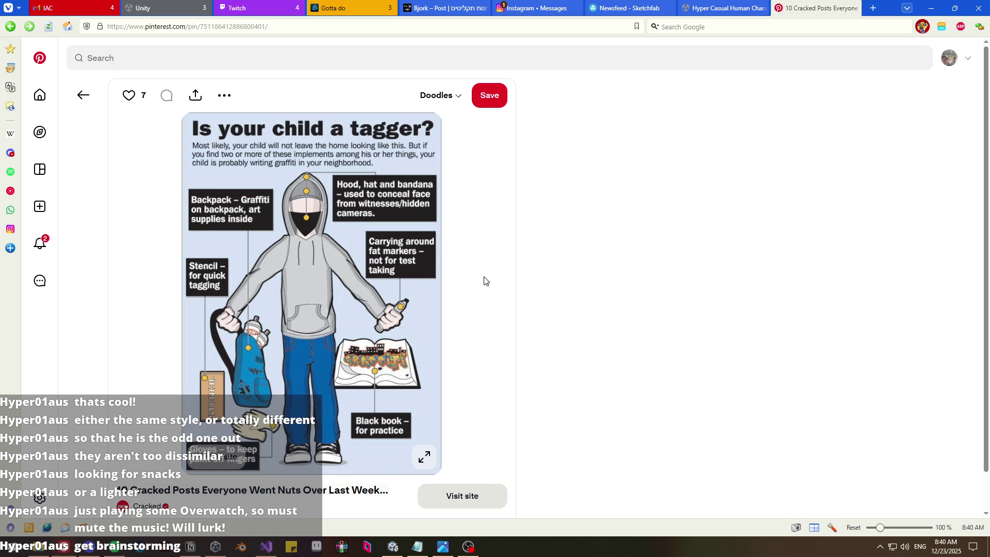
{"action": "key", "text": "alt+Left"}
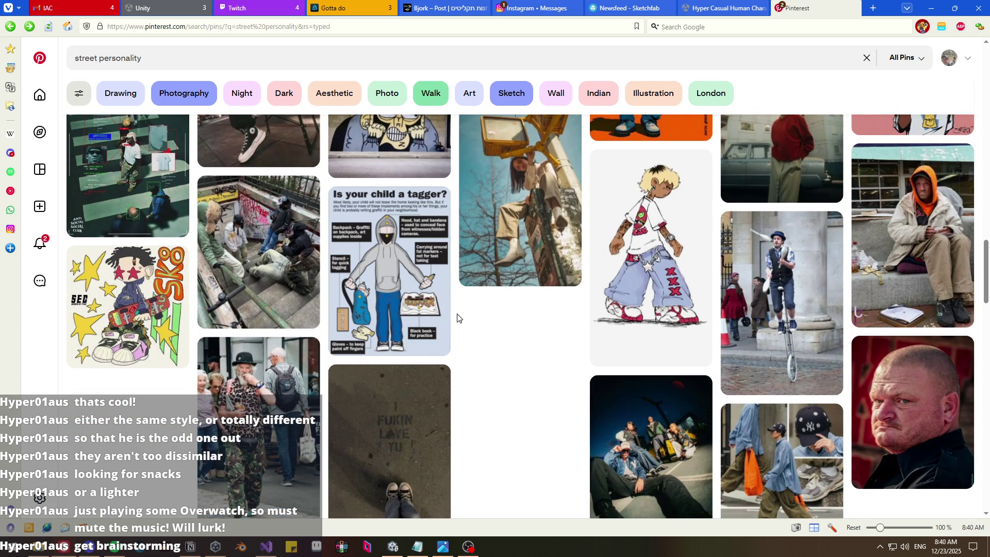
{"action": "scroll", "coordinate": [457, 318], "scroll_direction": "down", "scroll_amount": 2}
{"action": "scroll", "coordinate": [457, 317], "scroll_direction": "up", "scroll_amount": 2}
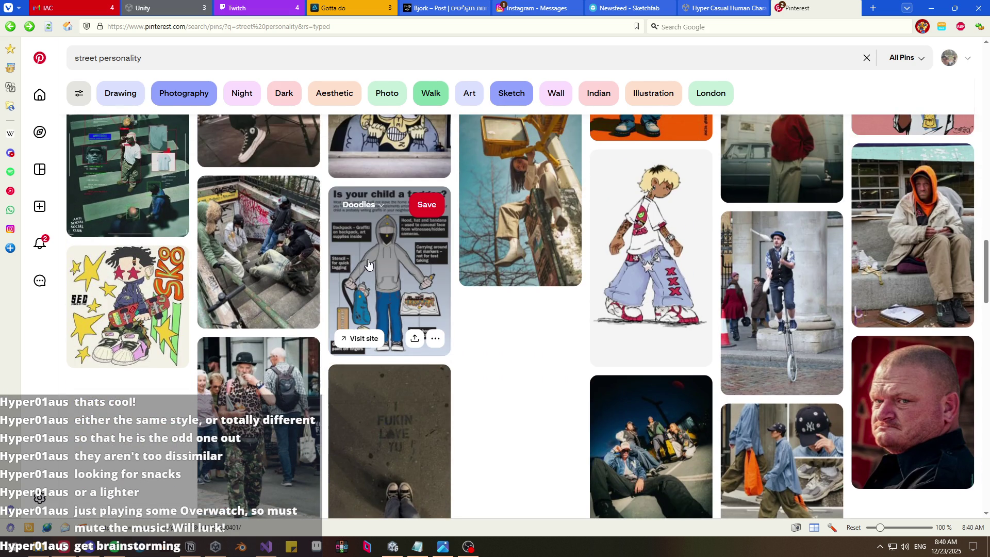
{"action": "left_click", "coordinate": [405, 315]}
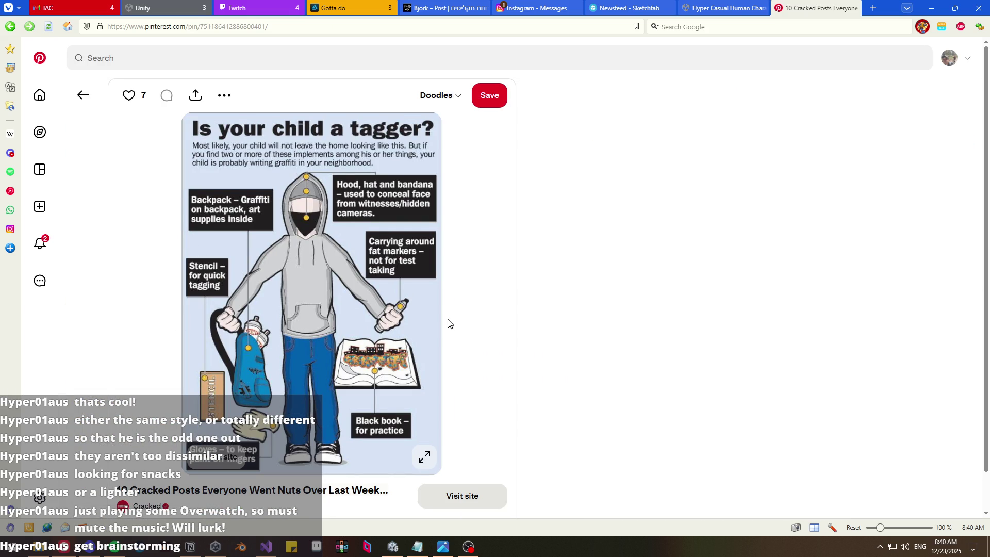
{"action": "key", "text": "alt+Left"}
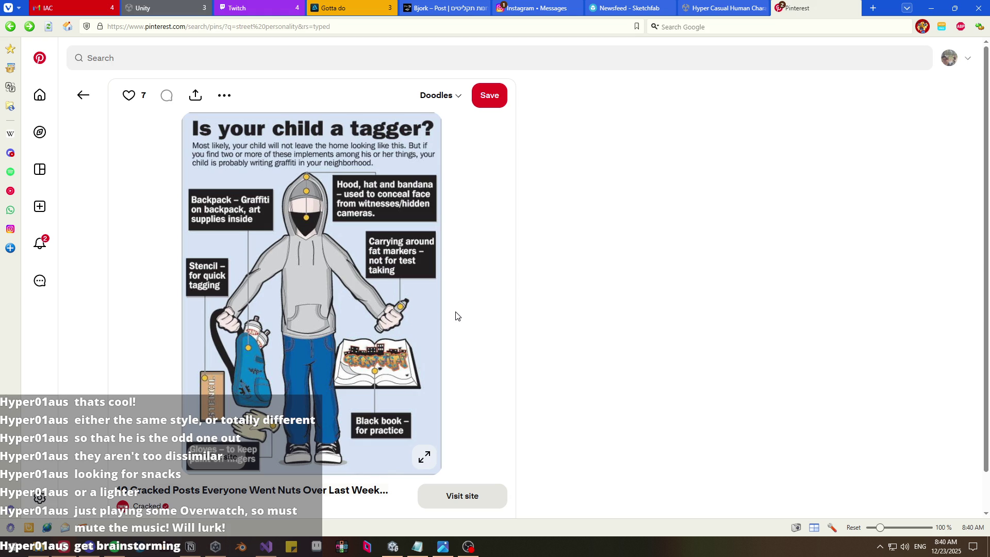
{"action": "scroll", "coordinate": [455, 336], "scroll_direction": "down", "scroll_amount": 10}
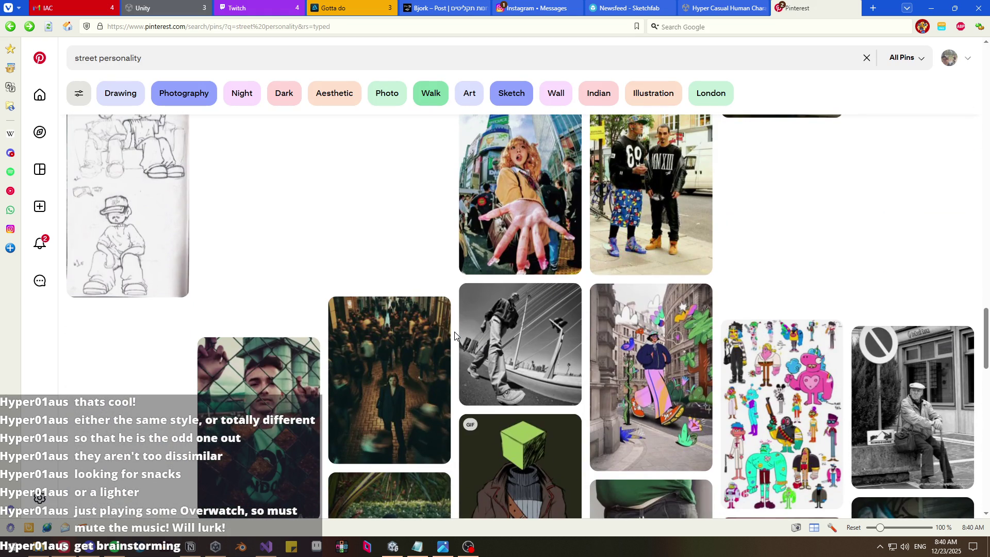
{"action": "scroll", "coordinate": [455, 336], "scroll_direction": "down", "scroll_amount": 2}
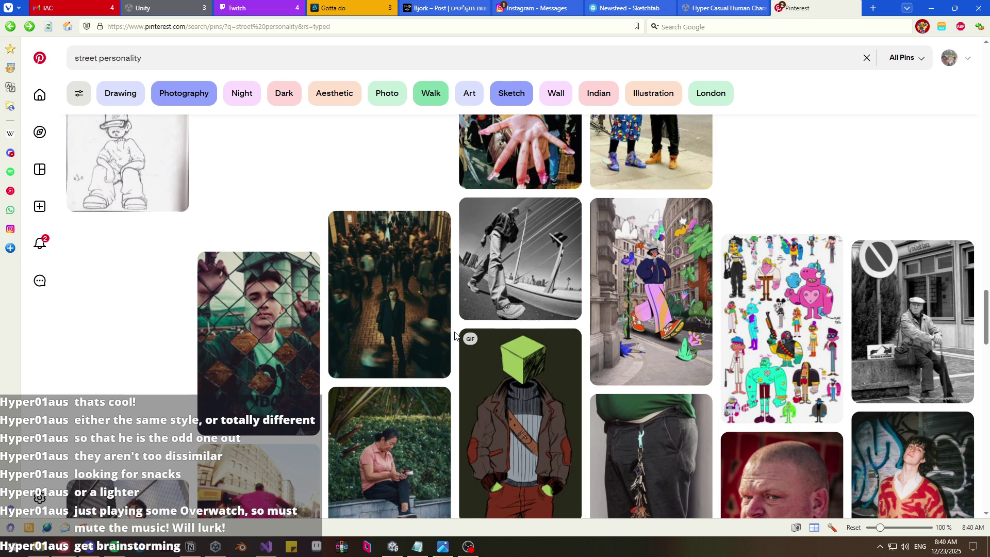
{"action": "scroll", "coordinate": [454, 336], "scroll_direction": "down", "scroll_amount": 2}
{"action": "scroll", "coordinate": [455, 335], "scroll_direction": "down", "scroll_amount": 4}
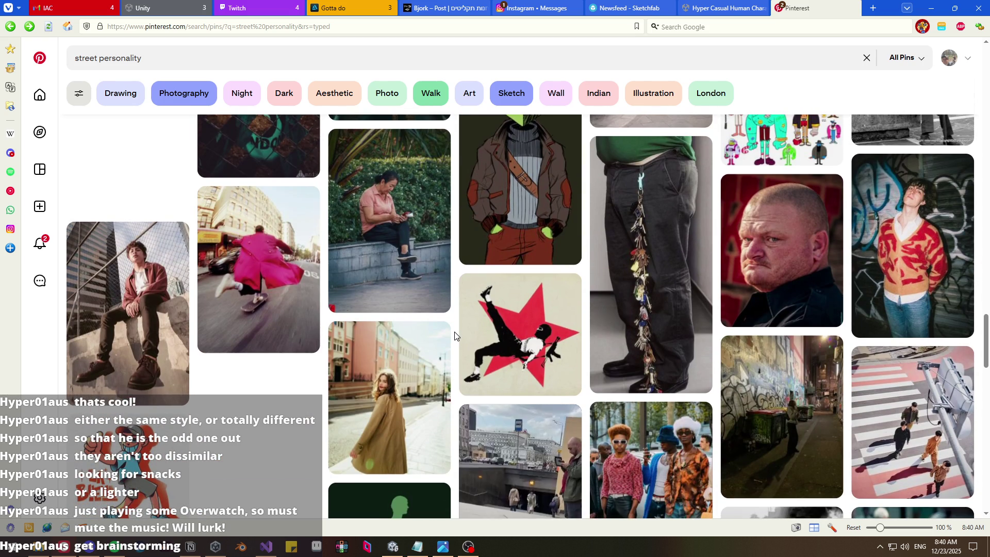
{"action": "scroll", "coordinate": [455, 335], "scroll_direction": "down", "scroll_amount": 2}
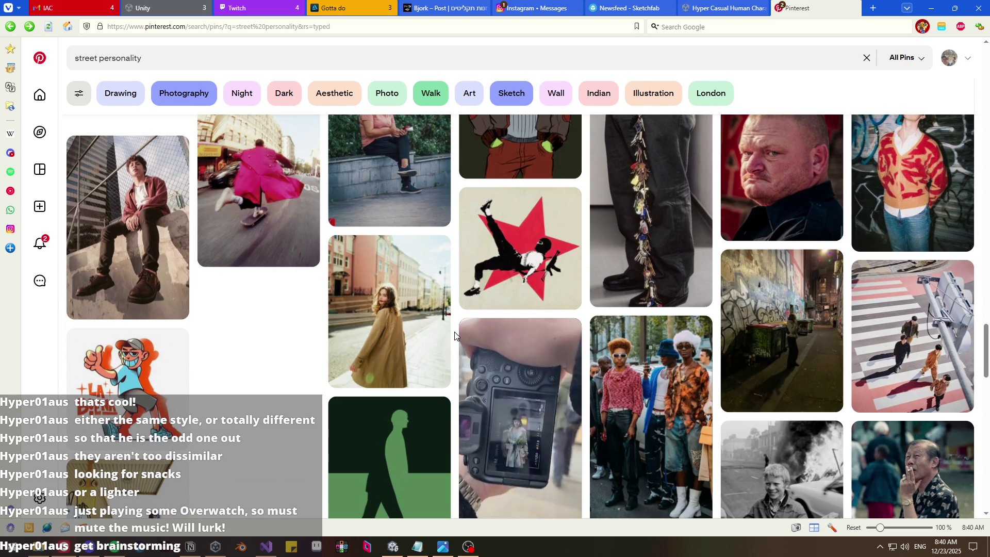
{"action": "scroll", "coordinate": [455, 336], "scroll_direction": "down", "scroll_amount": 2}
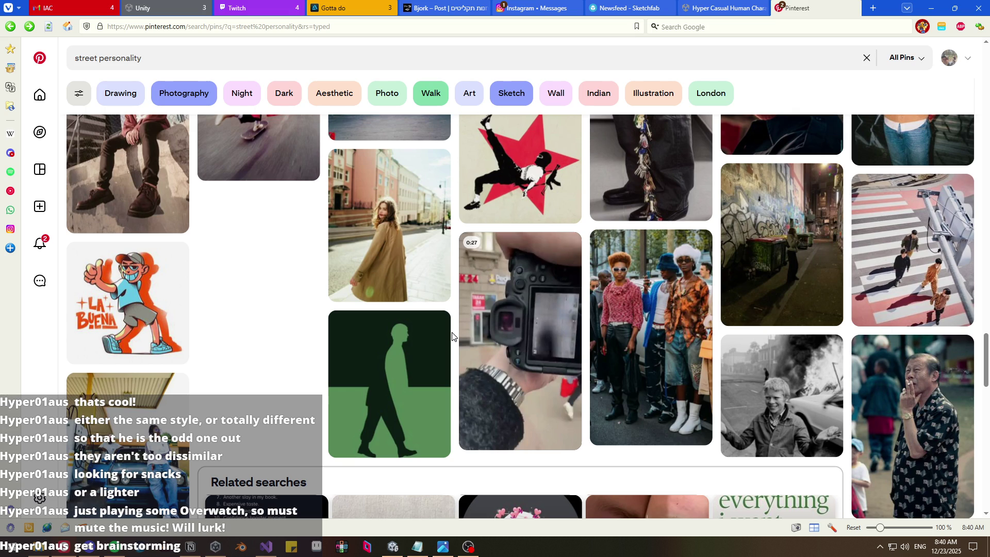
{"action": "left_click", "coordinate": [202, 549]}
- Add 'Photographer going around town photographing stuff for people?' as a Narrative line, then return to Pinterest
{"action": "type", "text": "Photos"}
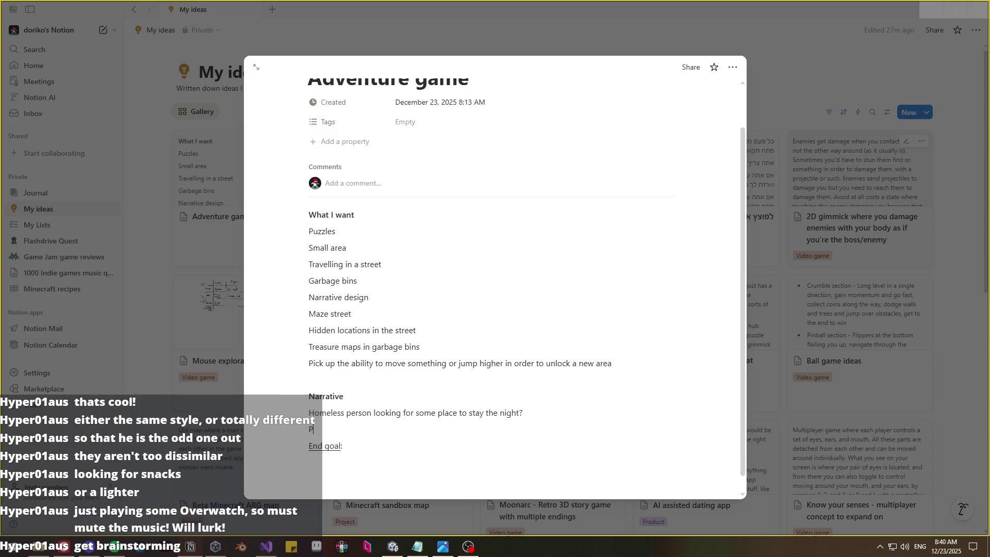
{"action": "key", "text": "BackSpace"}
{"action": "type", "text": "grapher "}
{"action": "type", "text": "going arow"}
{"action": "key", "text": "BackSpace"}
{"action": "type", "text": "und t"}
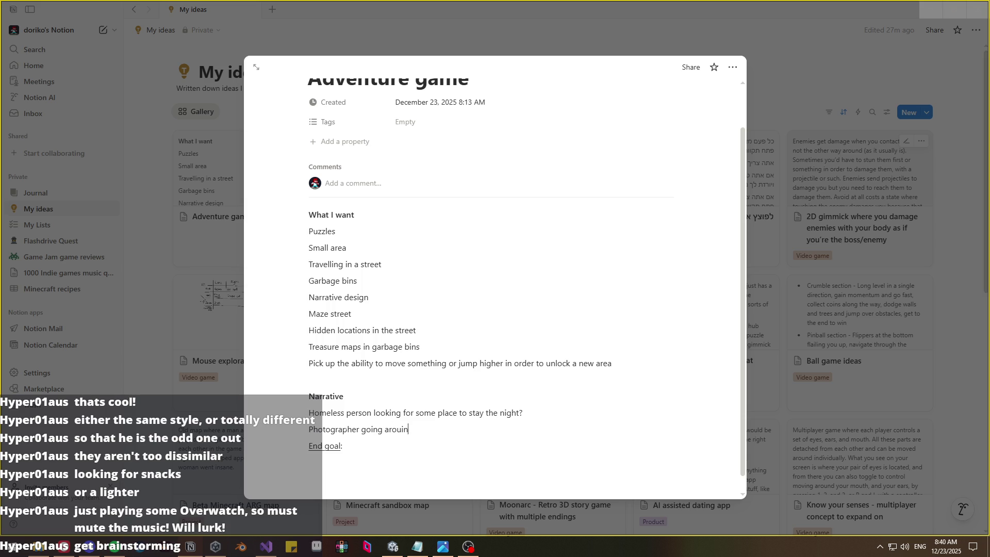
{"action": "type", "text": "own photog"}
{"action": "type", "text": "raphj"}
{"action": "type", "text": "ing s"}
{"action": "type", "text": "tuff for pe"}
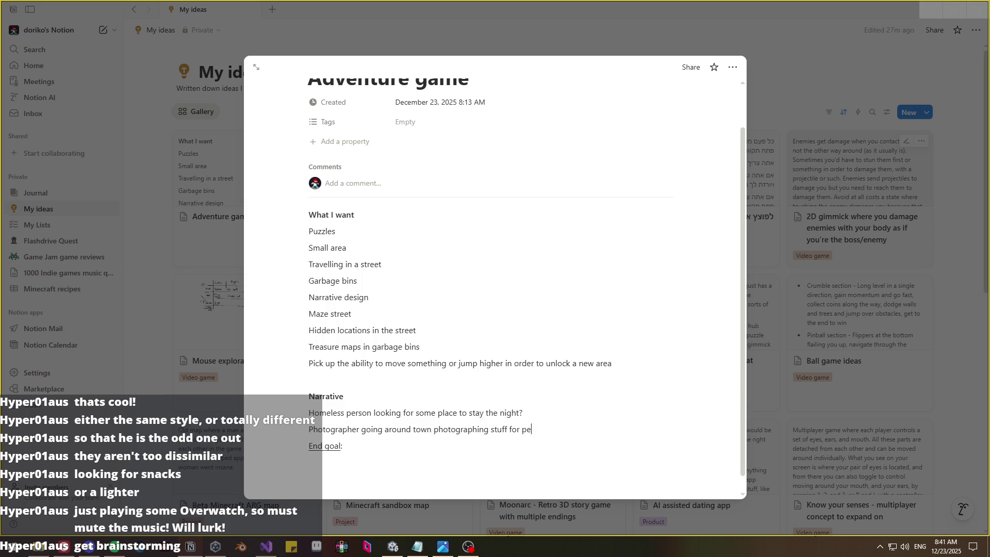
{"action": "type", "text": "ople?"}
{"action": "key", "text": "Return"}
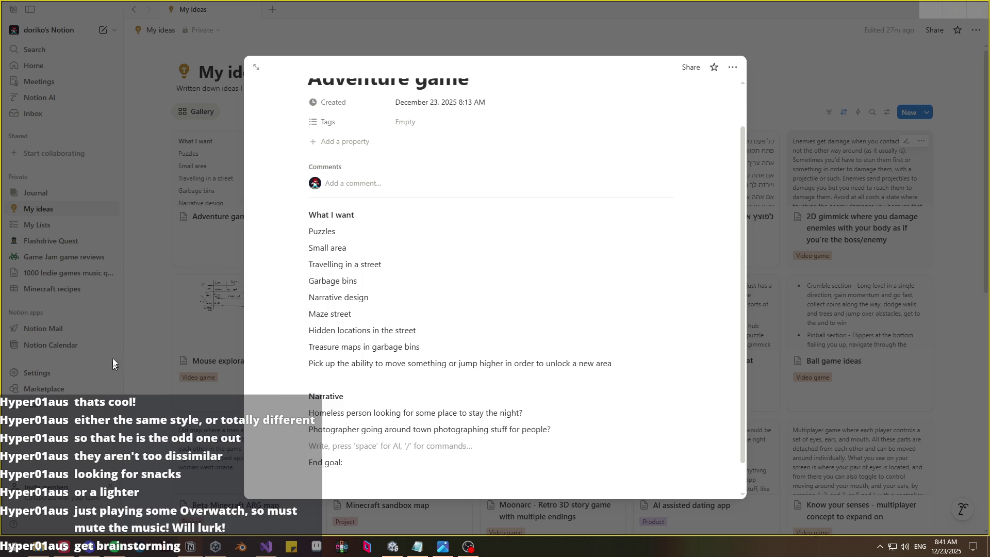
{"action": "left_click", "coordinate": [64, 546]}
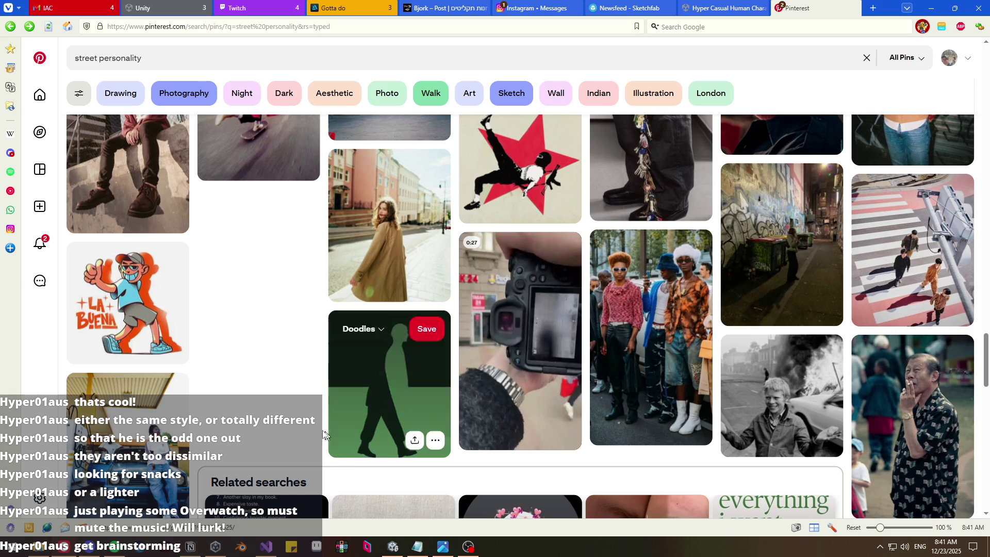
- Browse many more rows of 'street personality' pins for street-art references, then return to Notion
{"action": "scroll", "coordinate": [199, 429], "scroll_direction": "down", "scroll_amount": 5}
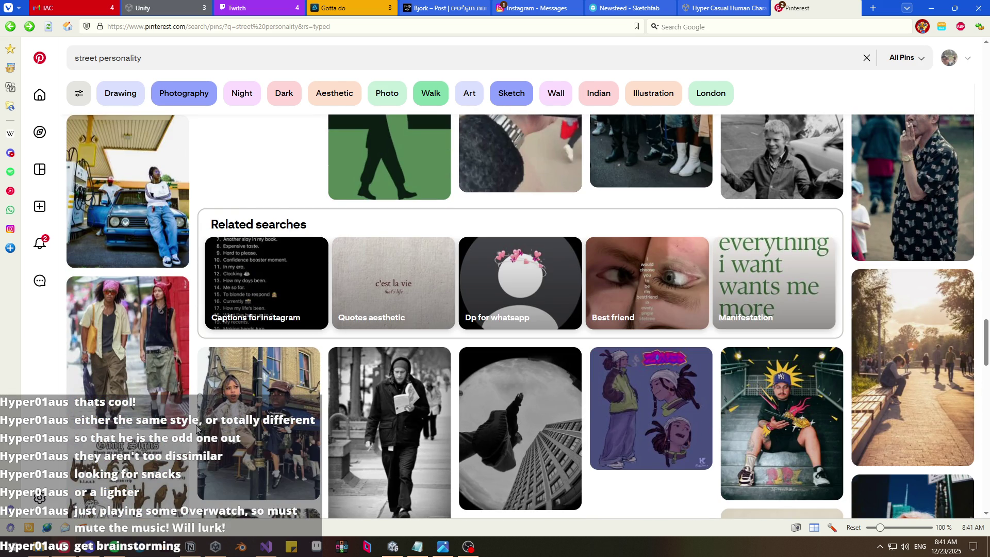
{"action": "scroll", "coordinate": [196, 429], "scroll_direction": "down", "scroll_amount": 10}
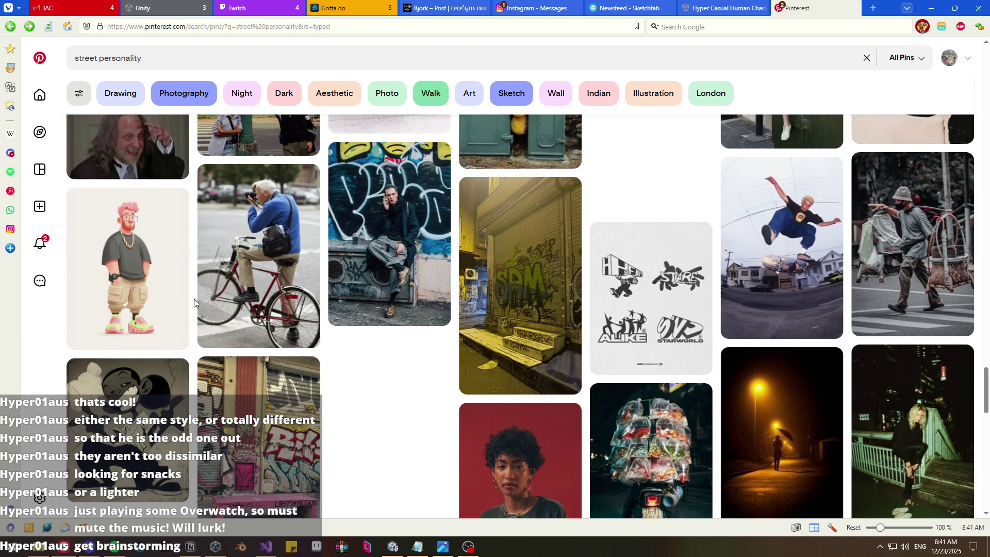
{"action": "scroll", "coordinate": [194, 298], "scroll_direction": "down", "scroll_amount": 2}
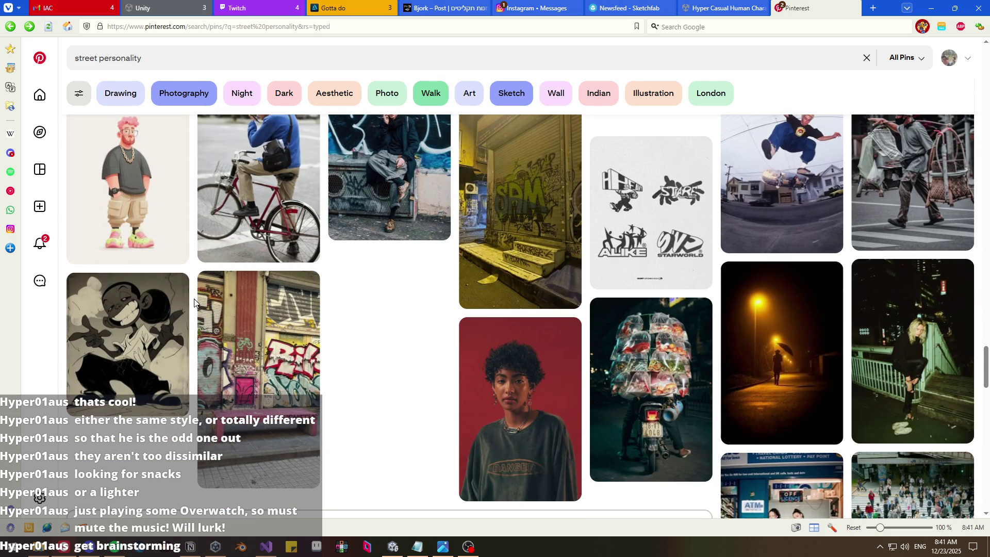
{"action": "scroll", "coordinate": [194, 302], "scroll_direction": "down", "scroll_amount": 8}
{"action": "scroll", "coordinate": [194, 302], "scroll_direction": "down", "scroll_amount": 2}
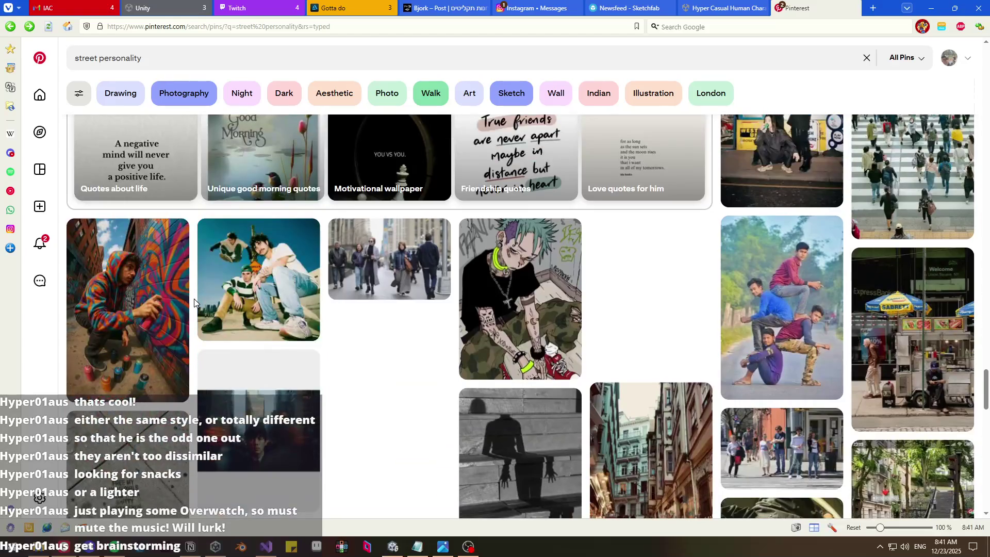
{"action": "scroll", "coordinate": [193, 299], "scroll_direction": "down", "scroll_amount": 6}
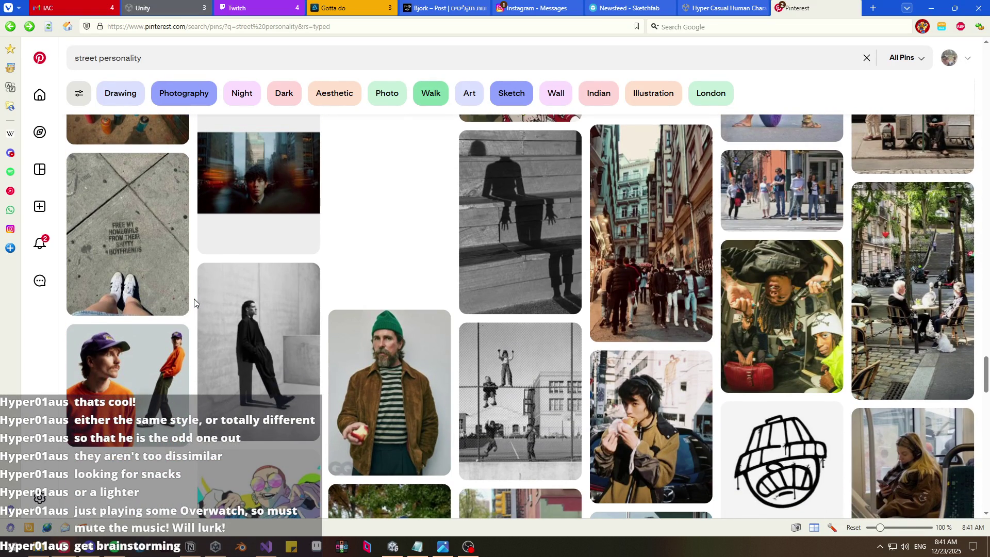
{"action": "scroll", "coordinate": [194, 302], "scroll_direction": "down", "scroll_amount": 4}
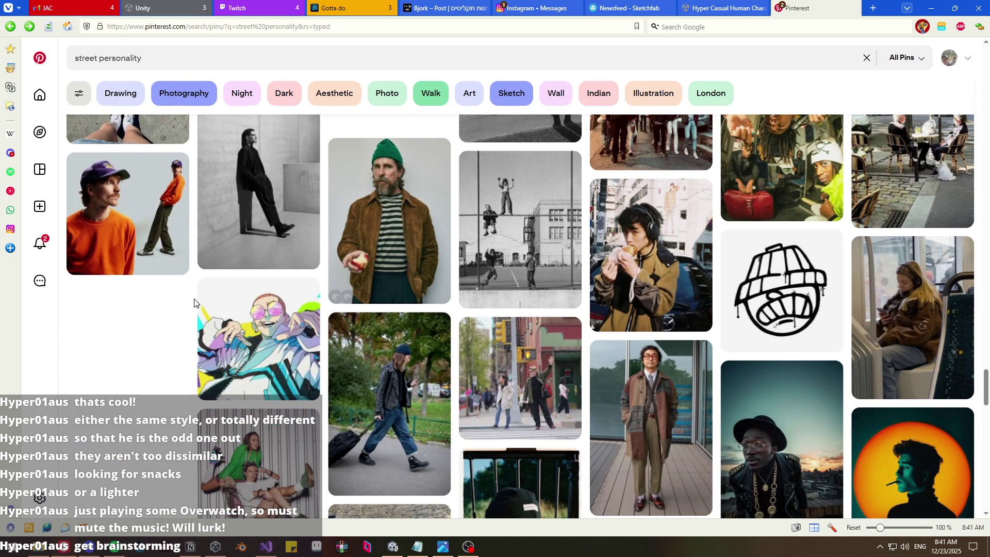
{"action": "scroll", "coordinate": [194, 302], "scroll_direction": "down", "scroll_amount": 4}
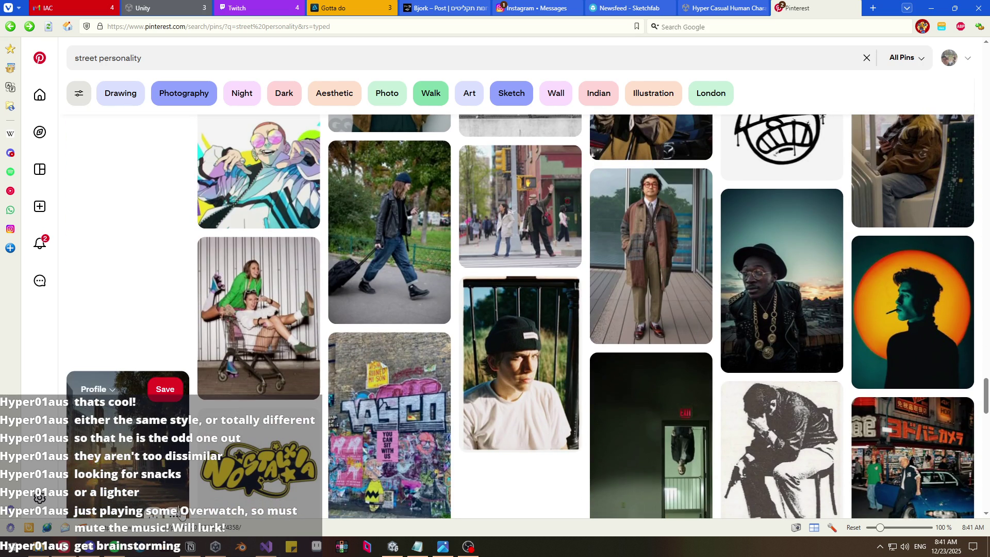
{"action": "scroll", "coordinate": [289, 391], "scroll_direction": "down", "scroll_amount": 4}
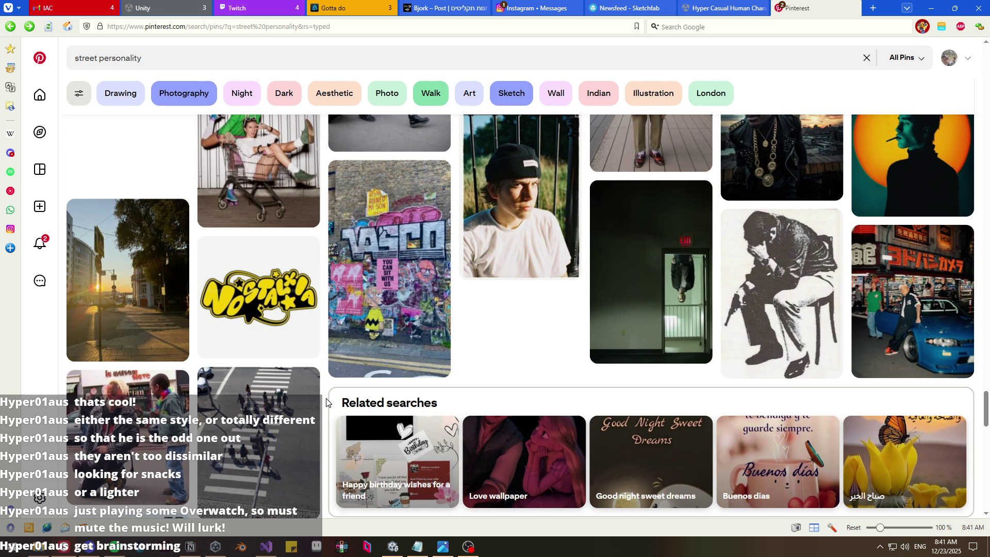
{"action": "scroll", "coordinate": [326, 402], "scroll_direction": "down", "scroll_amount": 5}
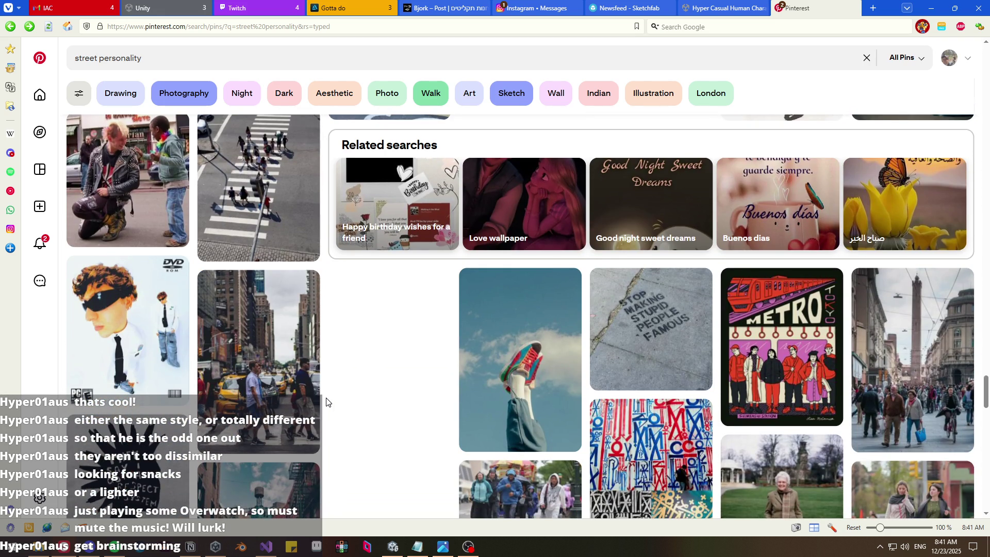
{"action": "scroll", "coordinate": [327, 402], "scroll_direction": "down", "scroll_amount": 2}
{"action": "scroll", "coordinate": [325, 399], "scroll_direction": "down", "scroll_amount": 2}
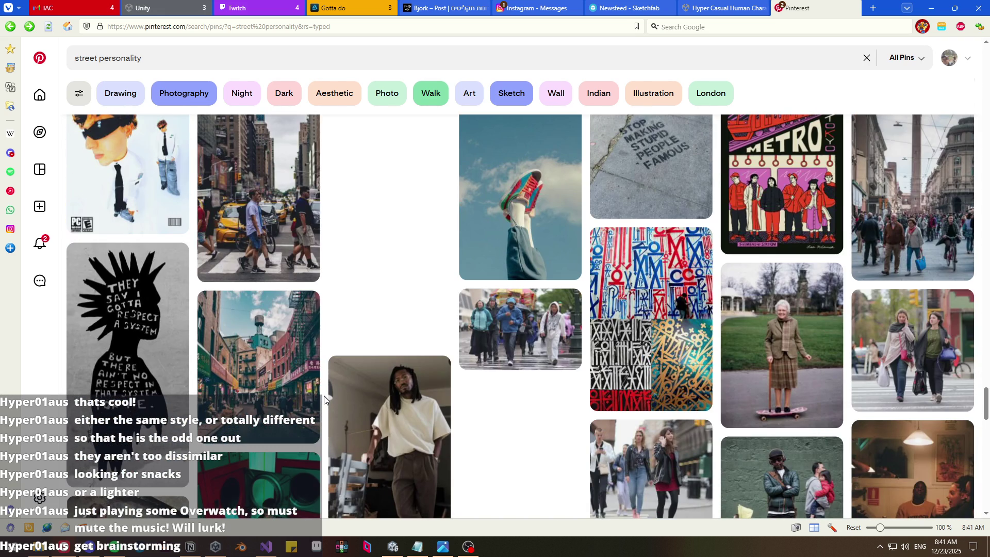
{"action": "scroll", "coordinate": [324, 399], "scroll_direction": "down", "scroll_amount": 6}
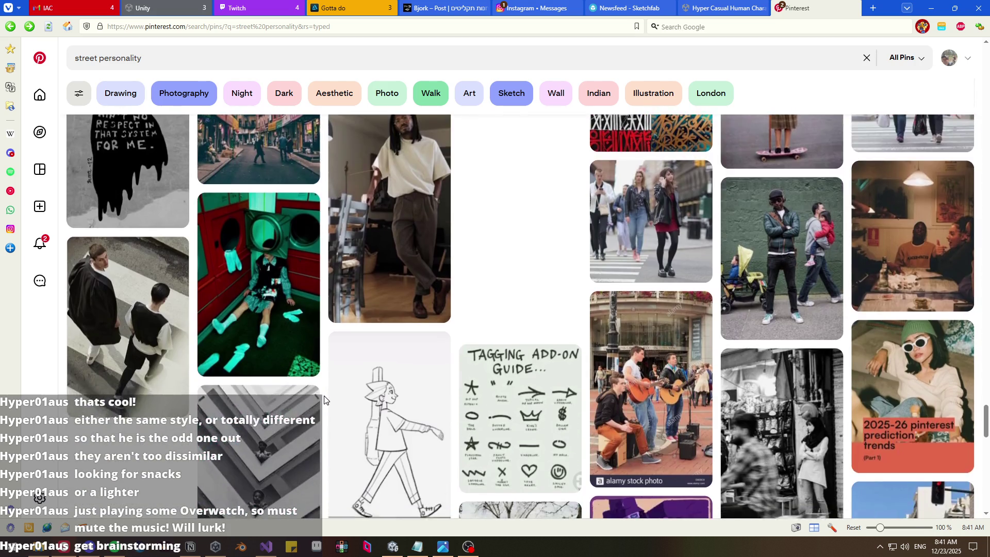
{"action": "scroll", "coordinate": [324, 400], "scroll_direction": "down", "scroll_amount": 4}
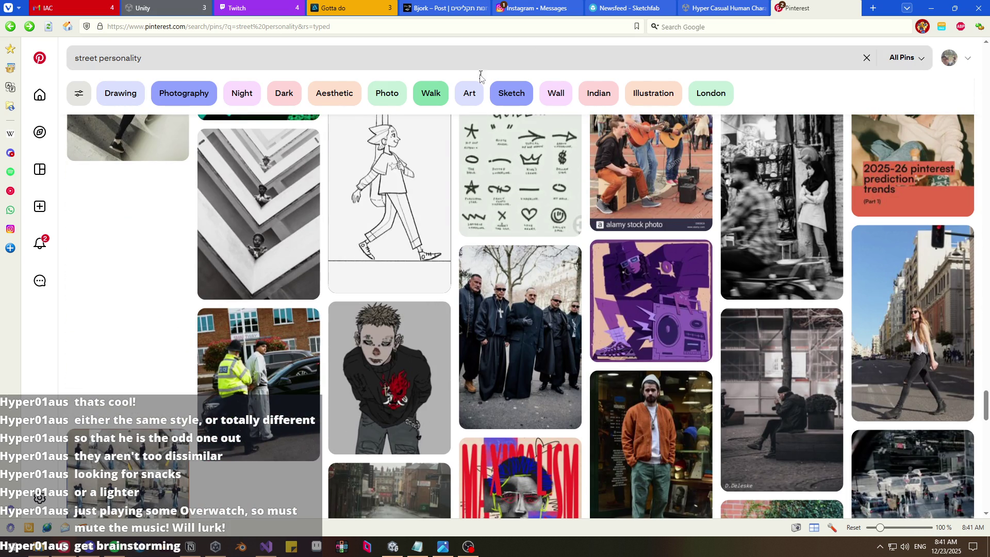
{"action": "scroll", "coordinate": [587, 289], "scroll_direction": "down", "scroll_amount": 4}
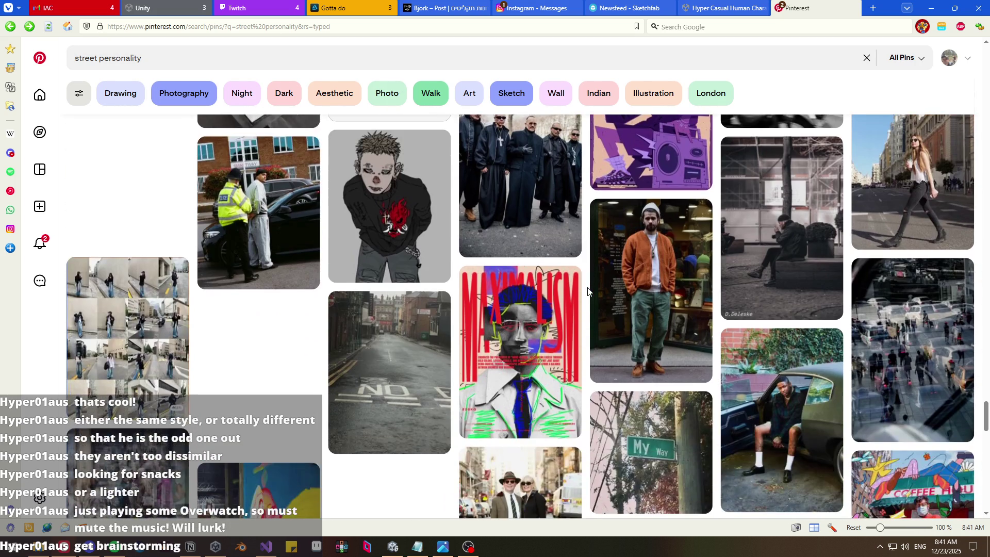
{"action": "scroll", "coordinate": [588, 290], "scroll_direction": "down", "scroll_amount": 5}
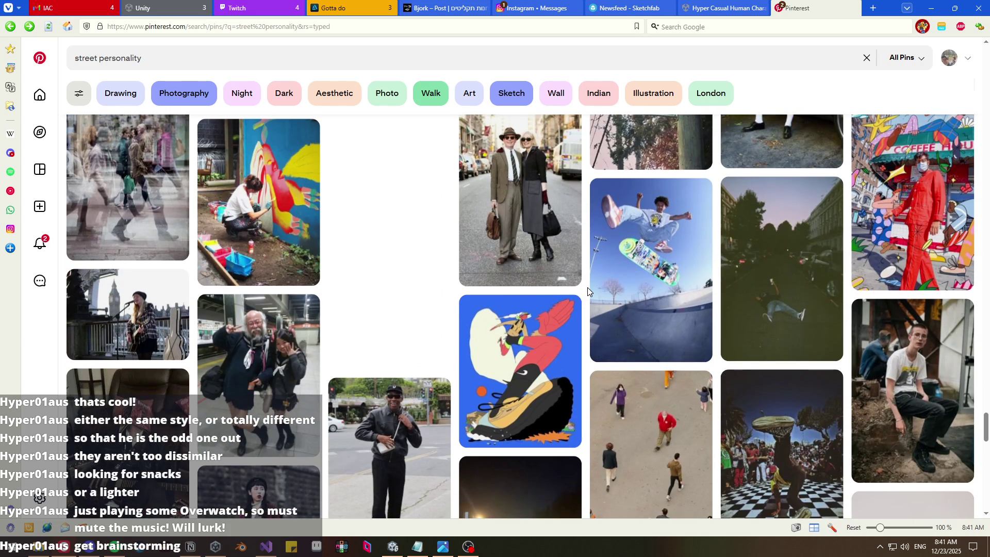
{"action": "scroll", "coordinate": [588, 290], "scroll_direction": "down", "scroll_amount": 6}
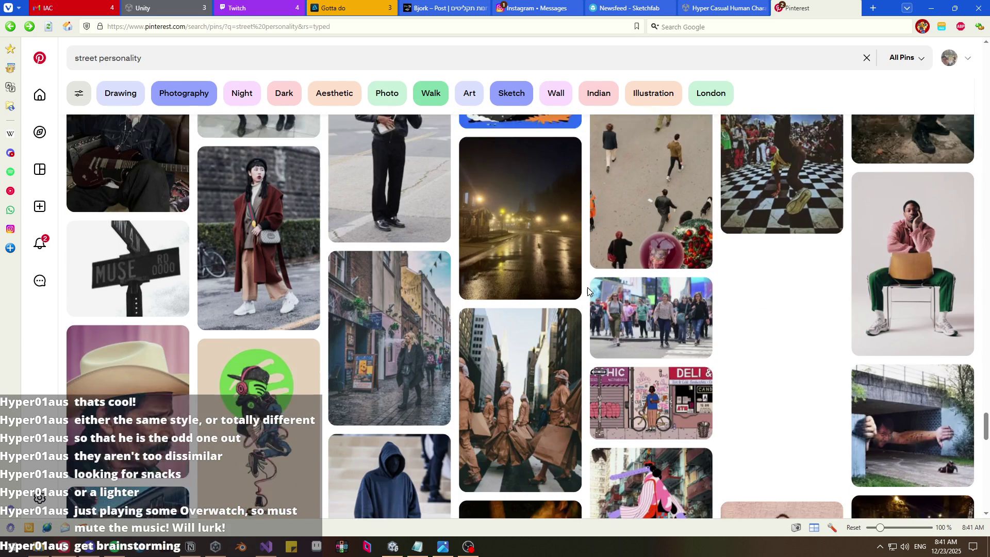
{"action": "scroll", "coordinate": [588, 290], "scroll_direction": "down", "scroll_amount": 5}
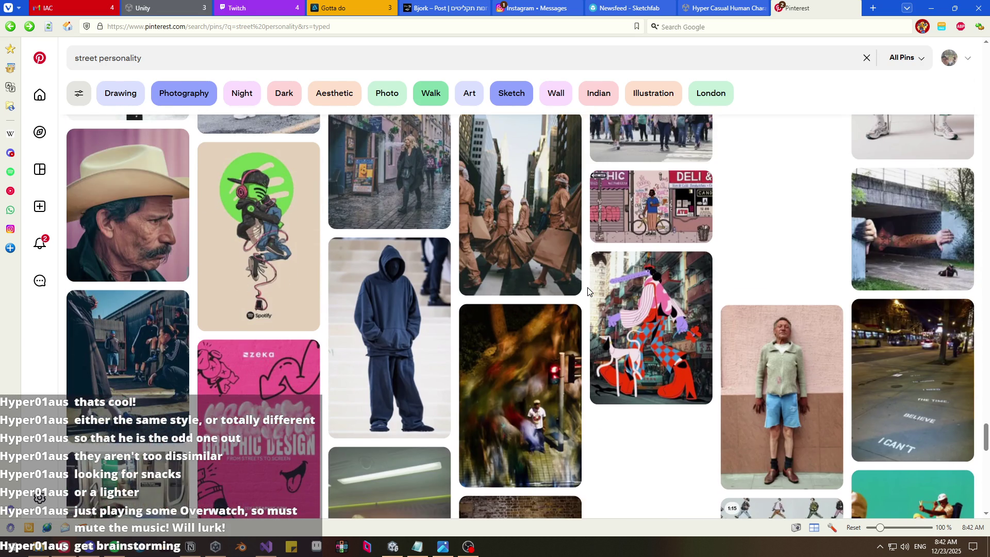
{"action": "scroll", "coordinate": [588, 292], "scroll_direction": "down", "scroll_amount": 1}
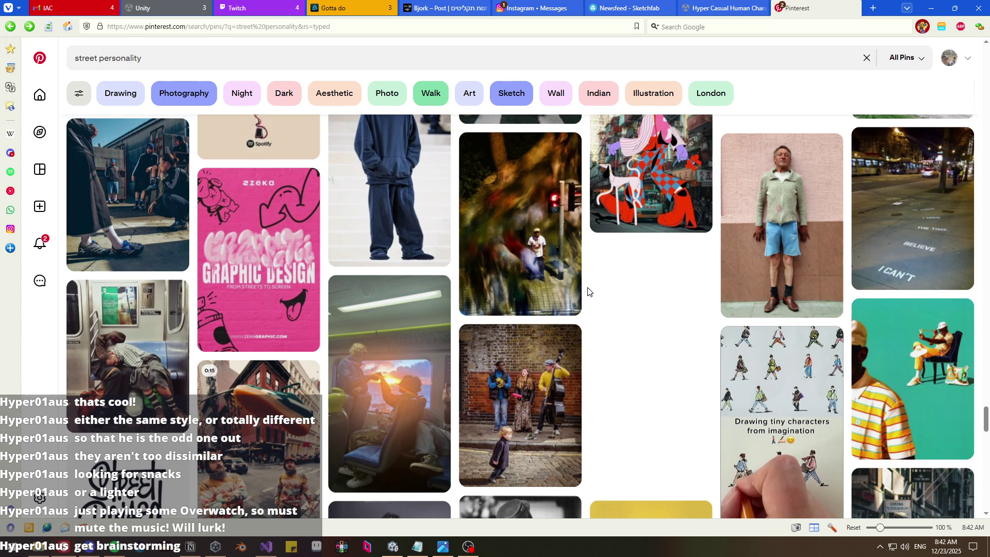
{"action": "scroll", "coordinate": [588, 291], "scroll_direction": "down", "scroll_amount": 1}
{"action": "scroll", "coordinate": [587, 291], "scroll_direction": "down", "scroll_amount": 2}
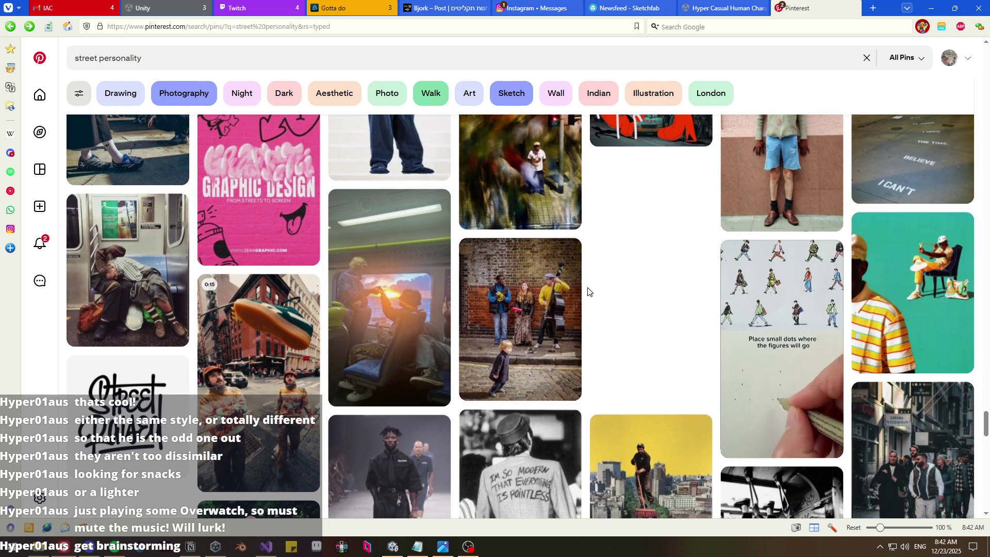
{"action": "scroll", "coordinate": [587, 292], "scroll_direction": "down", "scroll_amount": 2}
{"action": "scroll", "coordinate": [588, 291], "scroll_direction": "down", "scroll_amount": 5}
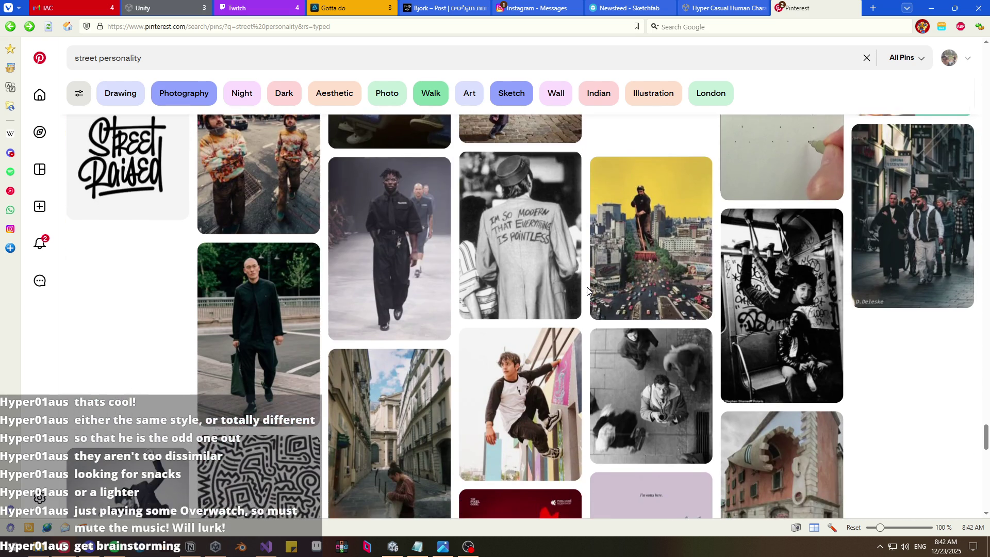
{"action": "scroll", "coordinate": [587, 289], "scroll_direction": "down", "scroll_amount": 15}
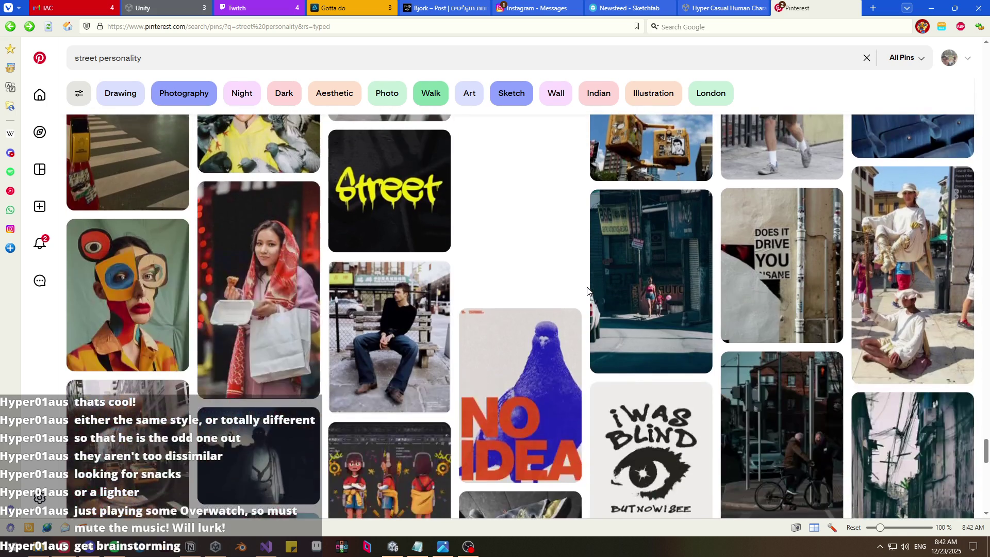
{"action": "scroll", "coordinate": [587, 289], "scroll_direction": "down", "scroll_amount": 5}
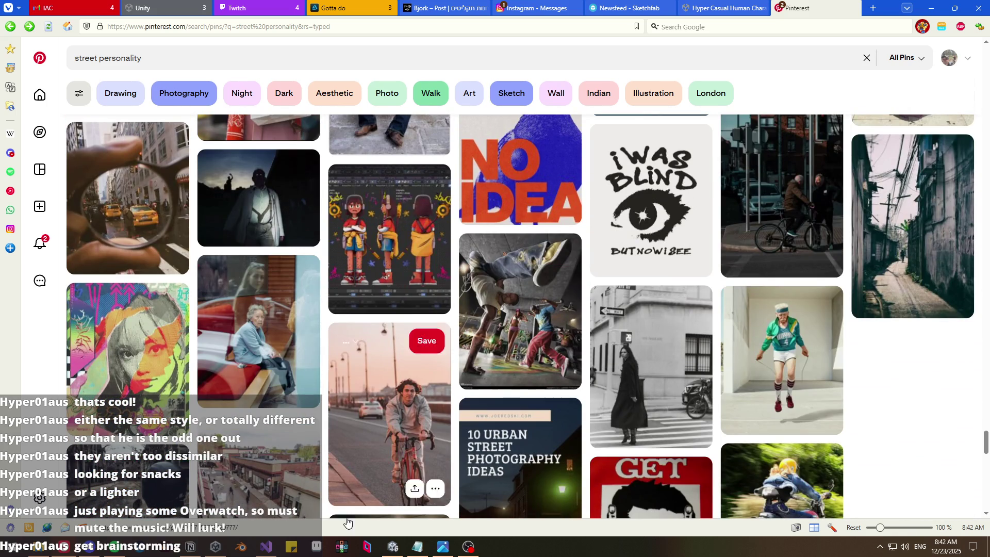
{"action": "left_click", "coordinate": [190, 545]}
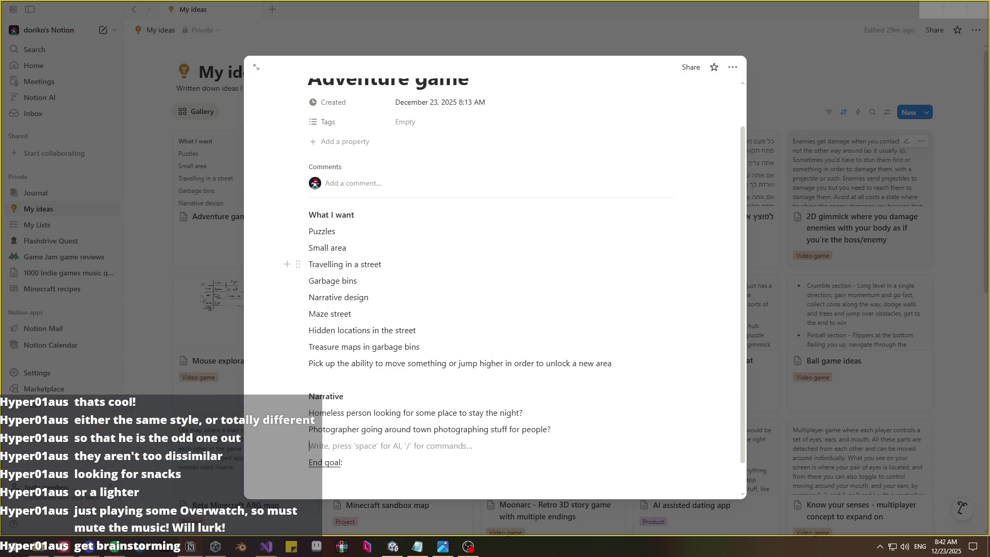
- Change 'Travelling in a street' to 'City street' in the What I want list
{"action": "left_click_drag", "start_coordinate": [358, 266], "coordinate": [311, 268]}
{"action": "type", "text": "City"}
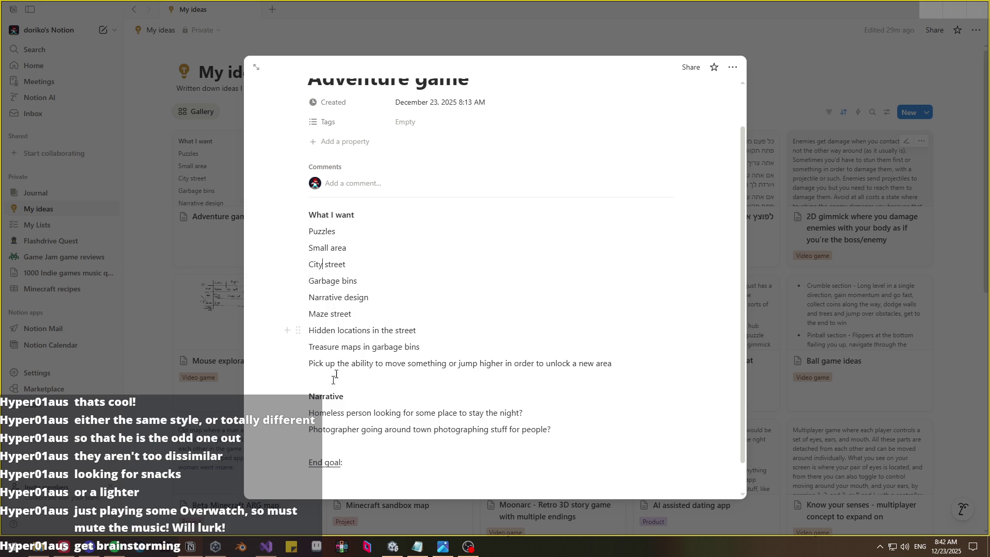
{"action": "left_click", "coordinate": [89, 547]}
{"action": "scroll", "coordinate": [61, 432], "scroll_direction": "down", "scroll_amount": 10}
- Scroll further through the street personality pins, then bring up Unity Hub's Projects window
{"action": "scroll", "coordinate": [191, 417], "scroll_direction": "down", "scroll_amount": 6}
{"action": "scroll", "coordinate": [321, 402], "scroll_direction": "down", "scroll_amount": 5}
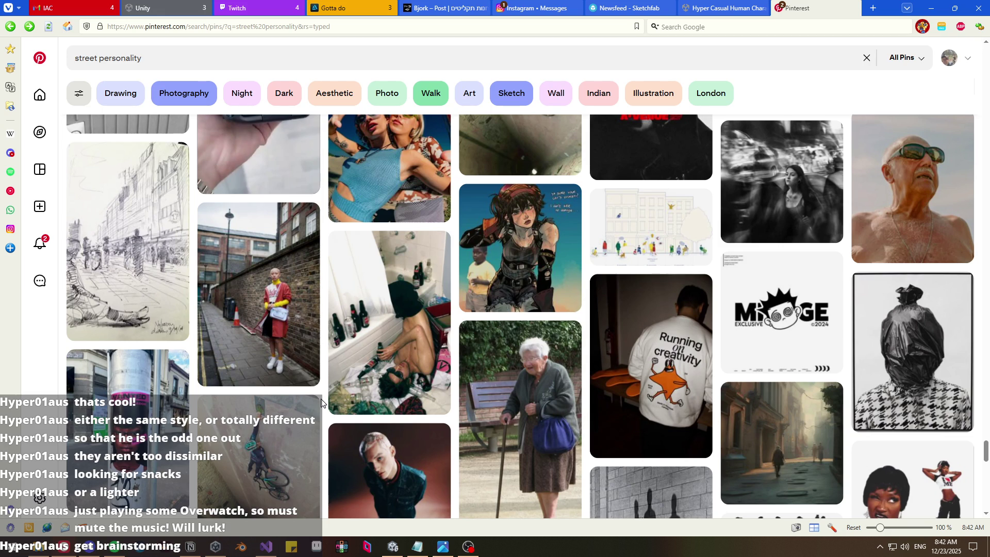
{"action": "scroll", "coordinate": [321, 402], "scroll_direction": "down", "scroll_amount": 2}
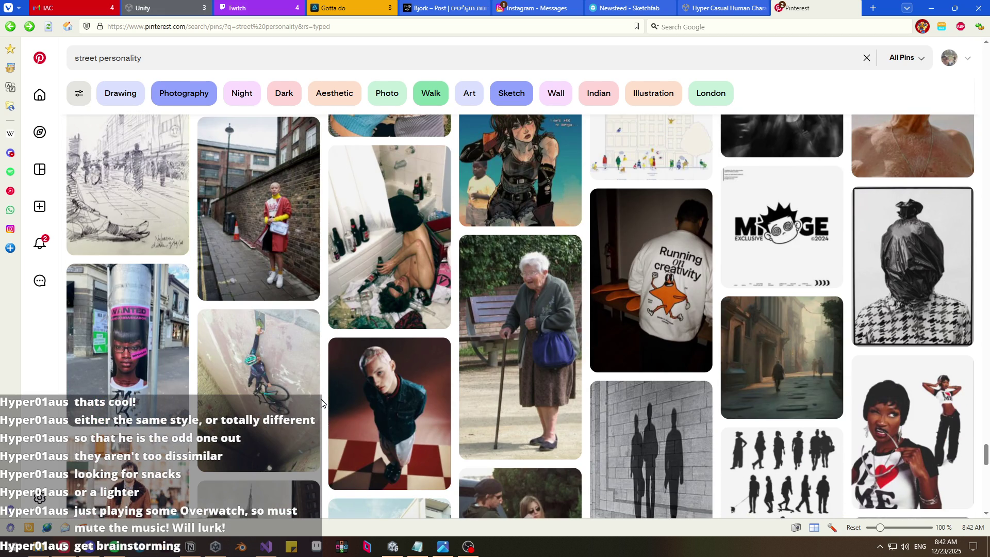
{"action": "scroll", "coordinate": [321, 402], "scroll_direction": "down", "scroll_amount": 6}
{"action": "scroll", "coordinate": [321, 402], "scroll_direction": "down", "scroll_amount": 5}
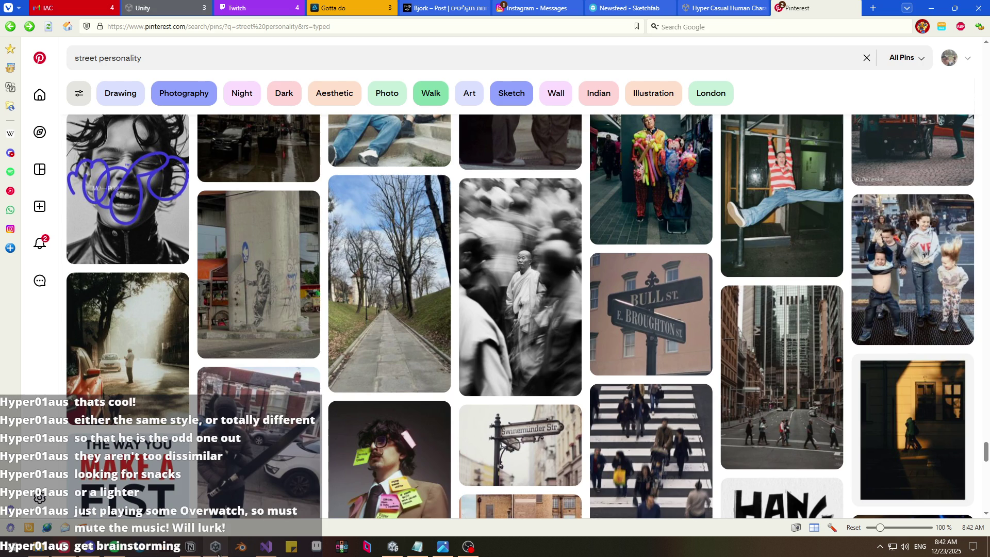
{"action": "scroll", "coordinate": [449, 418], "scroll_direction": "up", "scroll_amount": 6}
{"action": "scroll", "coordinate": [452, 419], "scroll_direction": "up", "scroll_amount": 4}
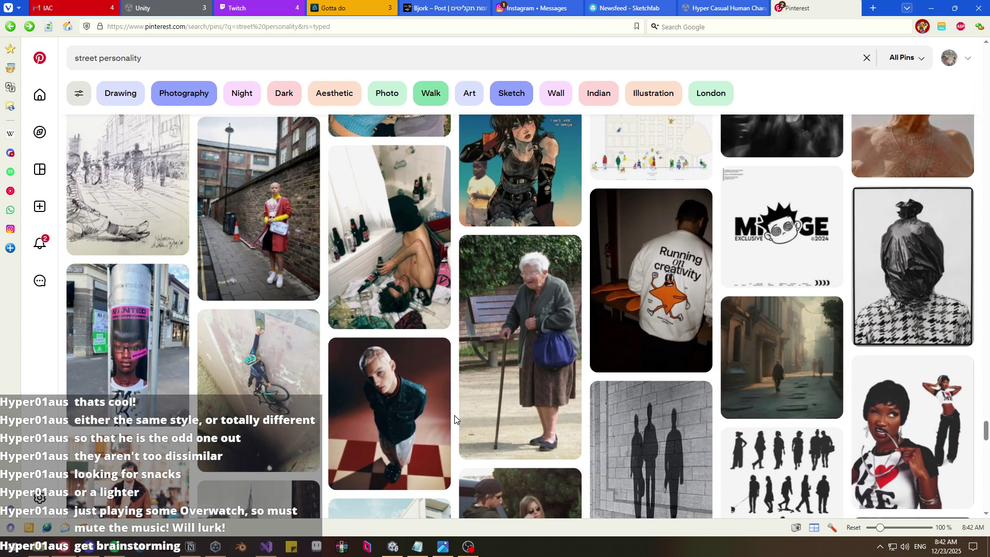
{"action": "left_click", "coordinate": [216, 546]}
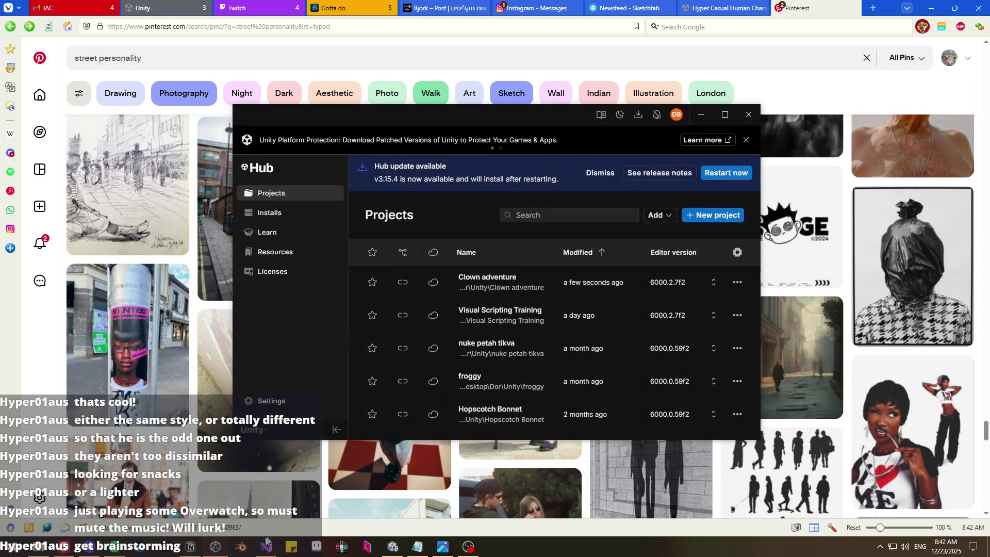
- Begin a 'Possible' heading on a new line above the Narrative heading
{"action": "left_click", "coordinate": [191, 546]}
{"action": "left_click", "coordinate": [330, 379]}
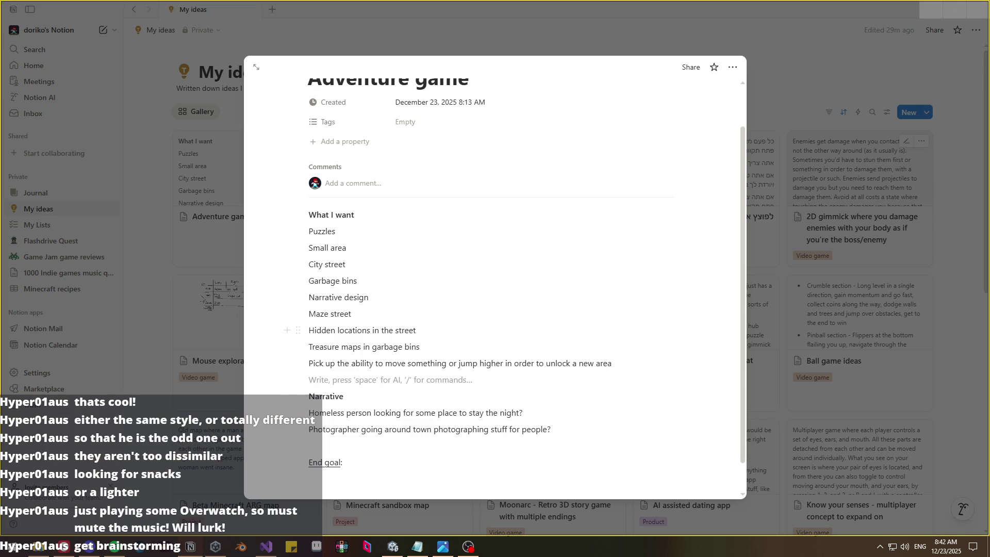
{"action": "key", "text": "Return"}
{"action": "key", "text": "Return"}
{"action": "key", "text": "Up"}
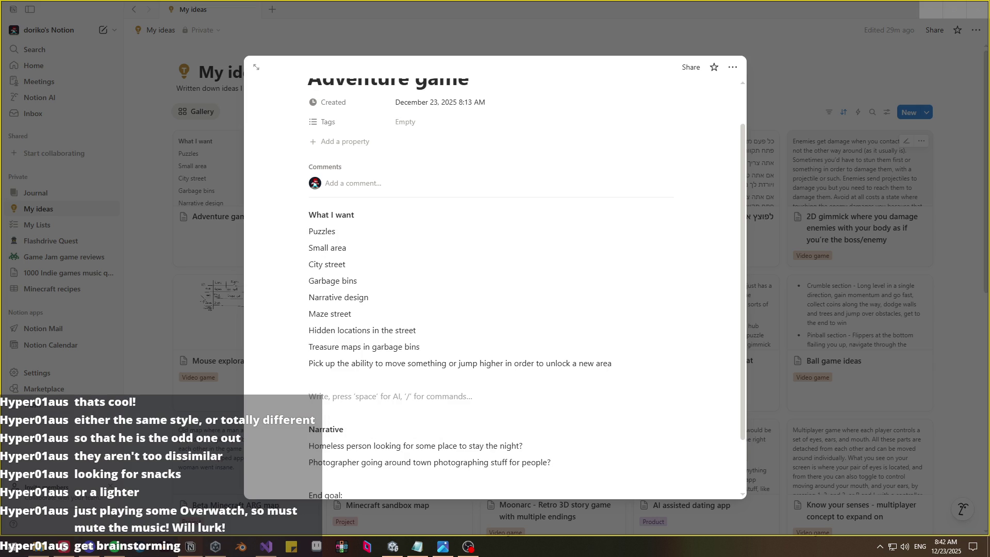
{"action": "type", "text": "Poss"}
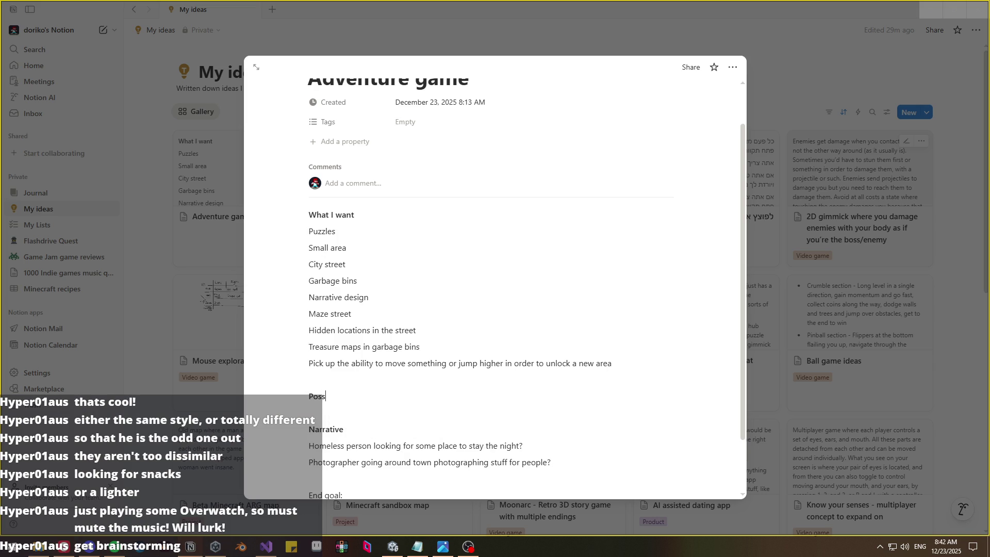
{"action": "type", "text": "ible"}
- Extend the page title to 'Adventure game brainstorming'
{"action": "scroll", "coordinate": [501, 214], "scroll_direction": "up", "scroll_amount": 1}
{"action": "left_click", "coordinate": [470, 126]}
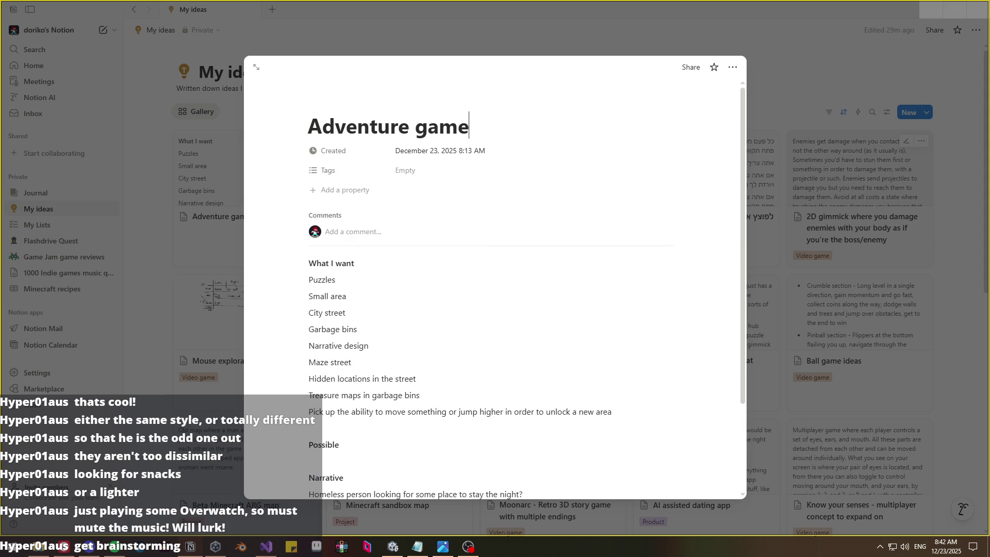
{"action": "type", "text": "brainsto"}
{"action": "key", "text": "BackSpace"}
{"action": "type", "text": "to"}
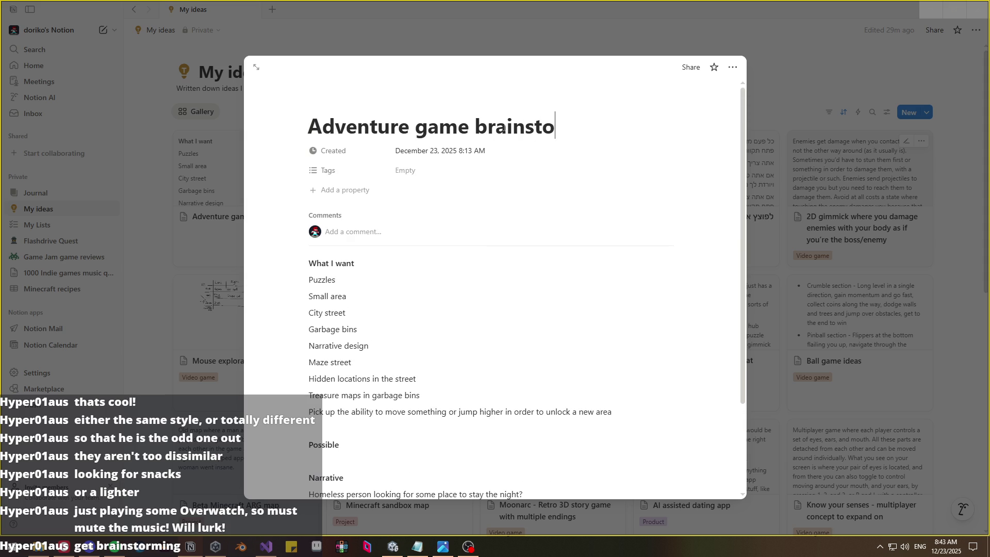
{"action": "type", "text": "rming"}
- Complete the 'Possible puzzles' heading and list 'Helping grandma cross the street' under it
{"action": "scroll", "coordinate": [489, 238], "scroll_direction": "down", "scroll_amount": 3}
{"action": "key", "text": "Down"}
{"action": "key", "text": "Up"}
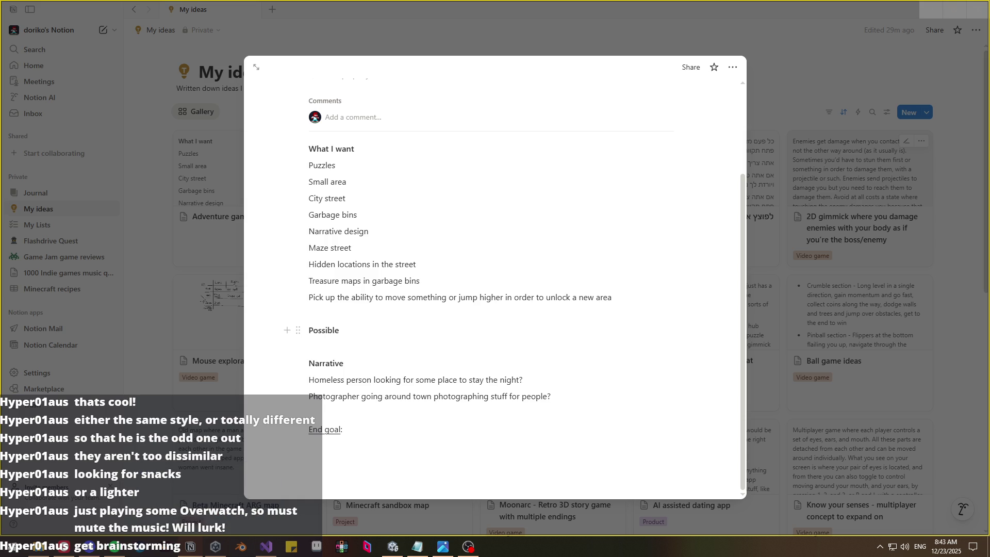
{"action": "type", "text": " puzzles"}
{"action": "key", "text": "Return"}
{"action": "type", "text": "Hel"}
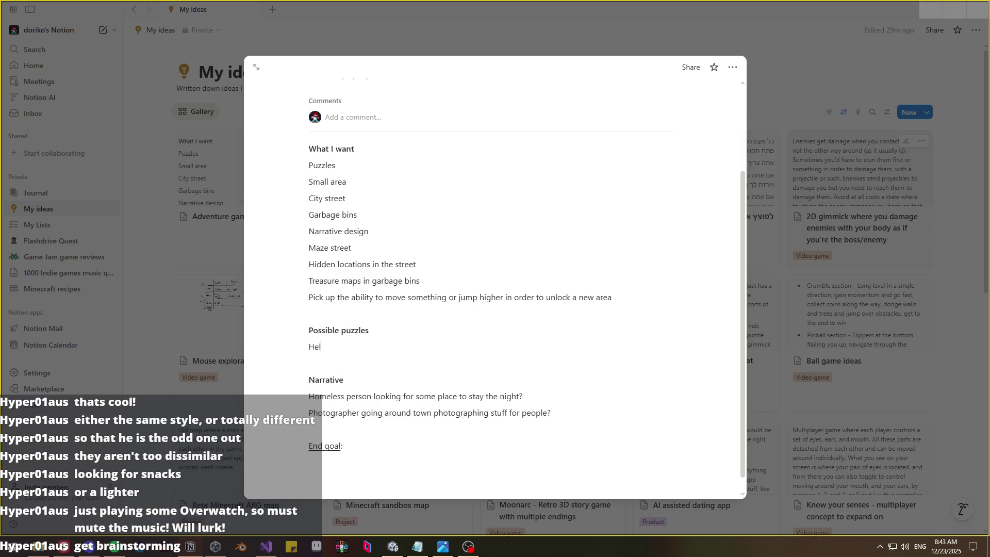
{"action": "type", "text": "ping grandma cross t"}
{"action": "type", "text": "he street"}
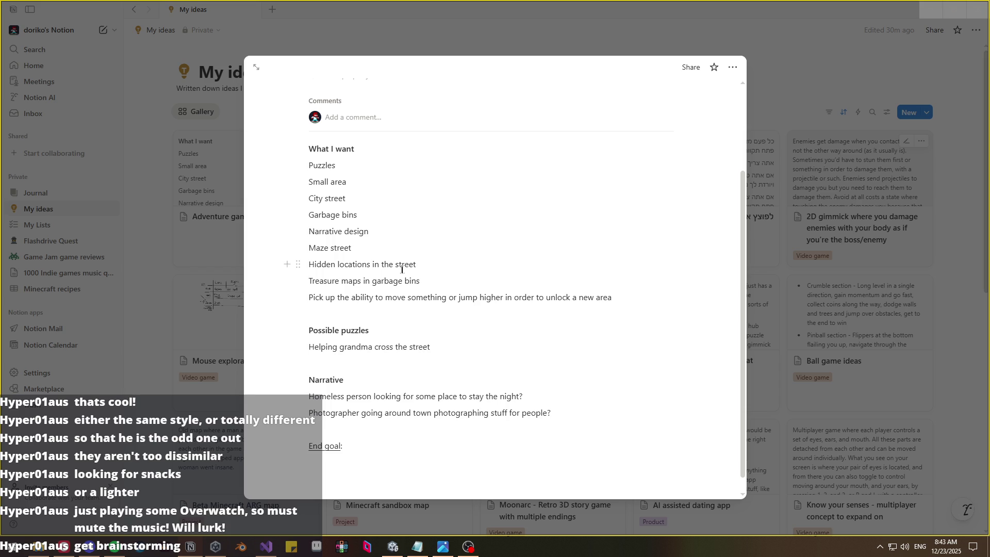
- Move 'Treasure maps in garbage bins' from What I want to below the grandma puzzle
{"action": "left_click_drag", "start_coordinate": [415, 282], "coordinate": [328, 282]}
{"action": "key", "text": "ctrl+c"}
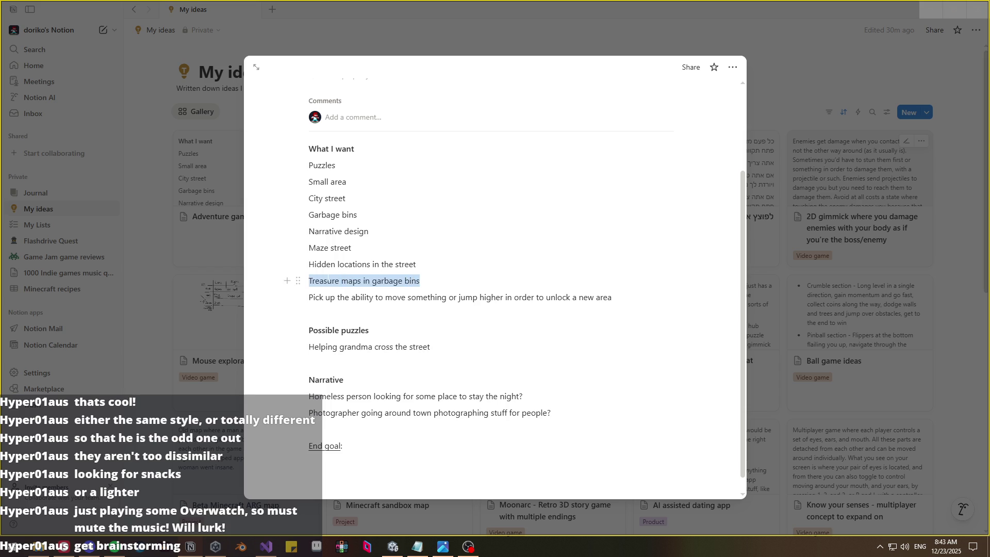
{"action": "key", "text": "BackSpace"}
{"action": "key", "text": "BackSpace"}
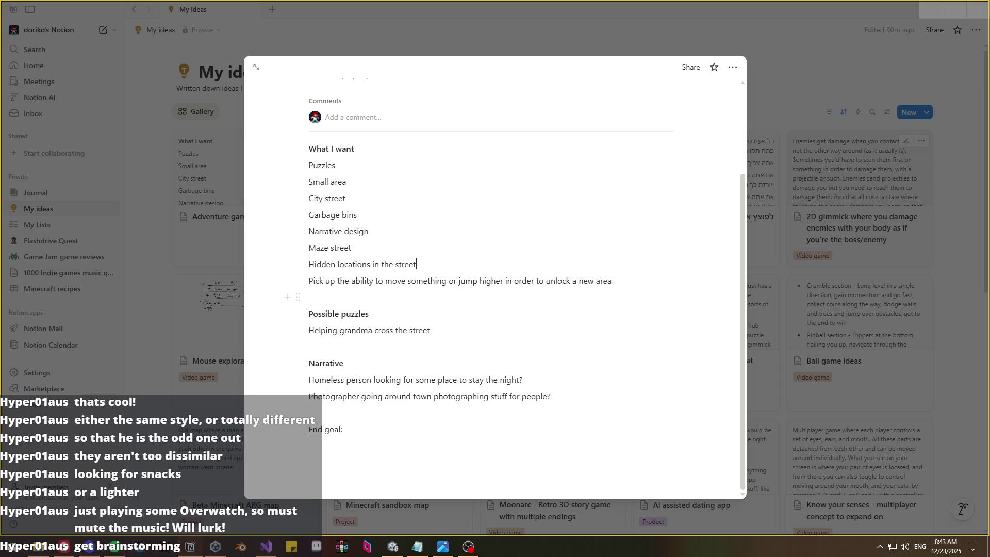
{"action": "key", "text": "Return"}
{"action": "key", "text": "ctrl+v"}
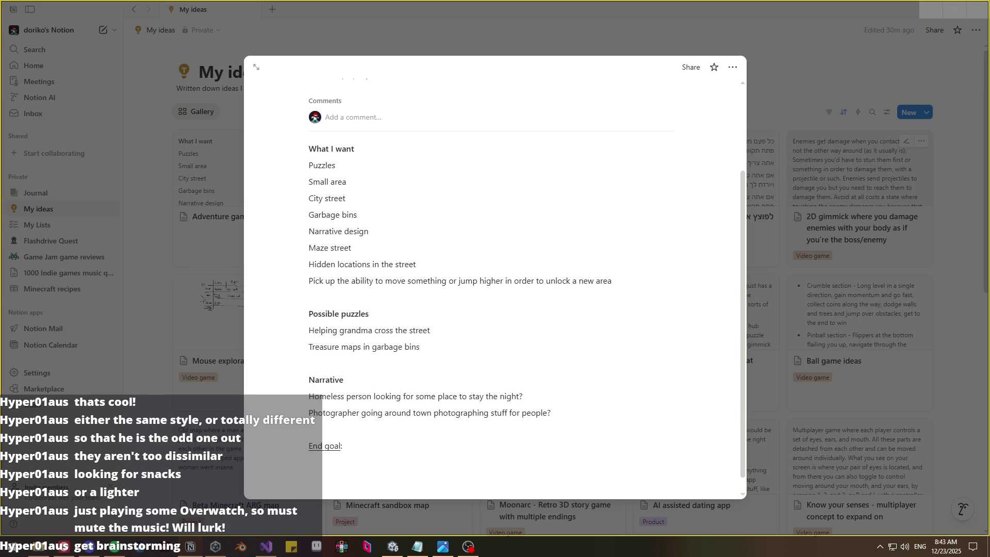
{"action": "key", "text": "Return"}
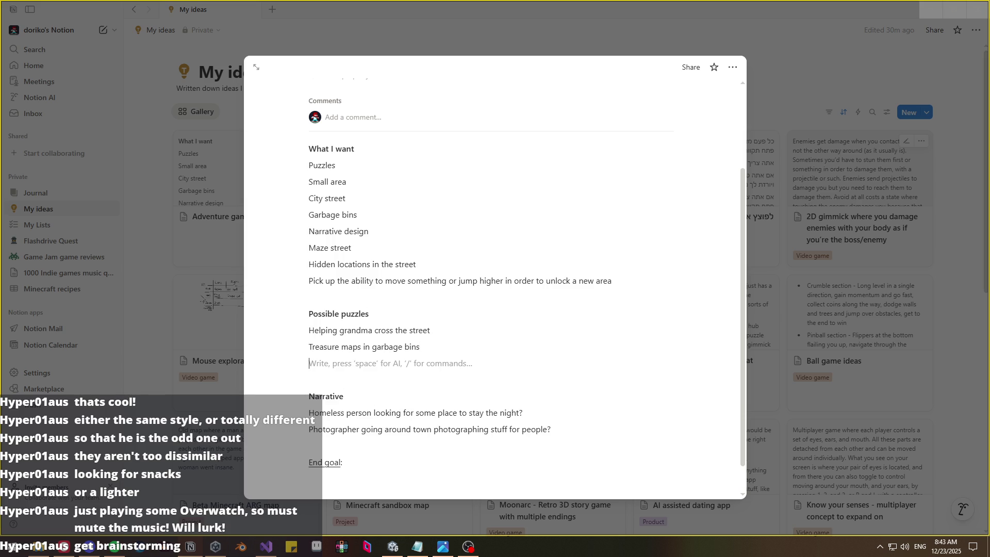
- Add 'Shining a light on invisible graffiti' below the treasure-map puzzle
{"action": "left_click", "coordinate": [420, 346]}
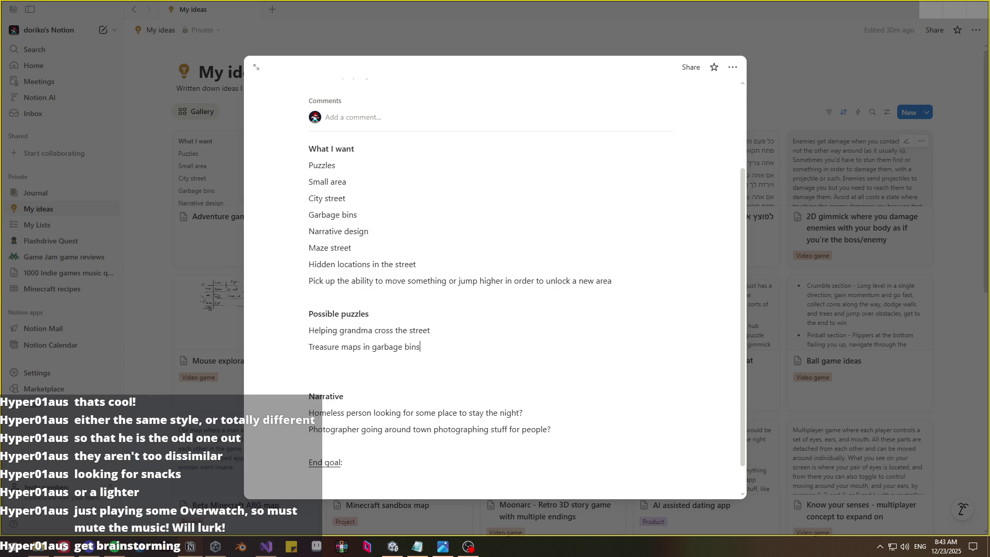
{"action": "left_click", "coordinate": [361, 363]}
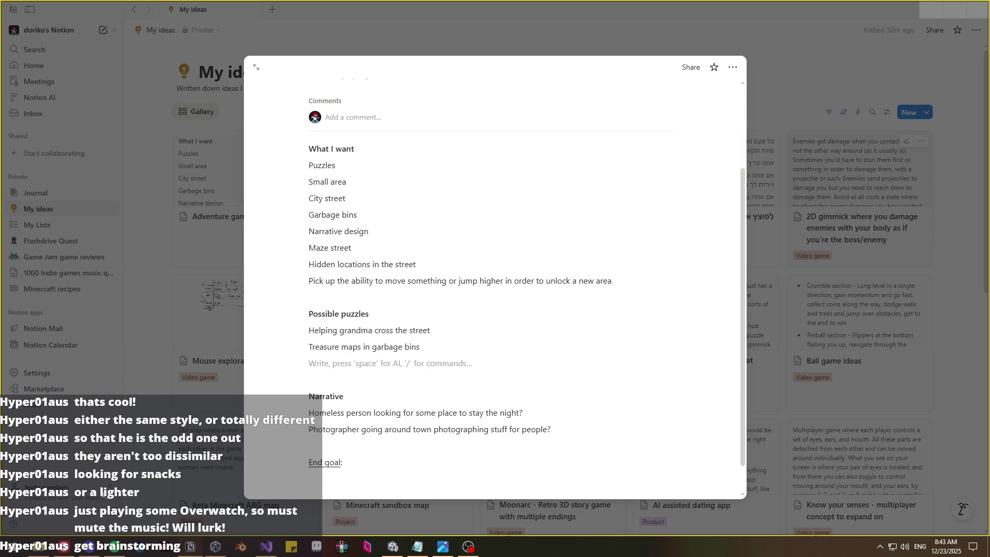
{"action": "type", "text": "Shi"}
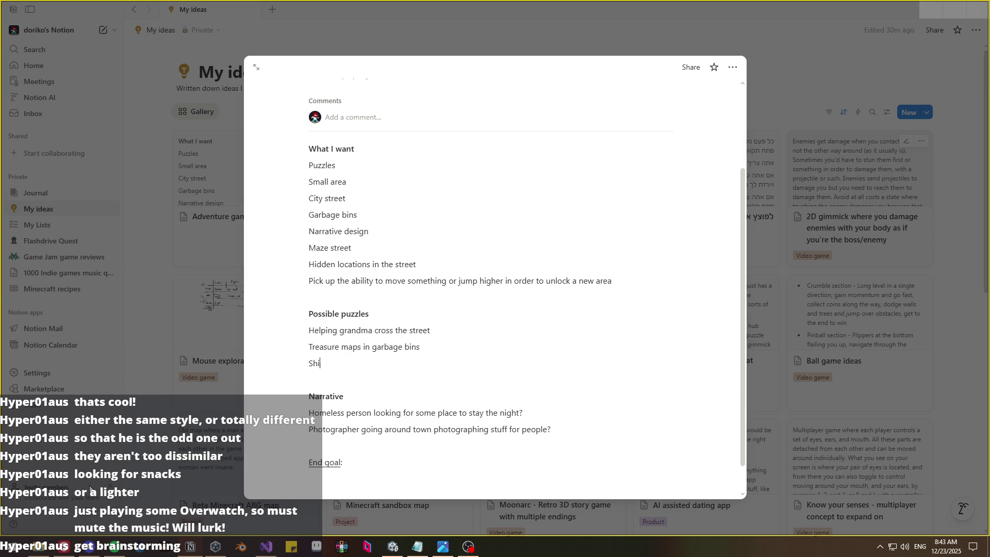
{"action": "type", "text": "ning a light on"}
{"action": "type", "text": " invisible tex"}
{"action": "key", "text": "BackSpace"}
{"action": "key", "text": "BackSpace"}
{"action": "key", "text": "BackSpace"}
{"action": "type", "text": "graffiti"}
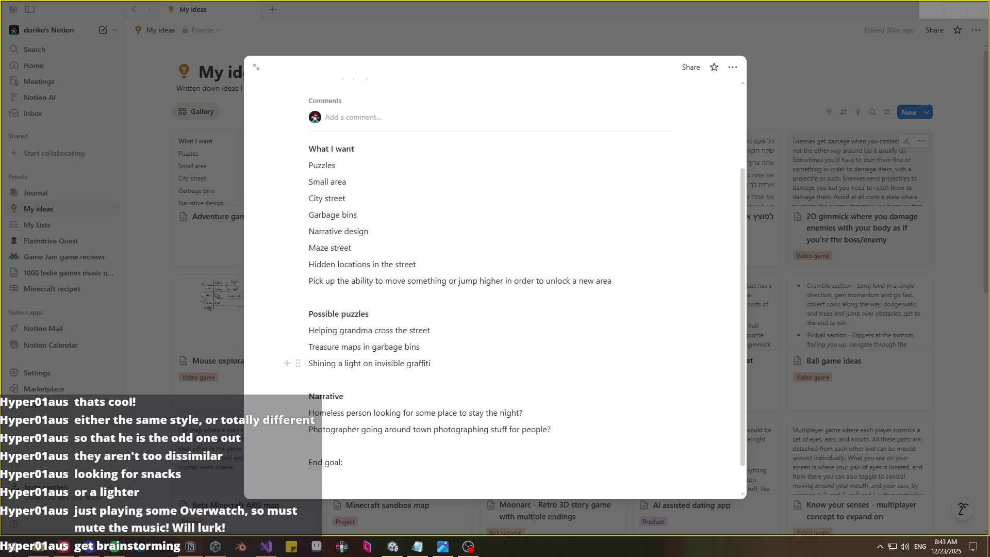
{"action": "scroll", "coordinate": [526, 284], "scroll_direction": "down", "scroll_amount": 1}
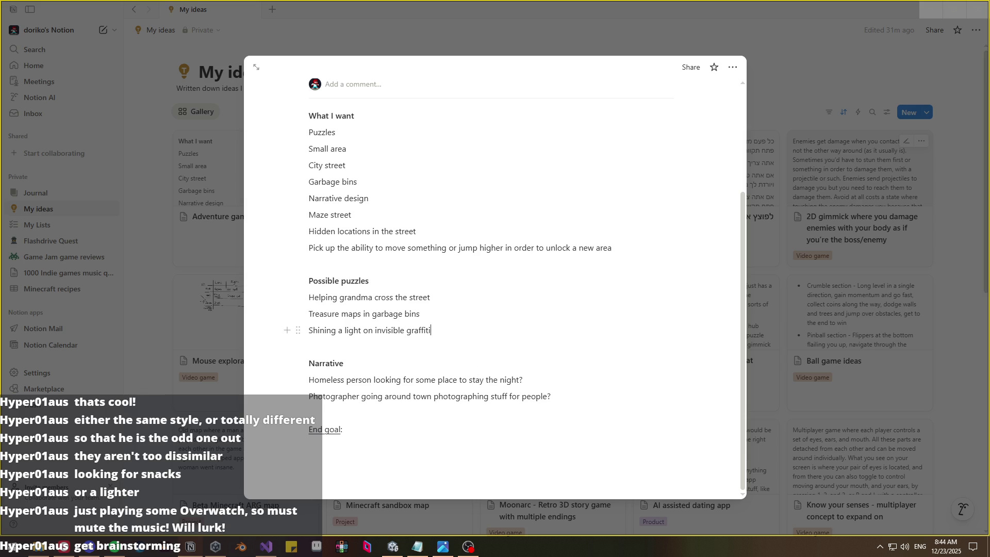
{"action": "key", "text": "Return"}
{"action": "key", "text": "BackSpace"}
{"action": "left_click", "coordinate": [64, 547]}
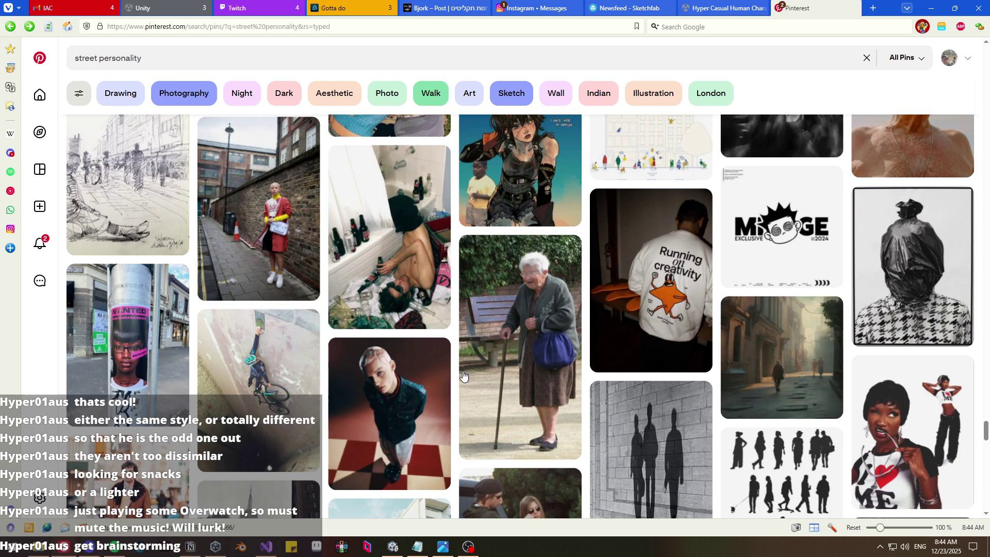
- Open the balloon seller street portrait pin from the results
{"action": "scroll", "coordinate": [453, 372], "scroll_direction": "down", "scroll_amount": 2}
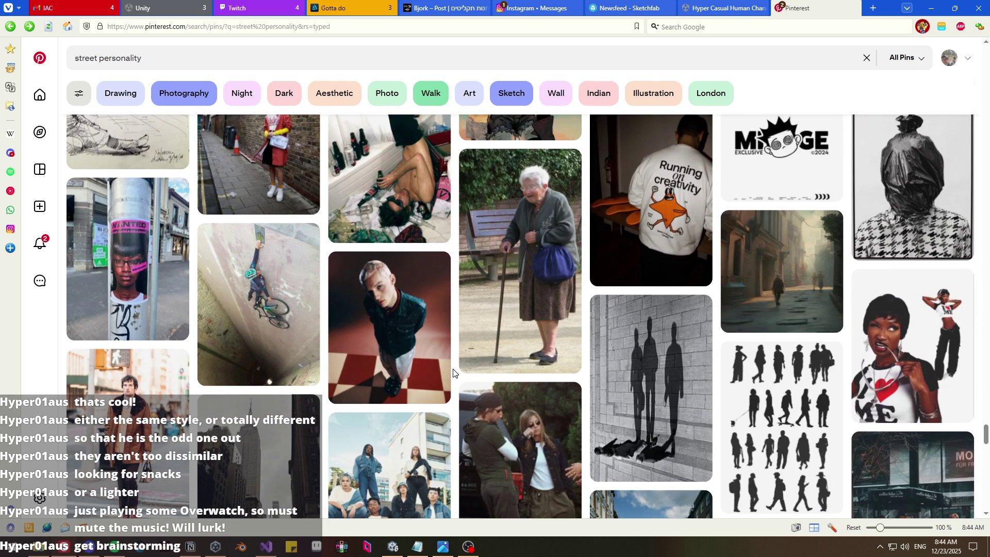
{"action": "scroll", "coordinate": [454, 372], "scroll_direction": "down", "scroll_amount": 4}
{"action": "scroll", "coordinate": [453, 372], "scroll_direction": "down", "scroll_amount": 4}
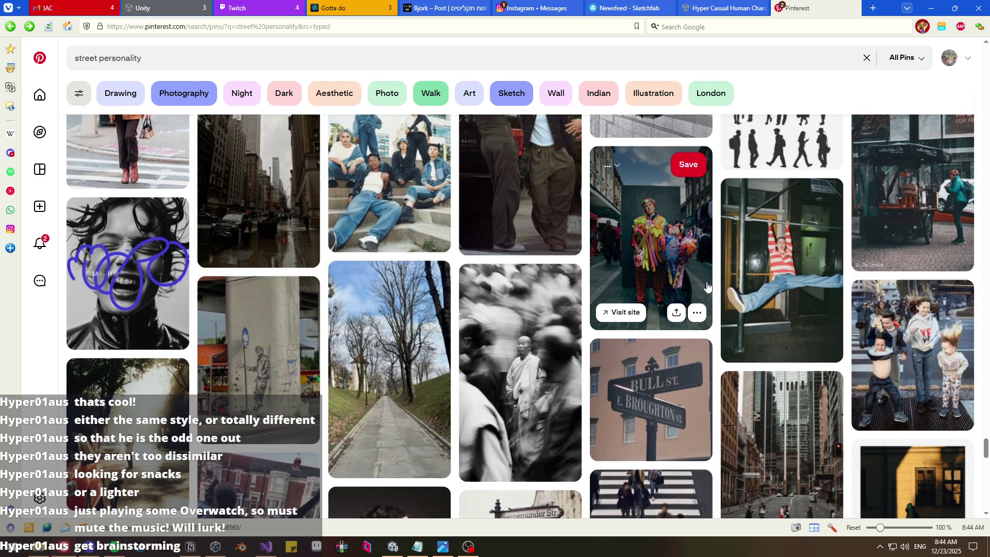
{"action": "left_click", "coordinate": [660, 253]}
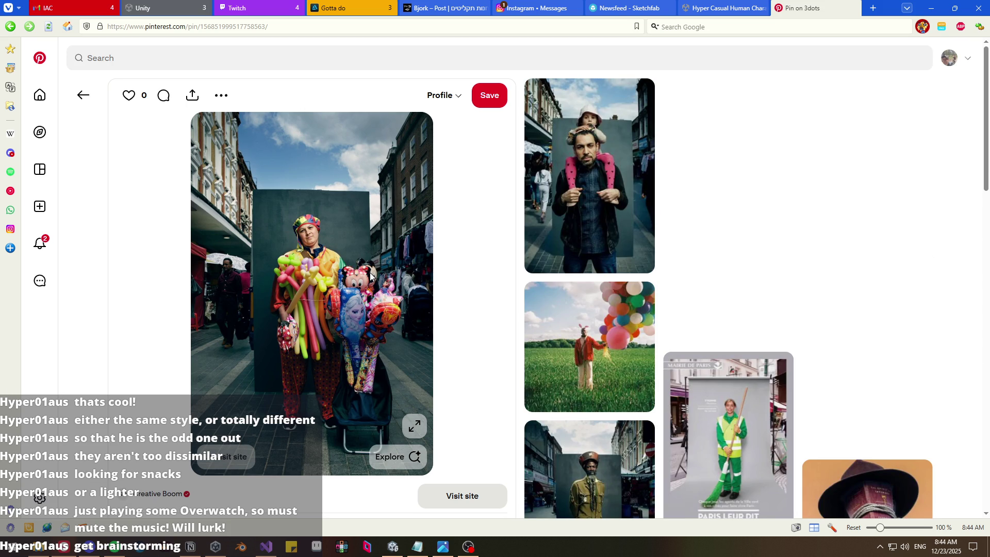
- Open the related pin of the smoking man in a patterned cap, then return to the results
{"action": "scroll", "coordinate": [440, 289], "scroll_direction": "down", "scroll_amount": 5}
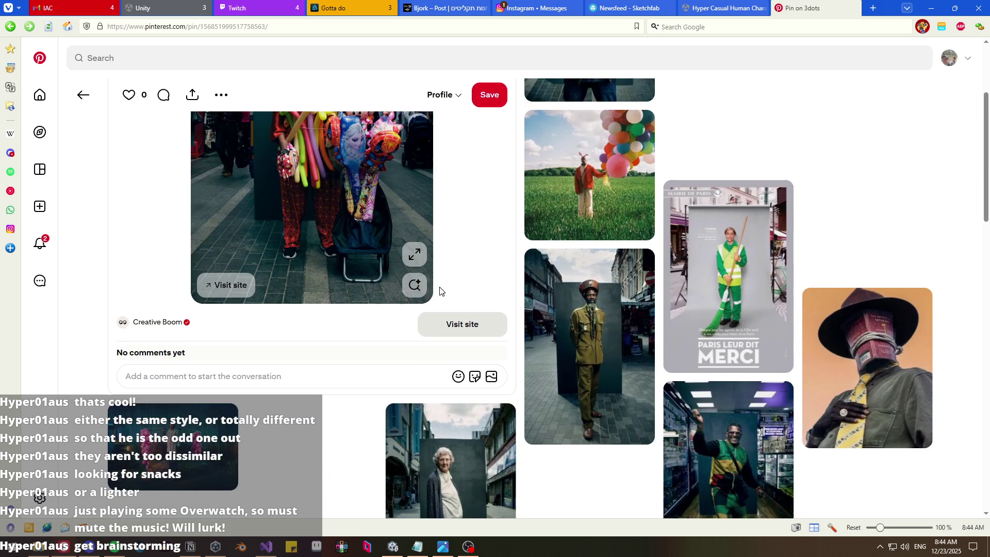
{"action": "scroll", "coordinate": [476, 292], "scroll_direction": "up", "scroll_amount": 3}
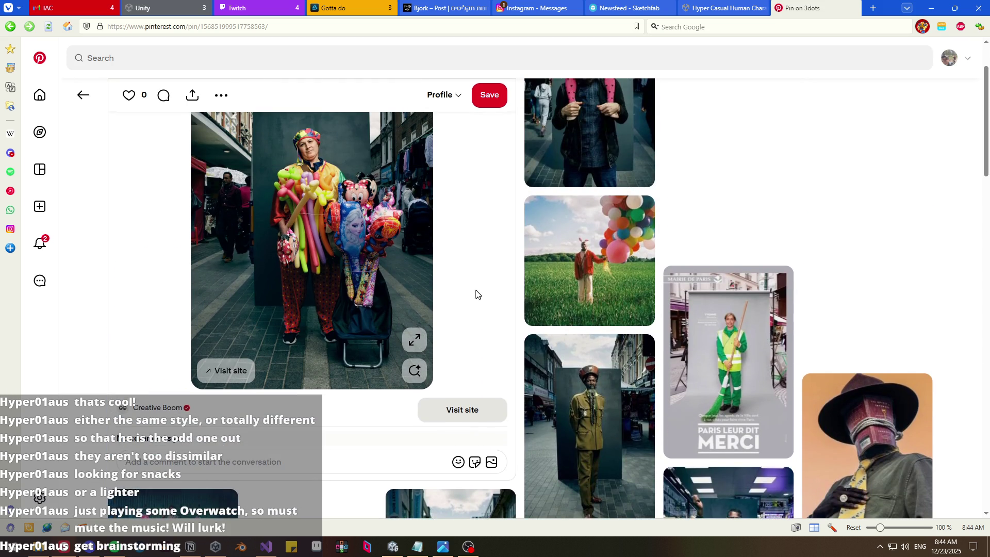
{"action": "scroll", "coordinate": [475, 293], "scroll_direction": "down", "scroll_amount": 5}
{"action": "scroll", "coordinate": [531, 319], "scroll_direction": "down", "scroll_amount": 2}
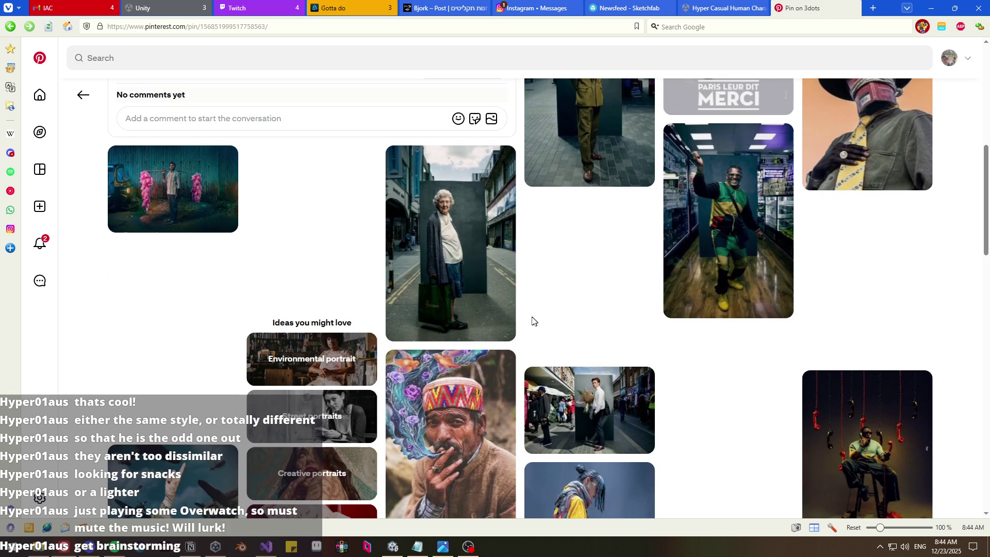
{"action": "scroll", "coordinate": [527, 319], "scroll_direction": "up", "scroll_amount": 5}
{"action": "scroll", "coordinate": [526, 318], "scroll_direction": "down", "scroll_amount": 5}
{"action": "scroll", "coordinate": [526, 318], "scroll_direction": "down", "scroll_amount": 2}
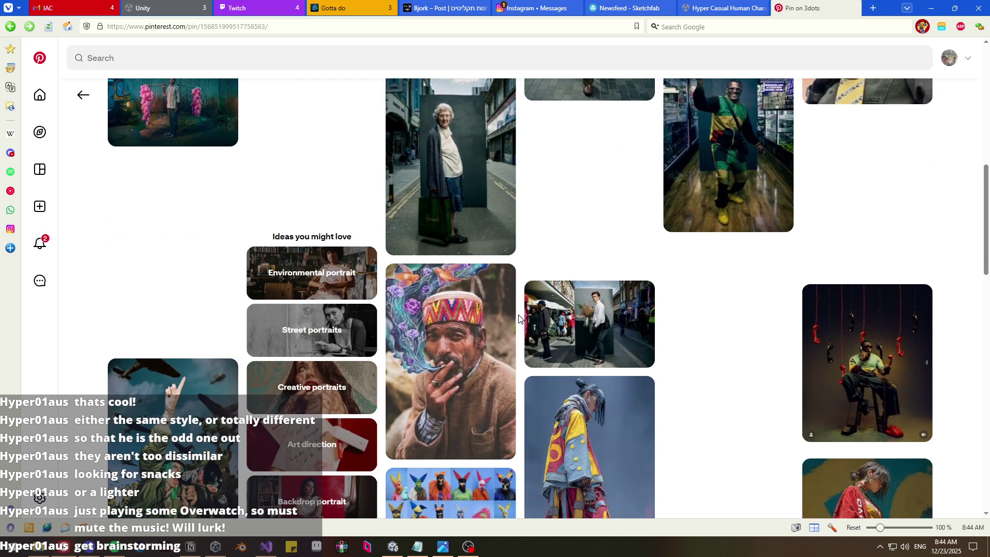
{"action": "left_click", "coordinate": [441, 322]}
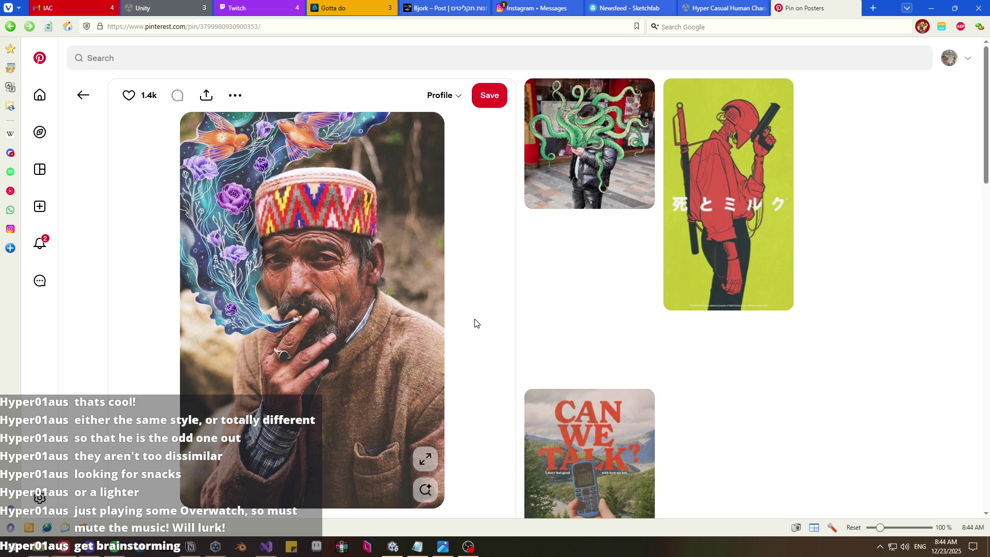
{"action": "key", "text": "alt+Left"}
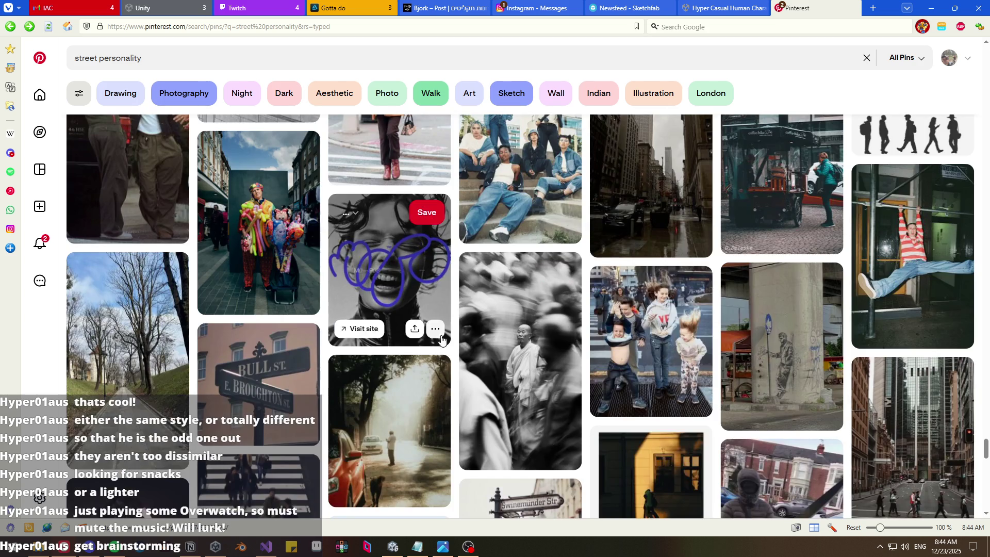
{"action": "scroll", "coordinate": [455, 346], "scroll_direction": "down", "scroll_amount": 5}
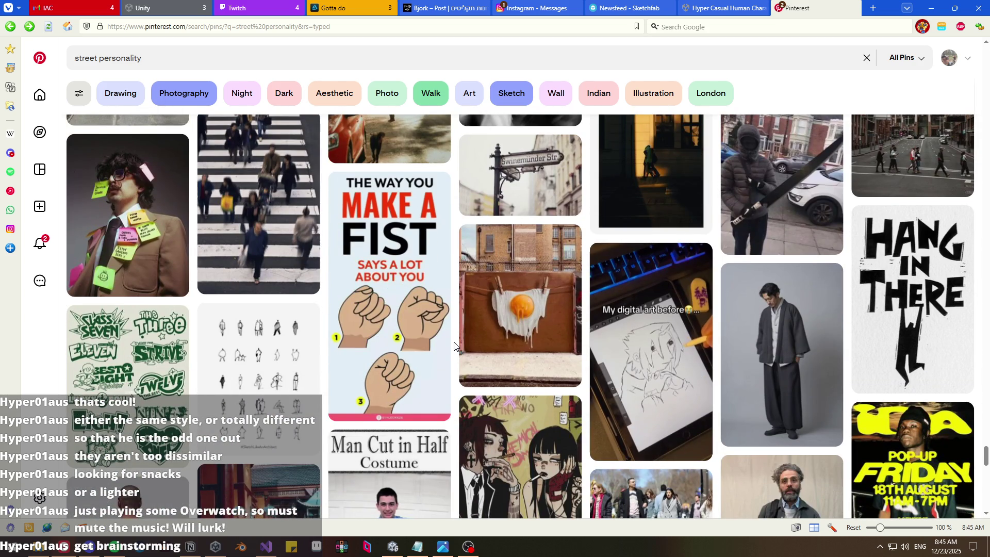
{"action": "scroll", "coordinate": [455, 347], "scroll_direction": "down", "scroll_amount": 1}
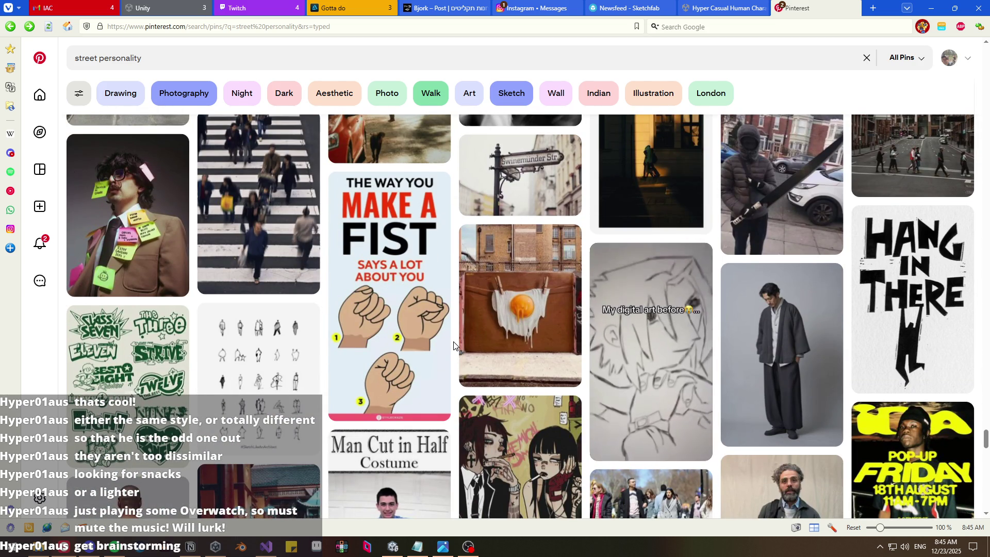
{"action": "scroll", "coordinate": [455, 346], "scroll_direction": "down", "scroll_amount": 1}
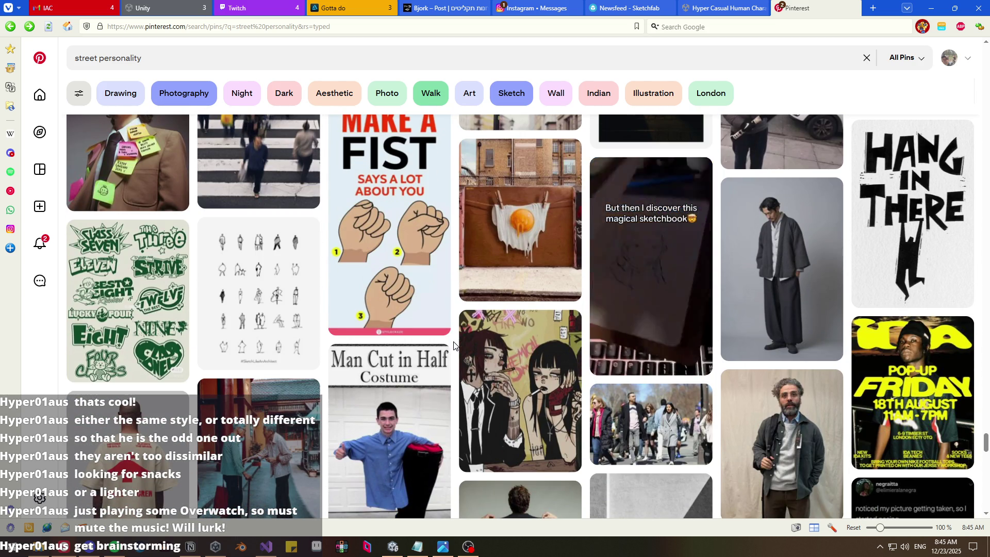
{"action": "scroll", "coordinate": [455, 346], "scroll_direction": "down", "scroll_amount": 1}
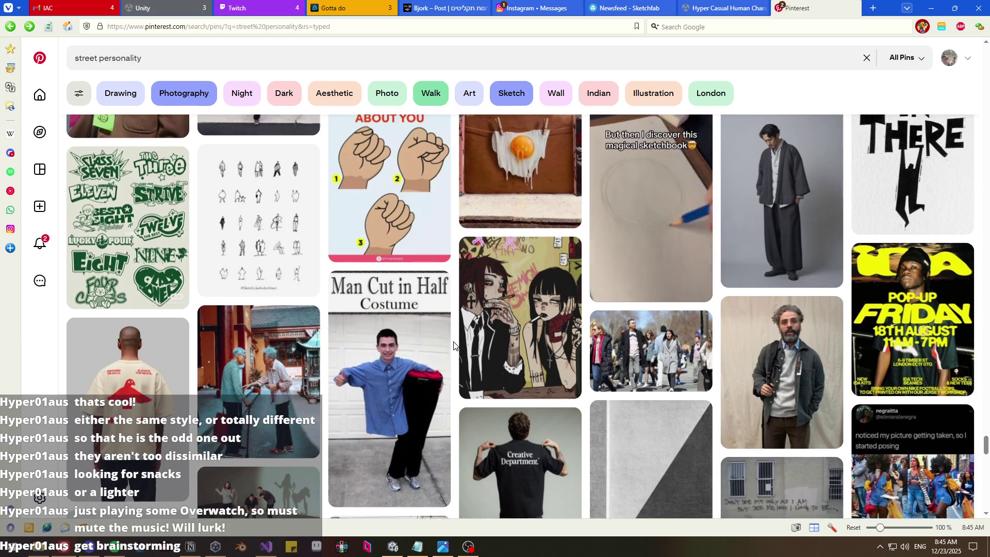
{"action": "scroll", "coordinate": [455, 347], "scroll_direction": "up", "scroll_amount": 1}
{"action": "scroll", "coordinate": [454, 347], "scroll_direction": "up", "scroll_amount": 1}
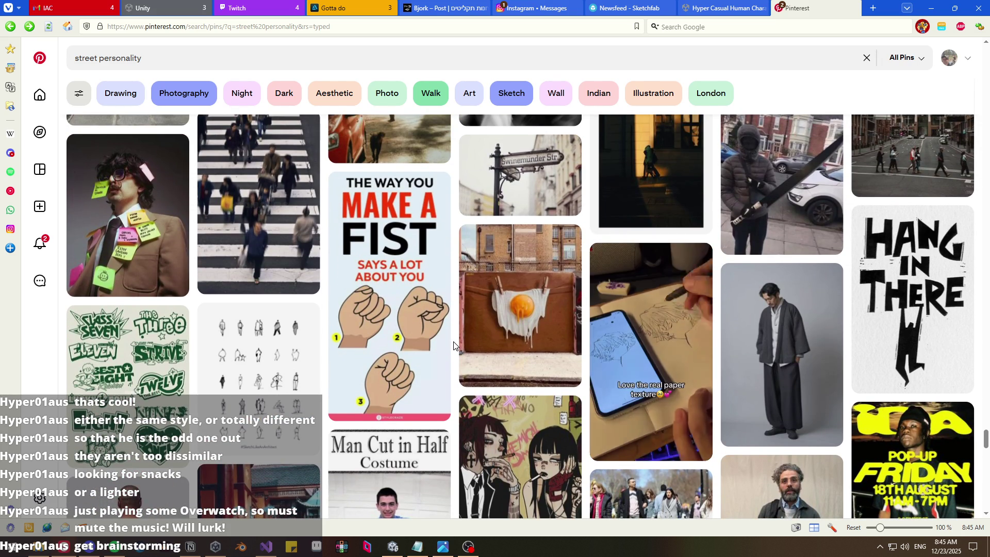
{"action": "scroll", "coordinate": [454, 346], "scroll_direction": "down", "scroll_amount": 1}
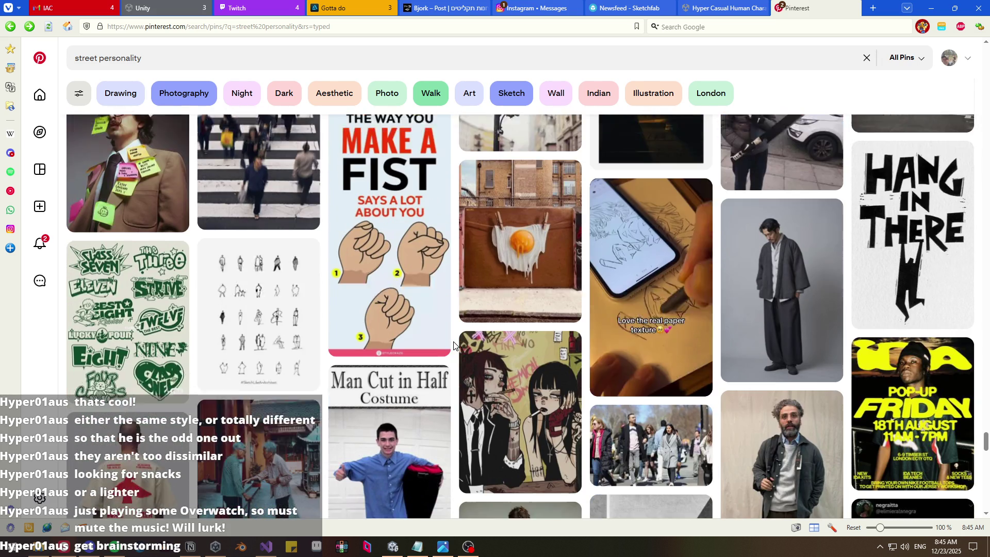
{"action": "scroll", "coordinate": [455, 347], "scroll_direction": "down", "scroll_amount": 1}
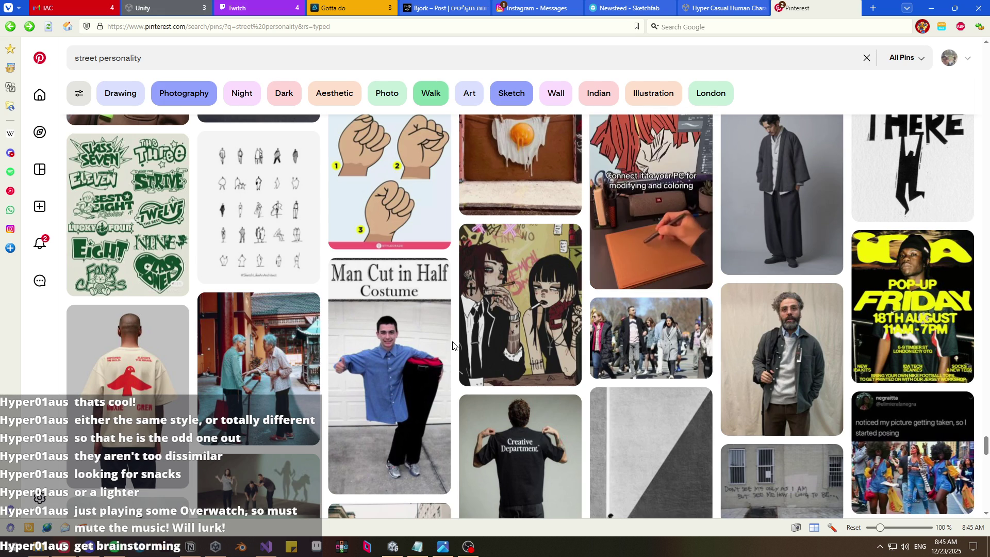
{"action": "scroll", "coordinate": [453, 346], "scroll_direction": "down", "scroll_amount": 2}
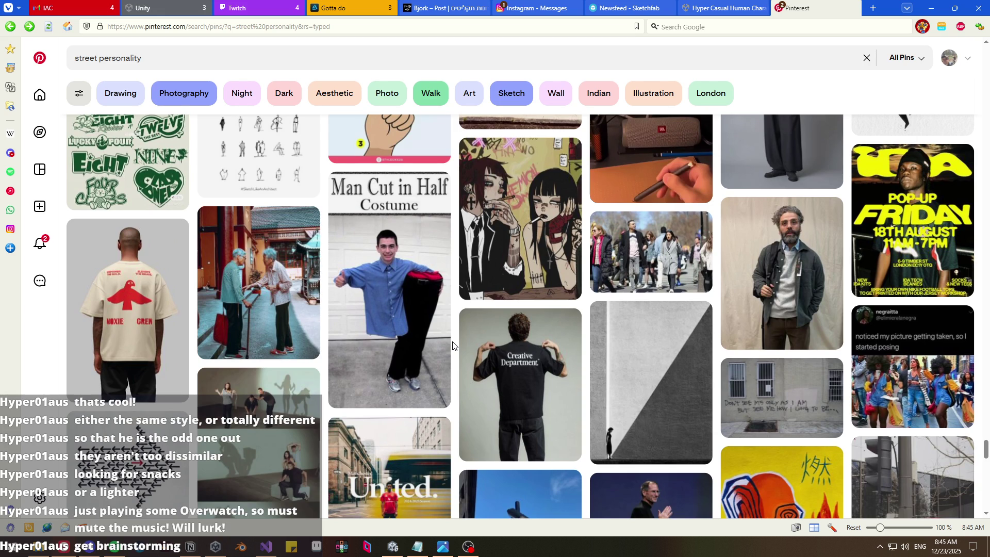
{"action": "scroll", "coordinate": [452, 345], "scroll_direction": "down", "scroll_amount": 2}
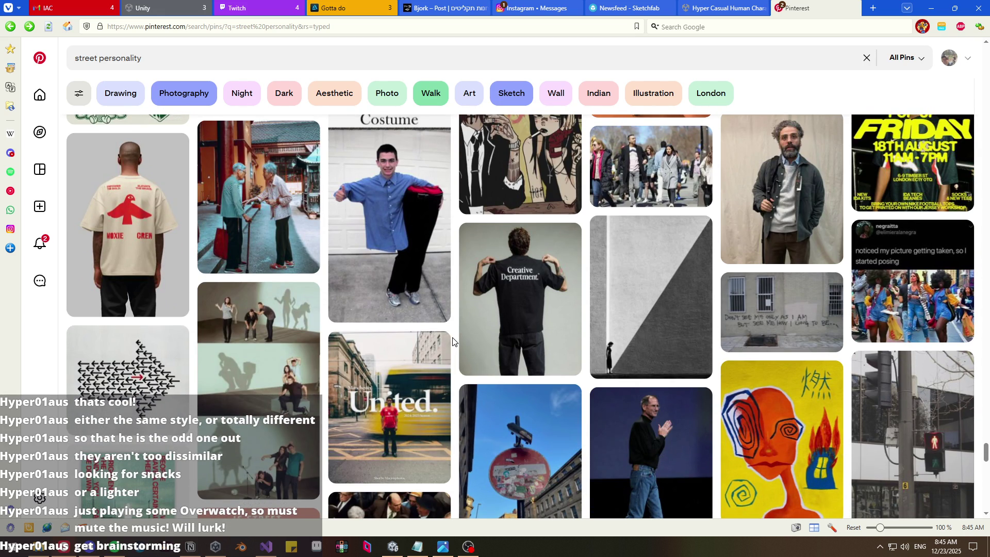
{"action": "scroll", "coordinate": [452, 342], "scroll_direction": "down", "scroll_amount": 4}
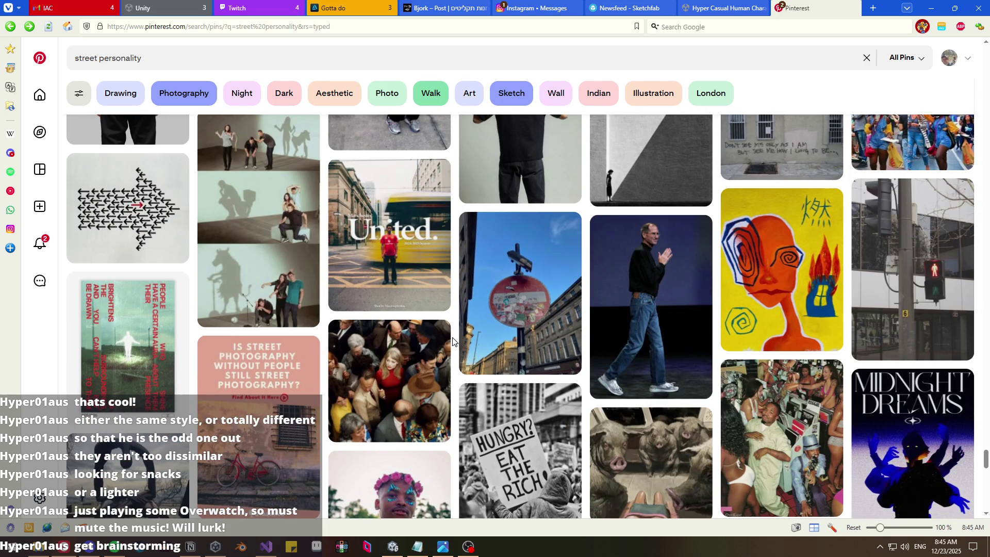
{"action": "scroll", "coordinate": [453, 341], "scroll_direction": "down", "scroll_amount": 2}
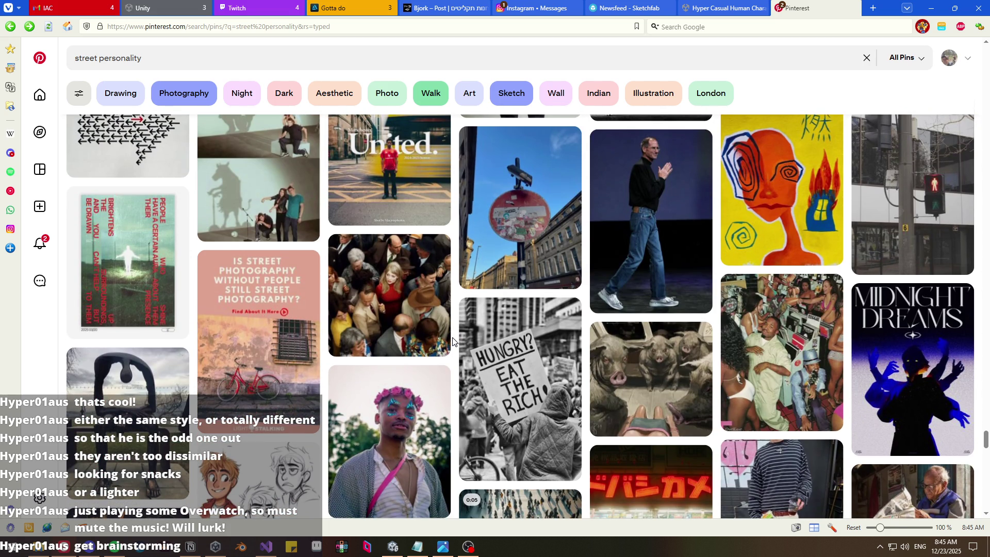
{"action": "scroll", "coordinate": [453, 342], "scroll_direction": "up", "scroll_amount": 4}
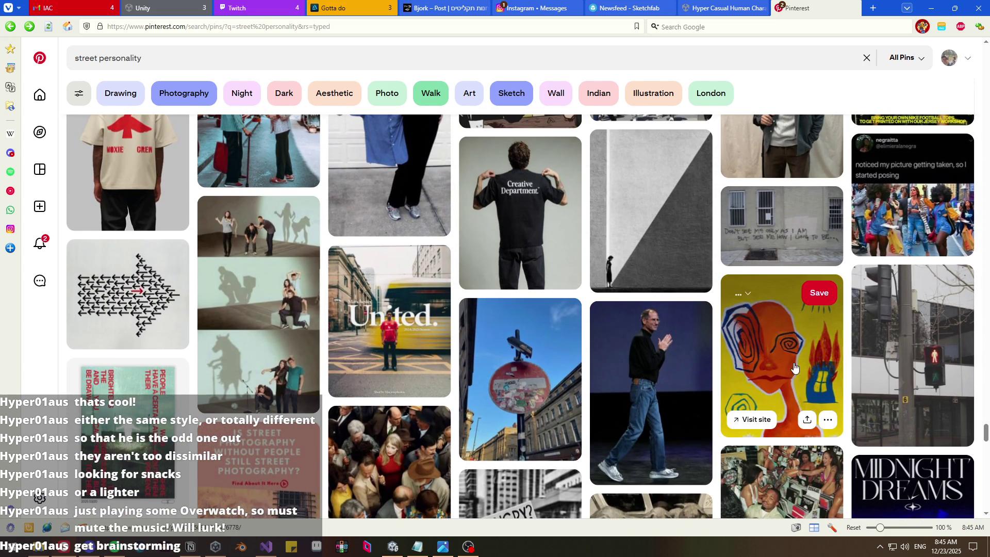
{"action": "left_click", "coordinate": [749, 294]}
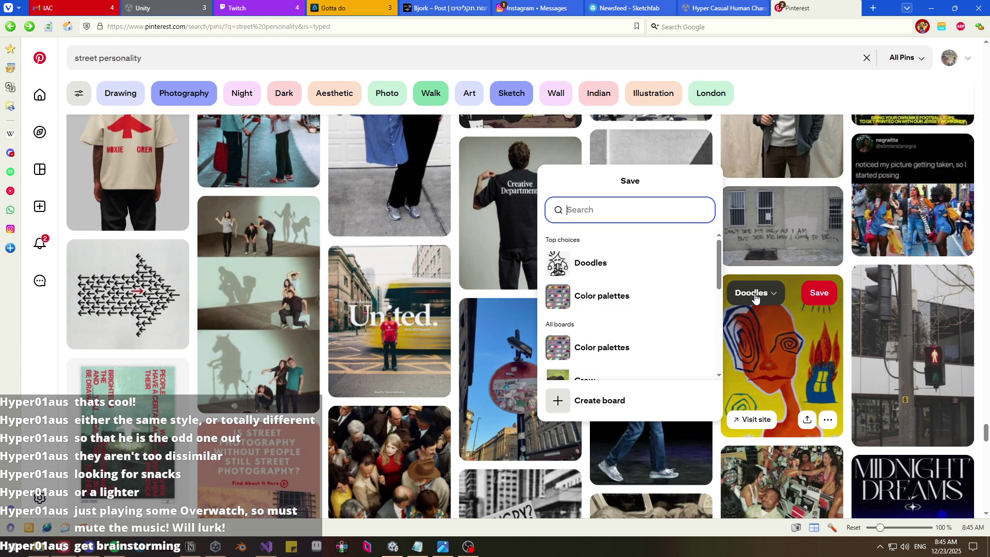
- Save the orange spiral-faced doodle pin to the Doodles board
{"action": "scroll", "coordinate": [644, 296], "scroll_direction": "down", "scroll_amount": 2}
{"action": "scroll", "coordinate": [646, 314], "scroll_direction": "down", "scroll_amount": 2}
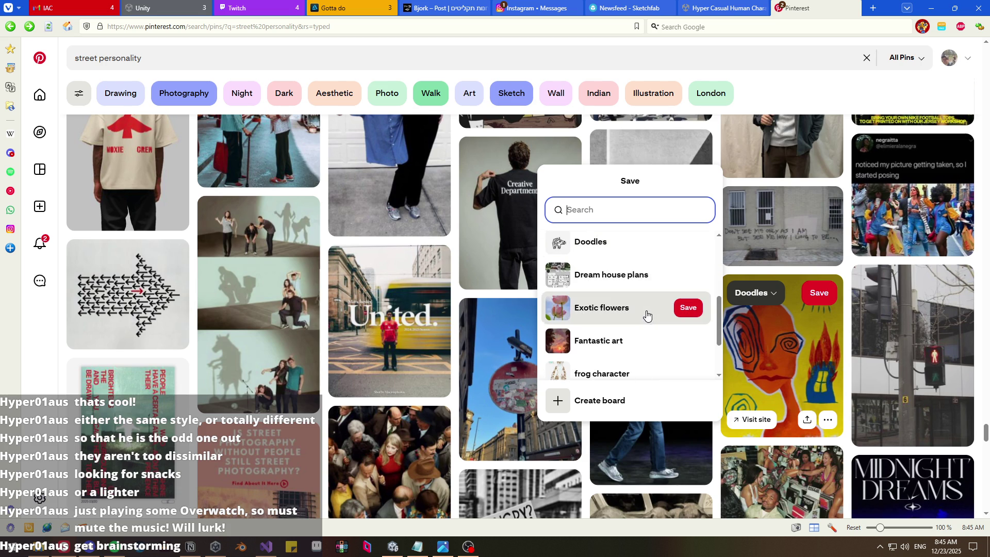
{"action": "scroll", "coordinate": [647, 316], "scroll_direction": "down", "scroll_amount": 3}
{"action": "scroll", "coordinate": [645, 289], "scroll_direction": "down", "scroll_amount": 2}
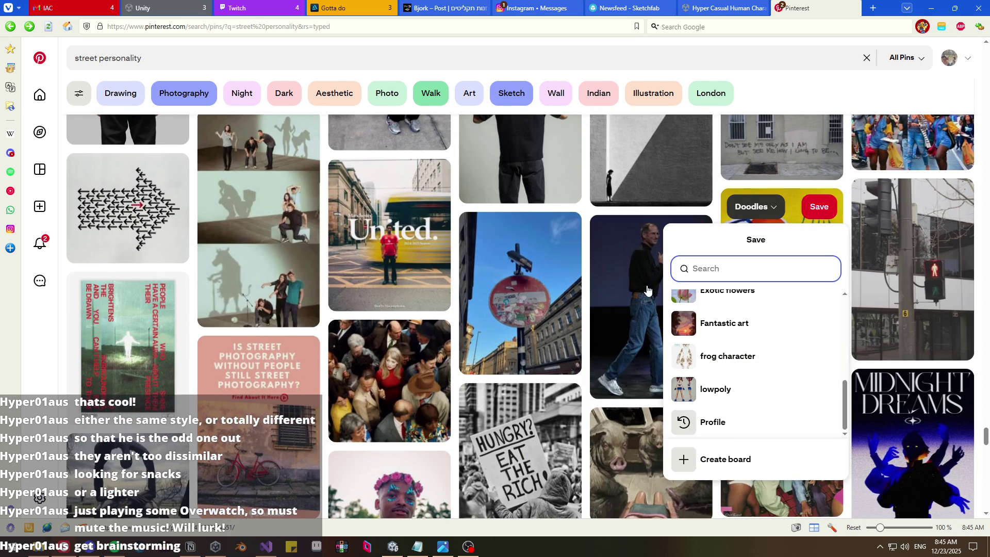
{"action": "scroll", "coordinate": [747, 361], "scroll_direction": "down", "scroll_amount": 2}
{"action": "scroll", "coordinate": [751, 340], "scroll_direction": "up", "scroll_amount": 2}
{"action": "scroll", "coordinate": [751, 309], "scroll_direction": "up", "scroll_amount": 4}
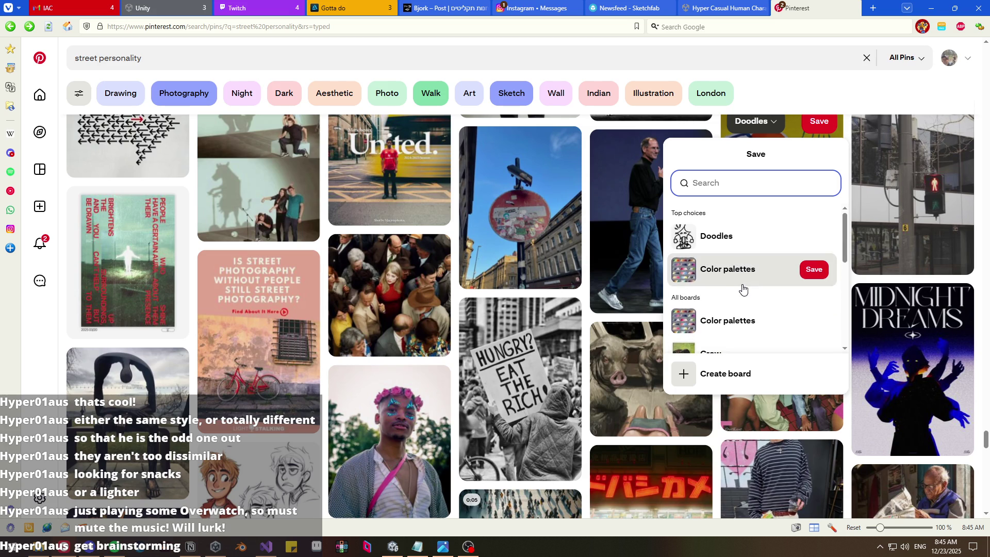
{"action": "left_click", "coordinate": [742, 249]}
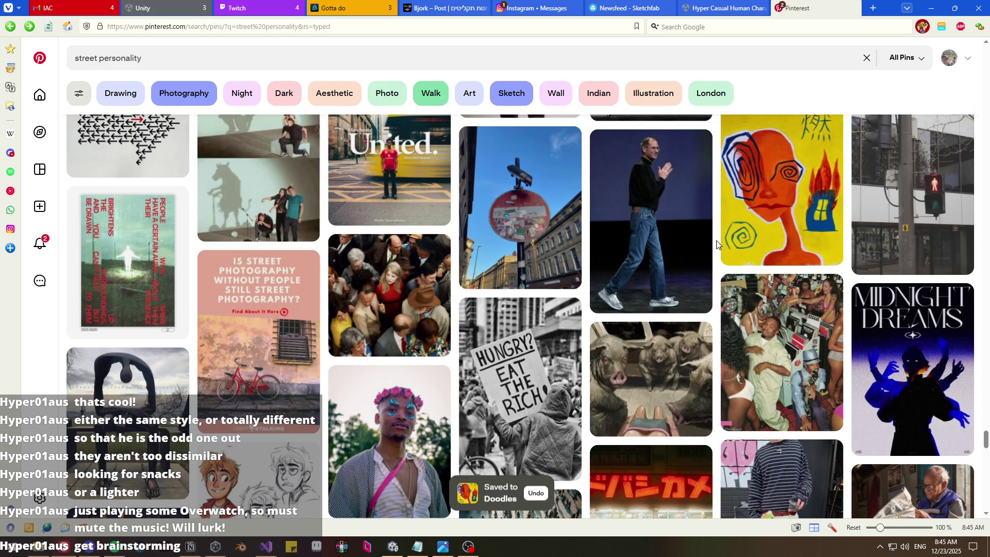
{"action": "scroll", "coordinate": [717, 244], "scroll_direction": "down", "scroll_amount": 1}
{"action": "scroll", "coordinate": [717, 244], "scroll_direction": "down", "scroll_amount": 5}
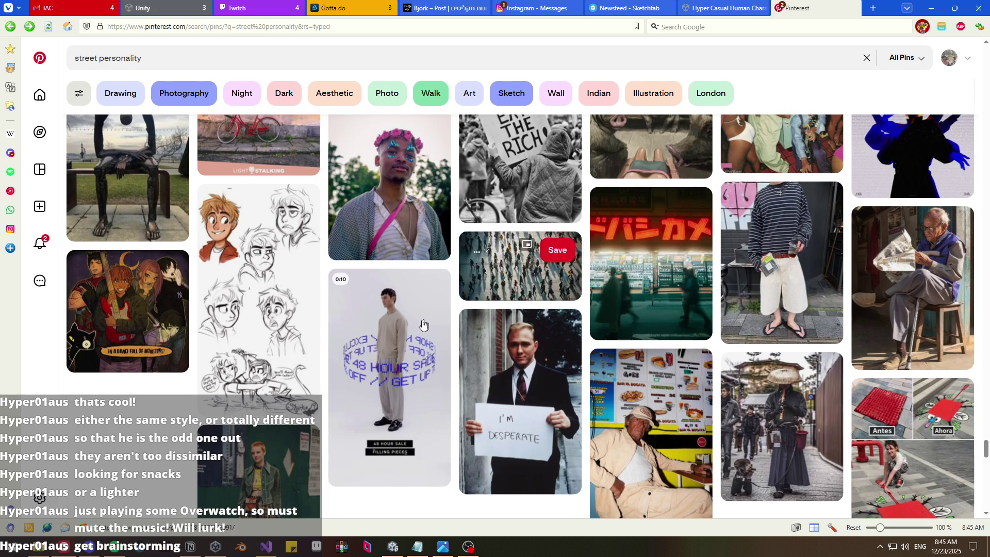
{"action": "mouse_move", "coordinate": [415, 334]}
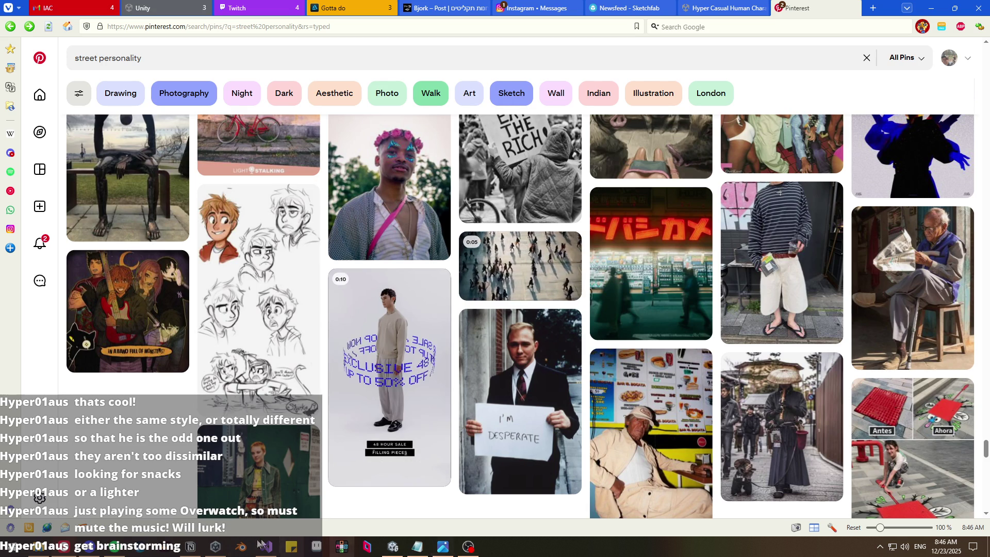
{"action": "left_click", "coordinate": [197, 554]}
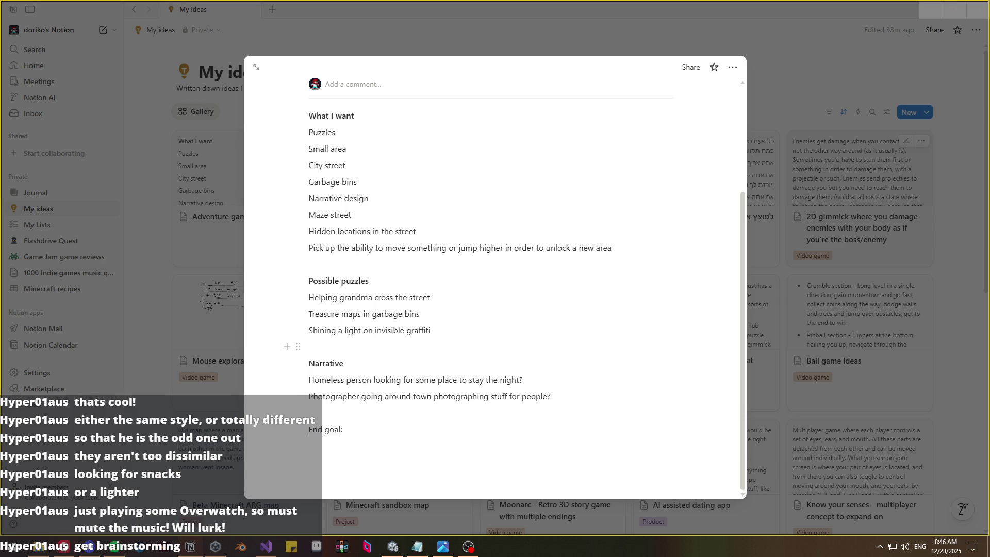
- Add 'Fixing the neon sign of a shop' as a new puzzle below the graffiti one
{"action": "key", "text": "Return"}
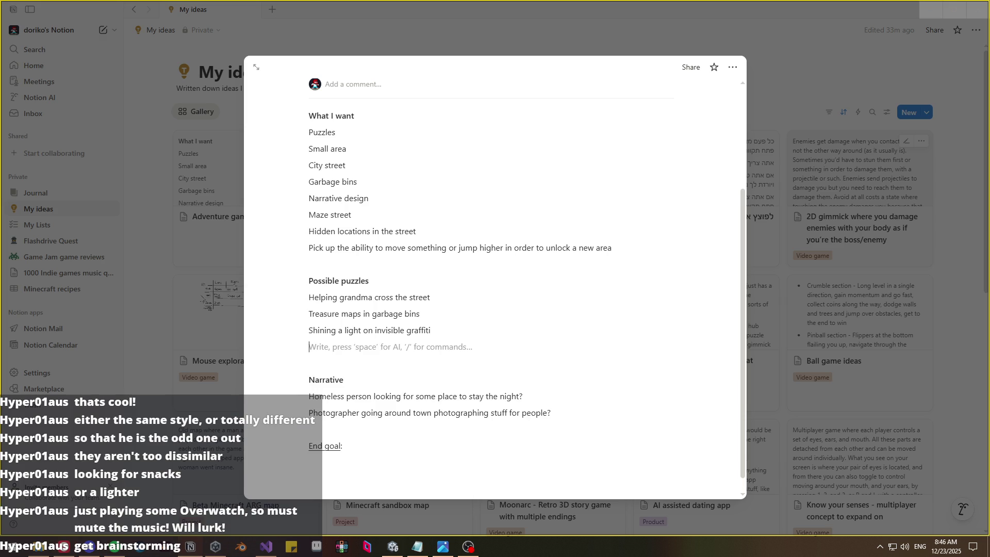
{"action": "type", "text": "Fixing "}
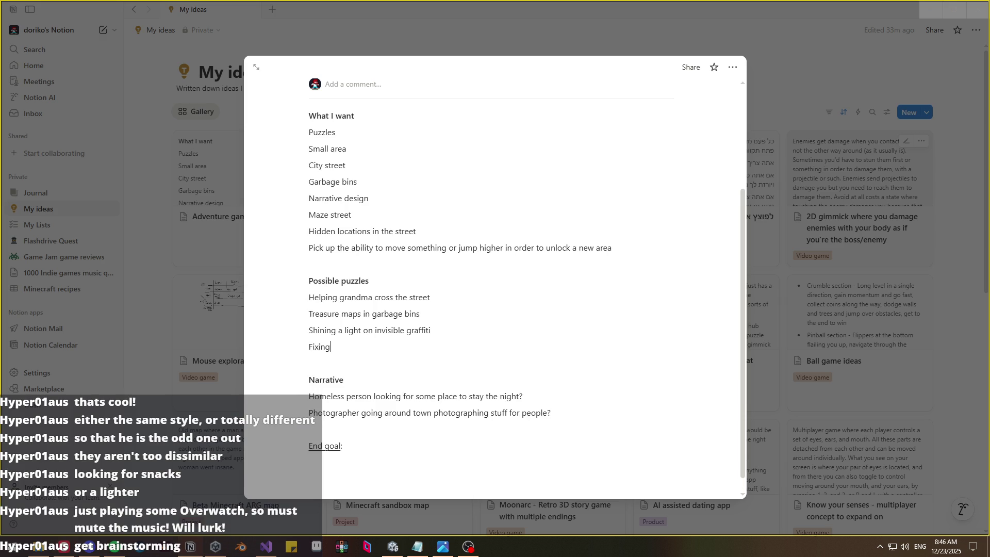
{"action": "type", "text": "the neon sign"}
{"action": "type", "text": " of a shop"}
- Return to Pinterest and browse up and down the street personality pins
{"action": "left_click", "coordinate": [64, 546]}
{"action": "scroll", "coordinate": [183, 430], "scroll_direction": "up", "scroll_amount": 3}
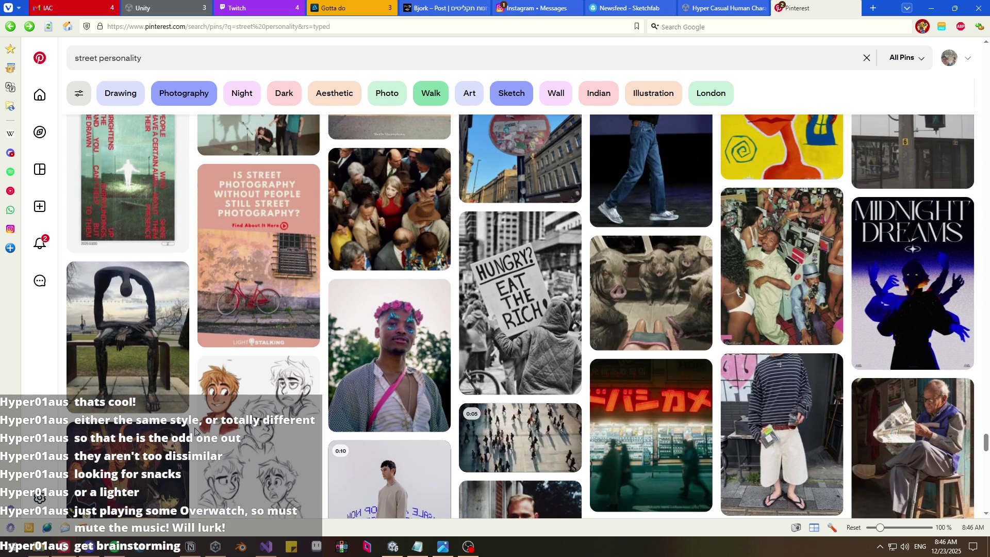
{"action": "scroll", "coordinate": [195, 430], "scroll_direction": "down", "scroll_amount": 8}
{"action": "scroll", "coordinate": [194, 430], "scroll_direction": "down", "scroll_amount": 3}
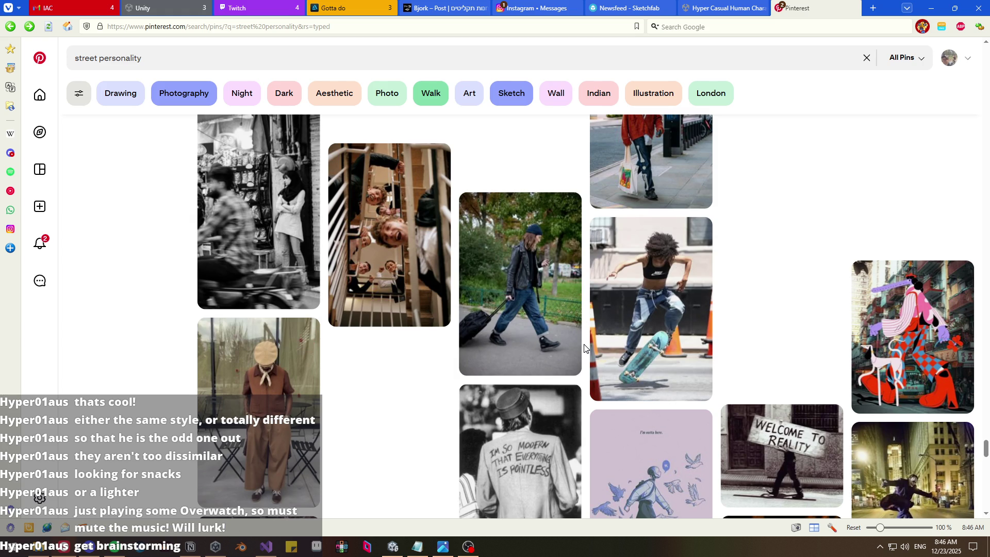
{"action": "scroll", "coordinate": [584, 348], "scroll_direction": "down", "scroll_amount": 5}
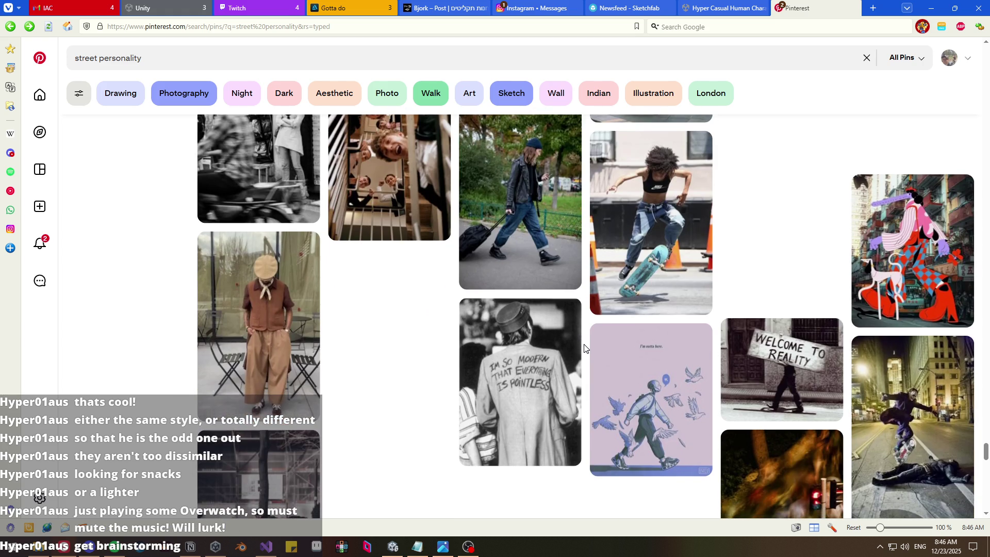
{"action": "scroll", "coordinate": [584, 347], "scroll_direction": "down", "scroll_amount": 5}
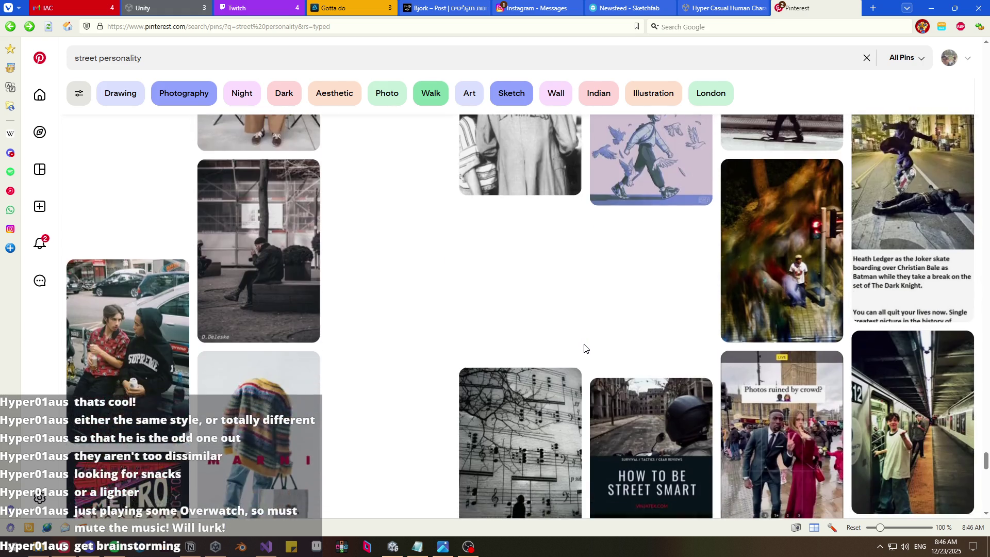
{"action": "scroll", "coordinate": [584, 348], "scroll_direction": "up", "scroll_amount": 4}
{"action": "scroll", "coordinate": [584, 348], "scroll_direction": "down", "scroll_amount": 7}
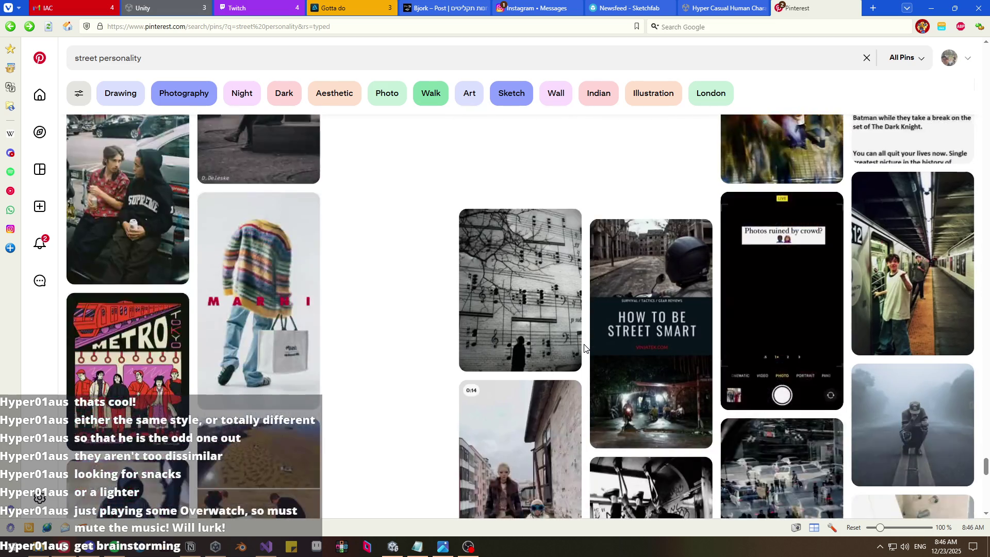
{"action": "scroll", "coordinate": [584, 348], "scroll_direction": "down", "scroll_amount": 2}
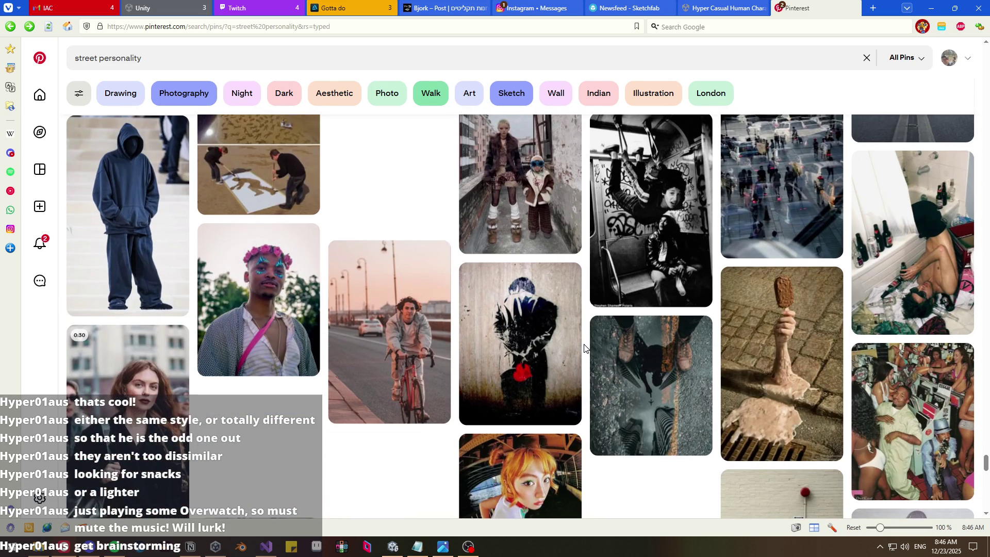
{"action": "scroll", "coordinate": [584, 348], "scroll_direction": "down", "scroll_amount": 5}
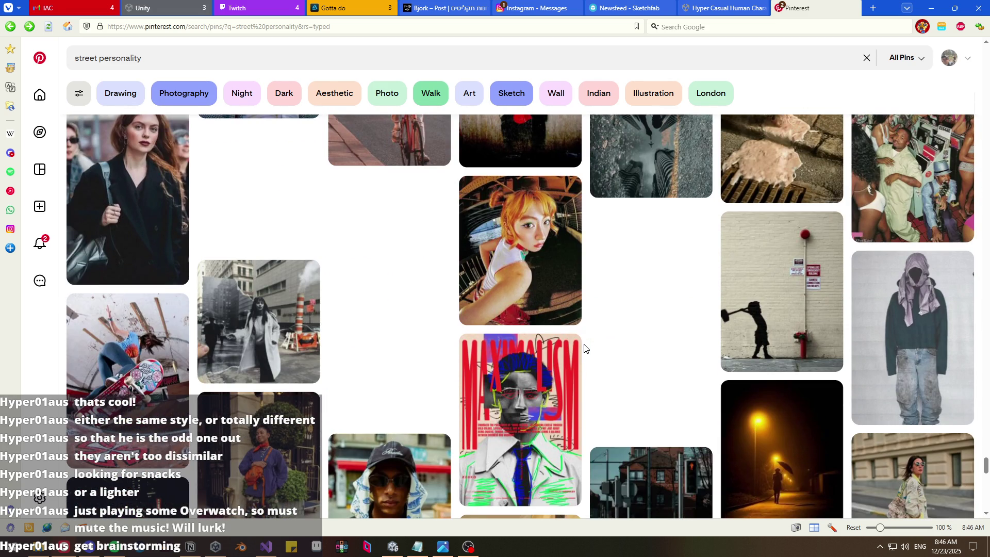
{"action": "scroll", "coordinate": [585, 348], "scroll_direction": "up", "scroll_amount": 5}
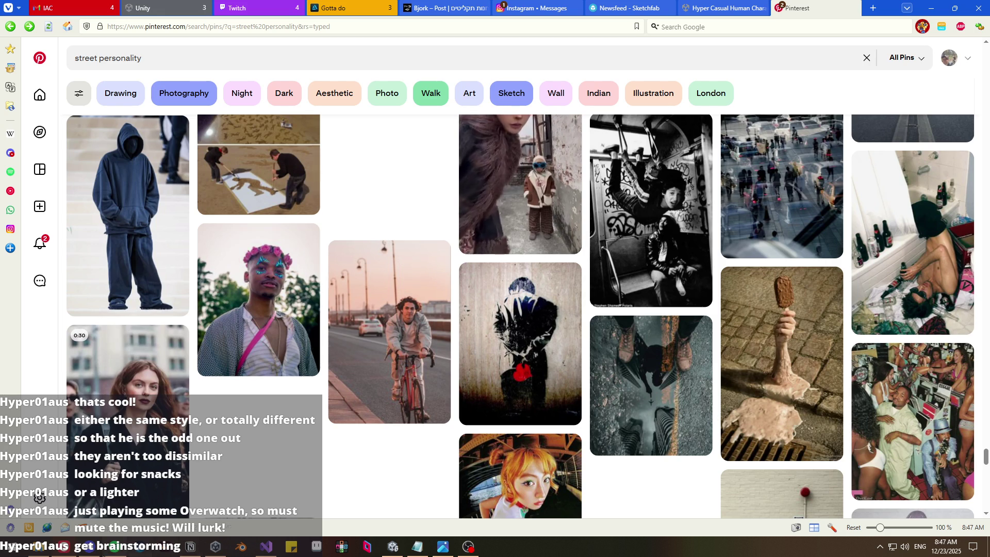
{"action": "mouse_move", "coordinate": [86, 552]}
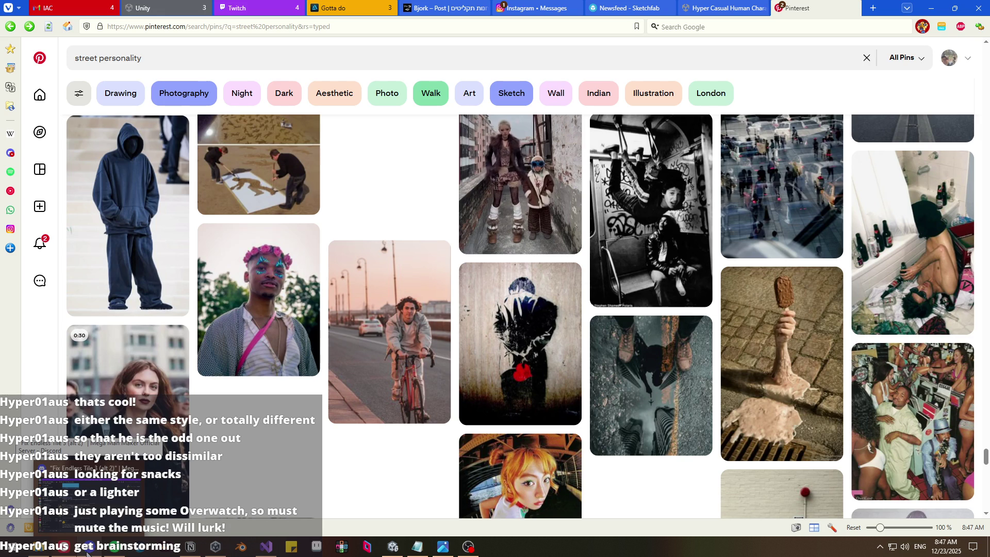
- Add 'Help the clown out of the sewer' below the neon sign puzzle
{"action": "mouse_move", "coordinate": [393, 547]}
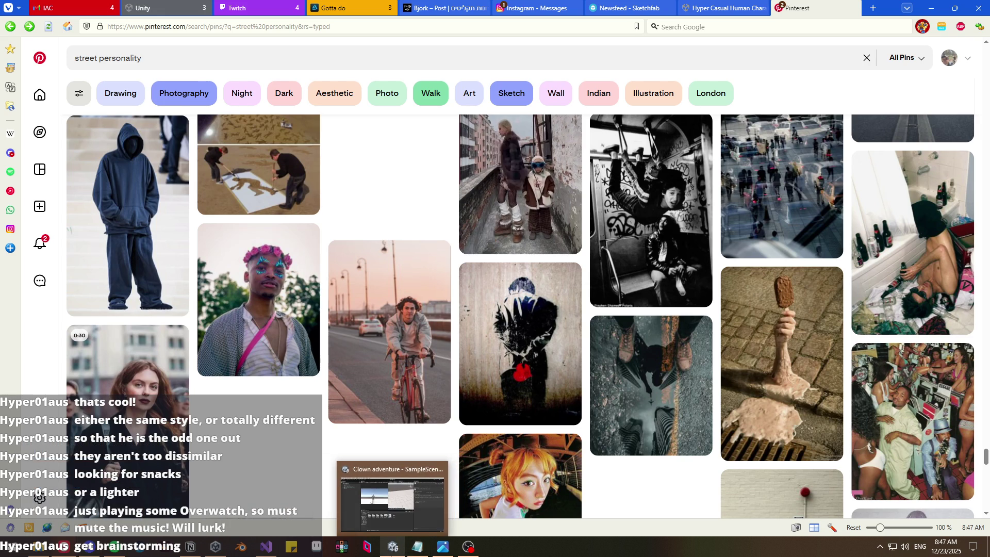
{"action": "left_click", "coordinate": [398, 519]}
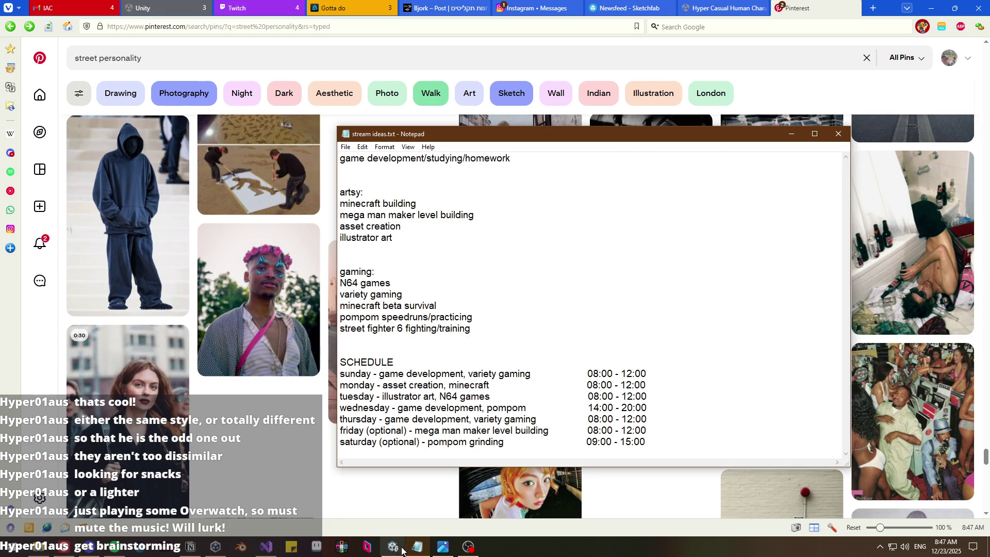
{"action": "left_click", "coordinate": [418, 547]}
{"action": "left_click", "coordinate": [191, 547]}
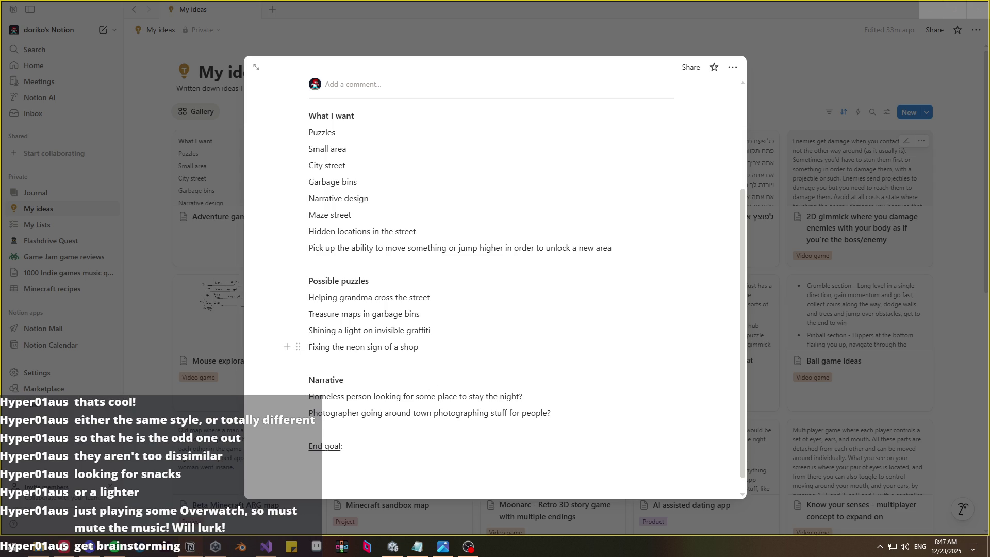
{"action": "key", "text": "Return"}
{"action": "type", "text": "Help the clown out of the sewer"}
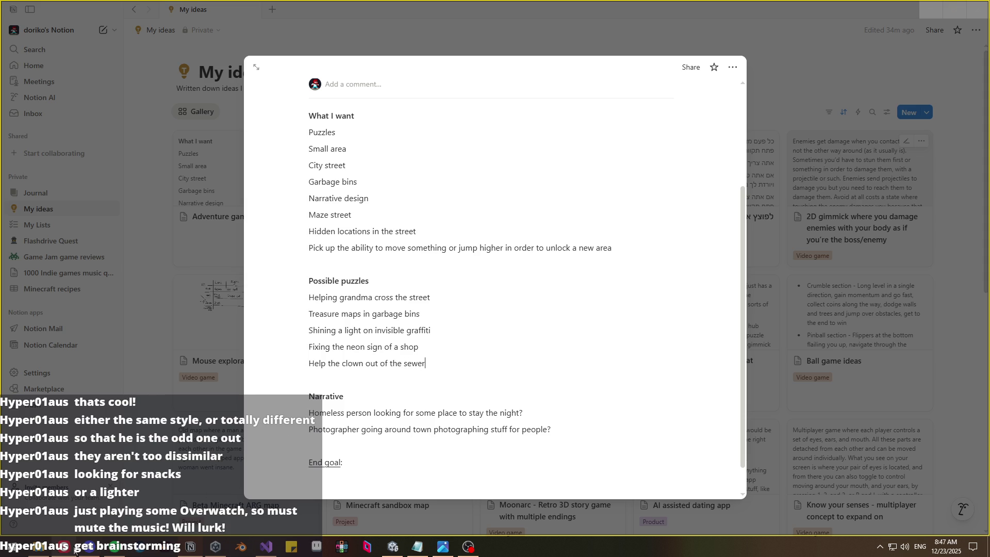
{"action": "left_click", "coordinate": [64, 547]}
{"action": "scroll", "coordinate": [459, 446], "scroll_direction": "down", "scroll_amount": 10}
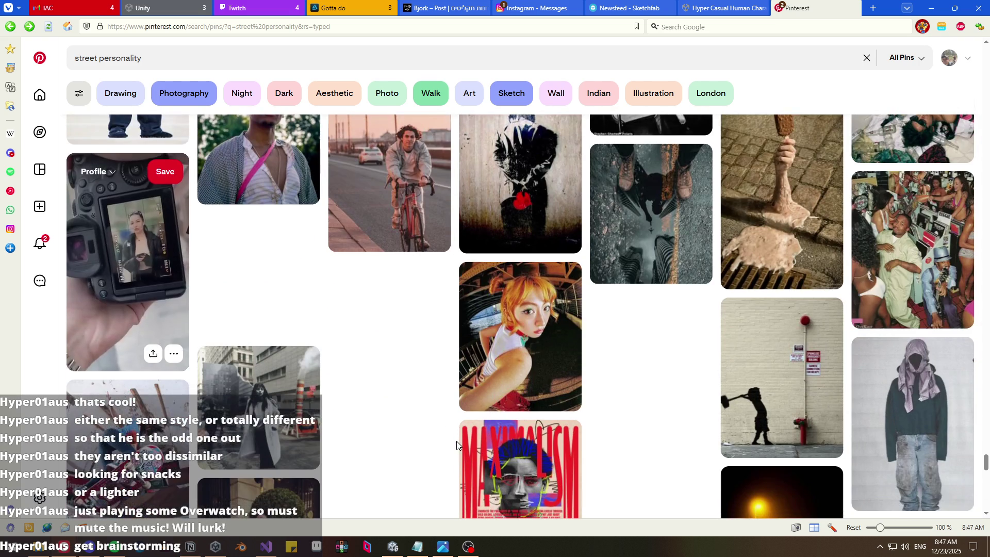
- Open the Banksy hammer-girl pin from the street personality search results
{"action": "scroll", "coordinate": [457, 441], "scroll_direction": "down", "scroll_amount": 5}
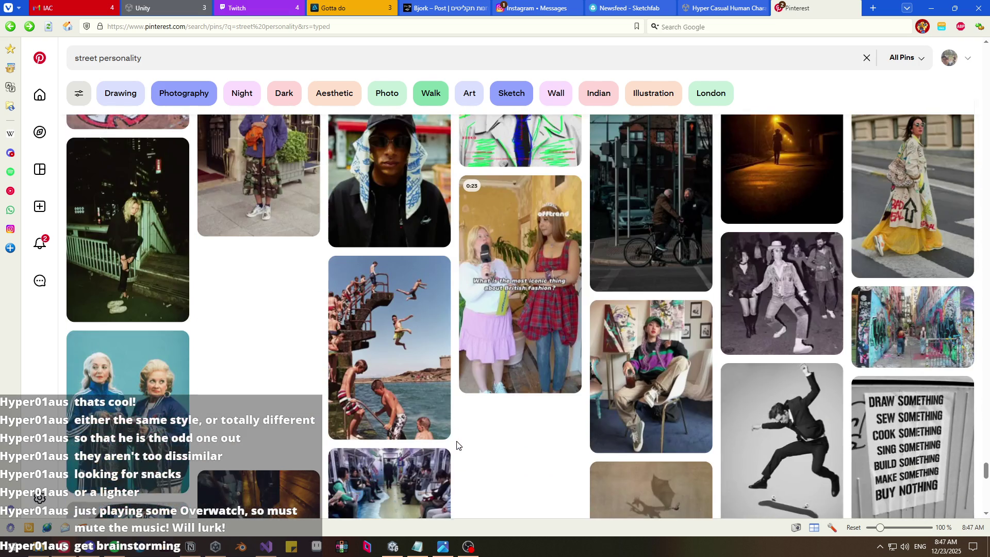
{"action": "scroll", "coordinate": [456, 441], "scroll_direction": "up", "scroll_amount": 7}
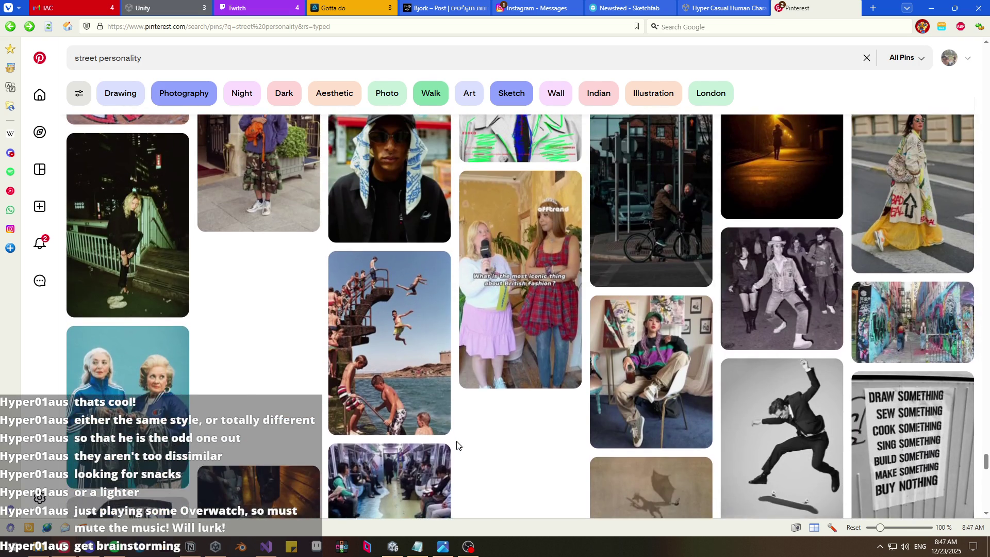
{"action": "scroll", "coordinate": [456, 445], "scroll_direction": "up", "scroll_amount": 4}
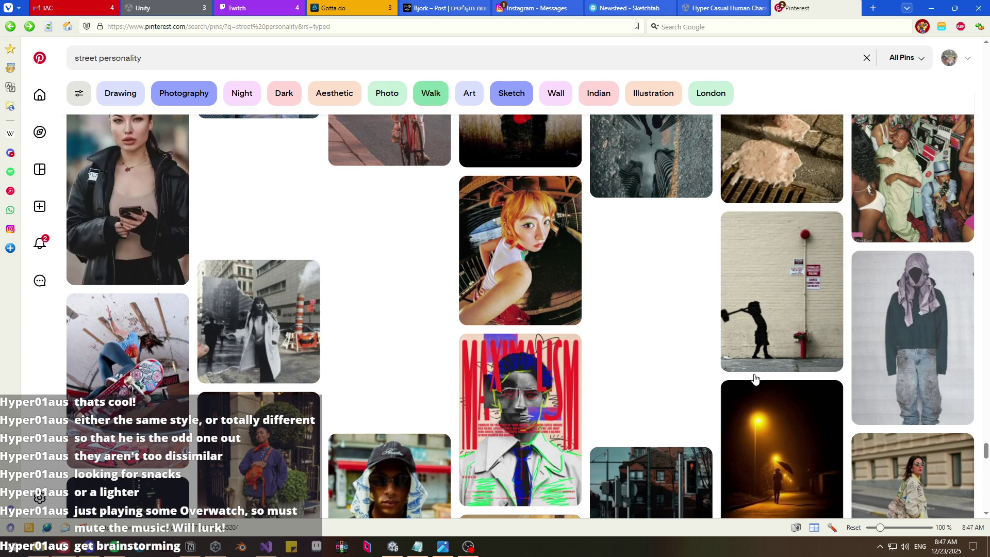
{"action": "left_click", "coordinate": [768, 316]}
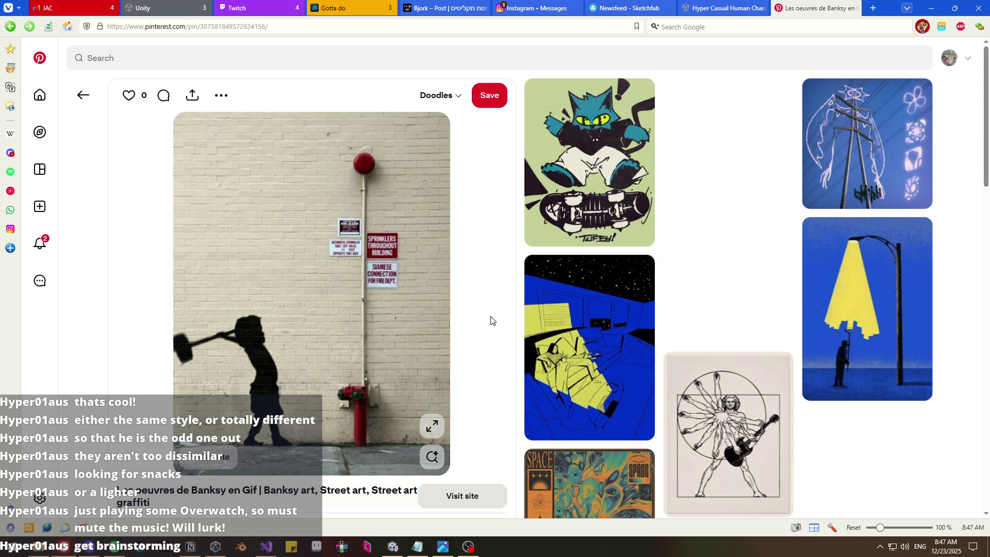
- Save the related blue cat-on-skateboard doodle pin to the Doodles board
{"action": "key", "text": "alt+Left"}
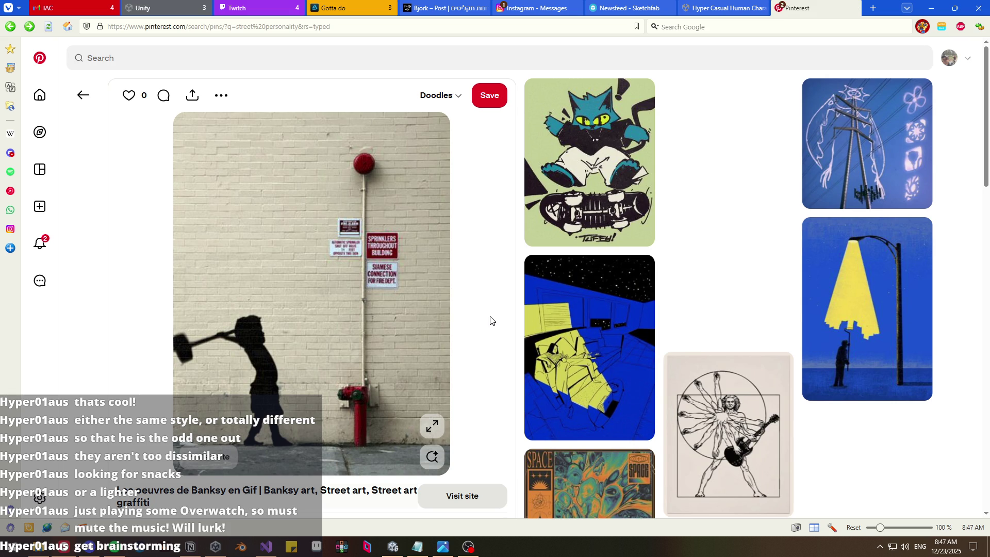
{"action": "key", "text": "alt+Right"}
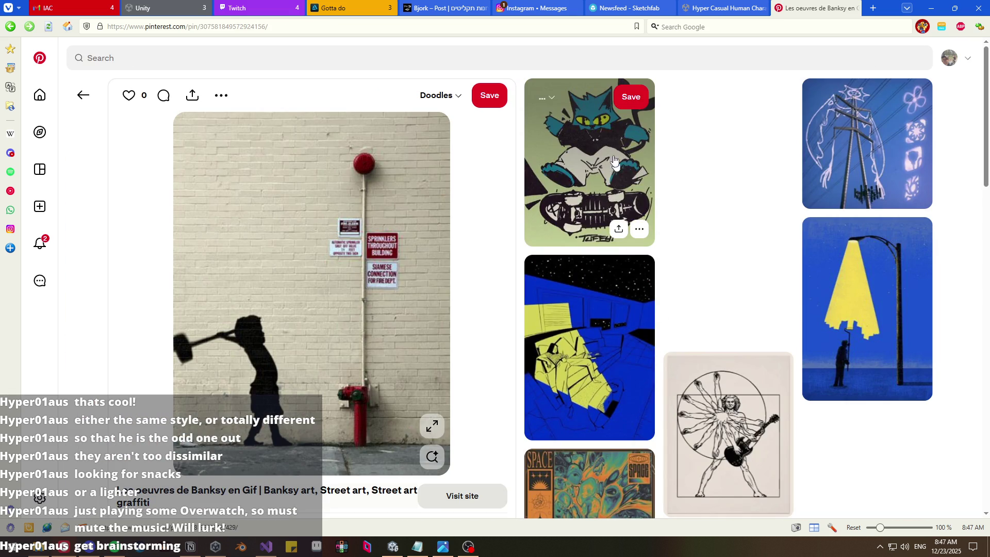
{"action": "left_click", "coordinate": [555, 96]}
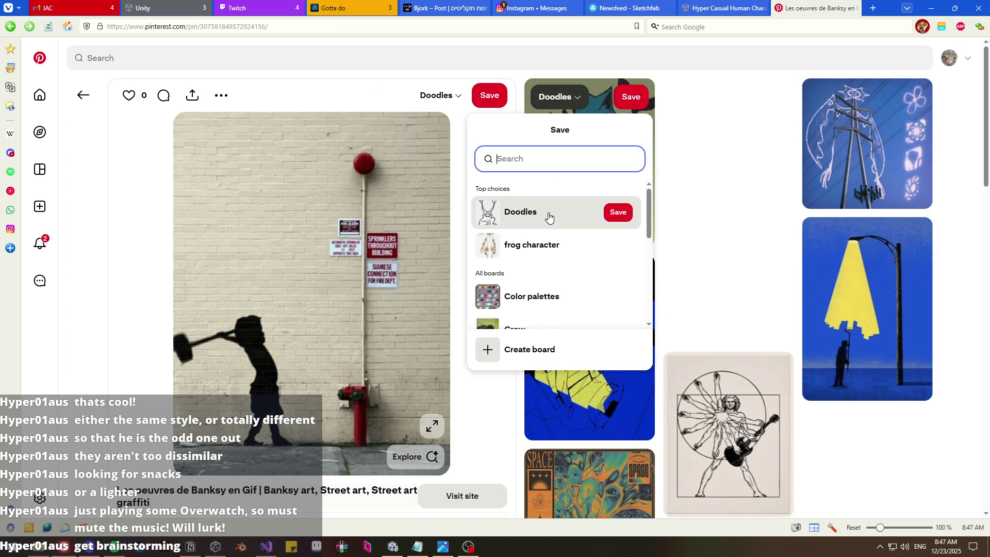
{"action": "left_click", "coordinate": [548, 216]}
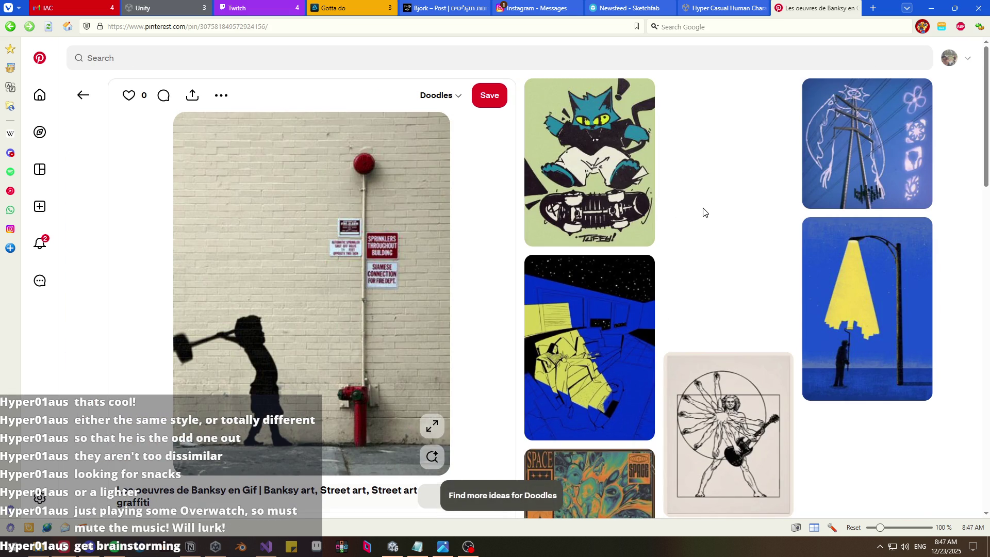
{"action": "scroll", "coordinate": [704, 211], "scroll_direction": "down", "scroll_amount": 8}
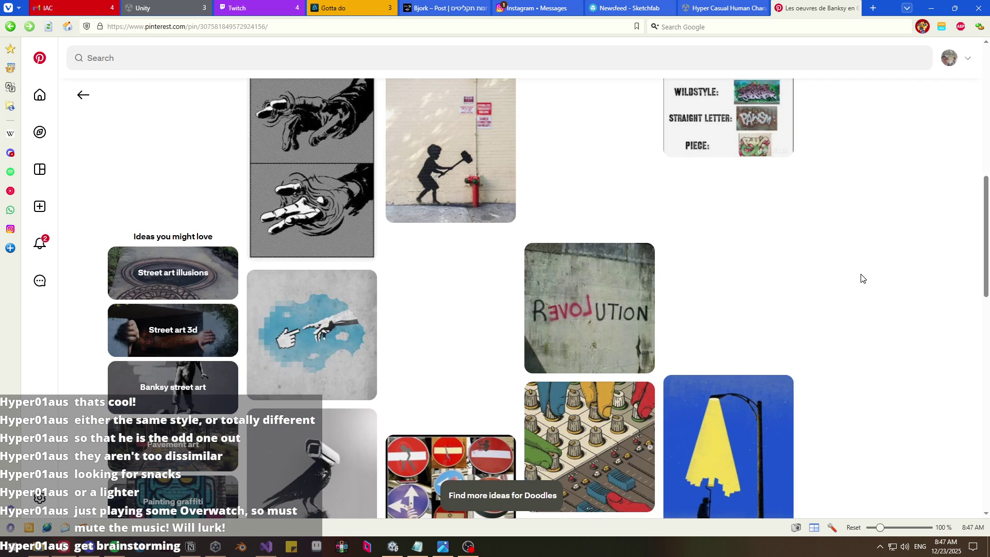
- Save the orange fox graffiti pin from the related ideas to the Doodles board
{"action": "scroll", "coordinate": [860, 277], "scroll_direction": "down", "scroll_amount": 5}
{"action": "scroll", "coordinate": [860, 277], "scroll_direction": "up", "scroll_amount": 5}
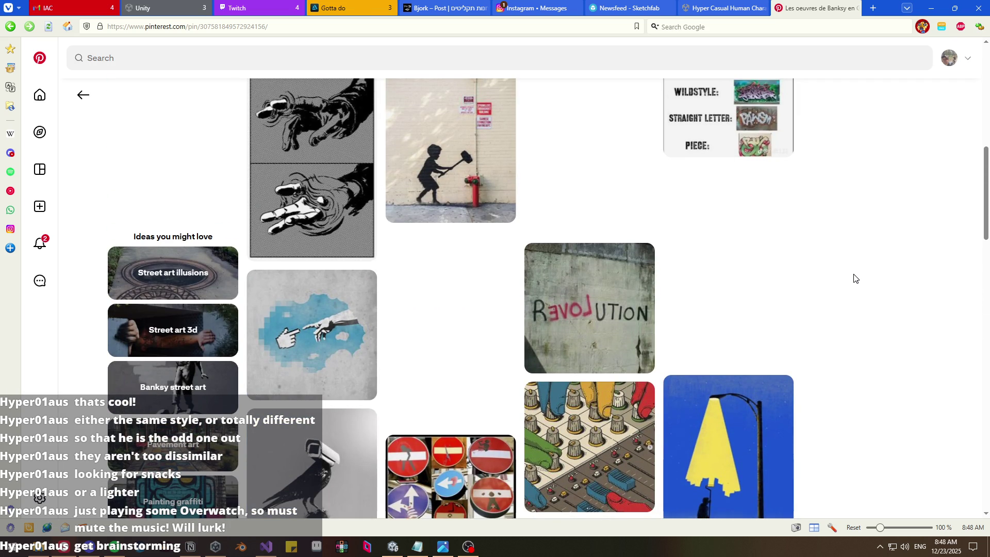
{"action": "scroll", "coordinate": [842, 278], "scroll_direction": "down", "scroll_amount": 3}
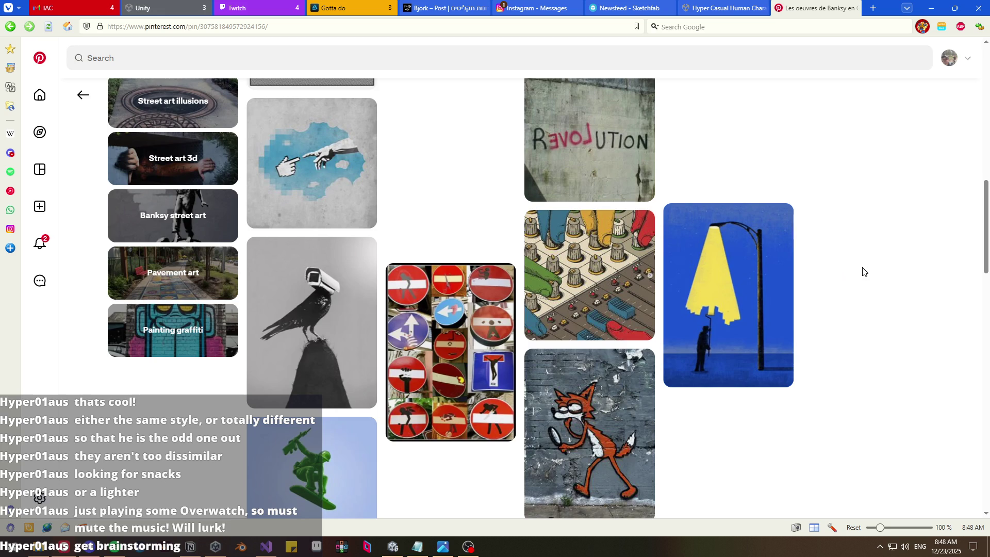
{"action": "key", "text": "alt+Left"}
{"action": "scroll", "coordinate": [633, 334], "scroll_direction": "down", "scroll_amount": 4}
{"action": "scroll", "coordinate": [584, 344], "scroll_direction": "down", "scroll_amount": 2}
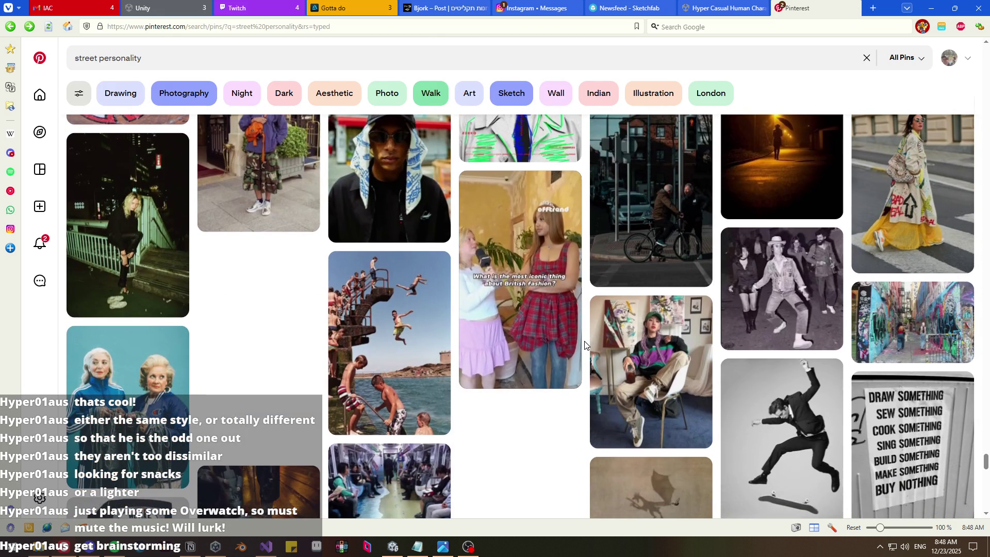
{"action": "key", "text": "alt+Right"}
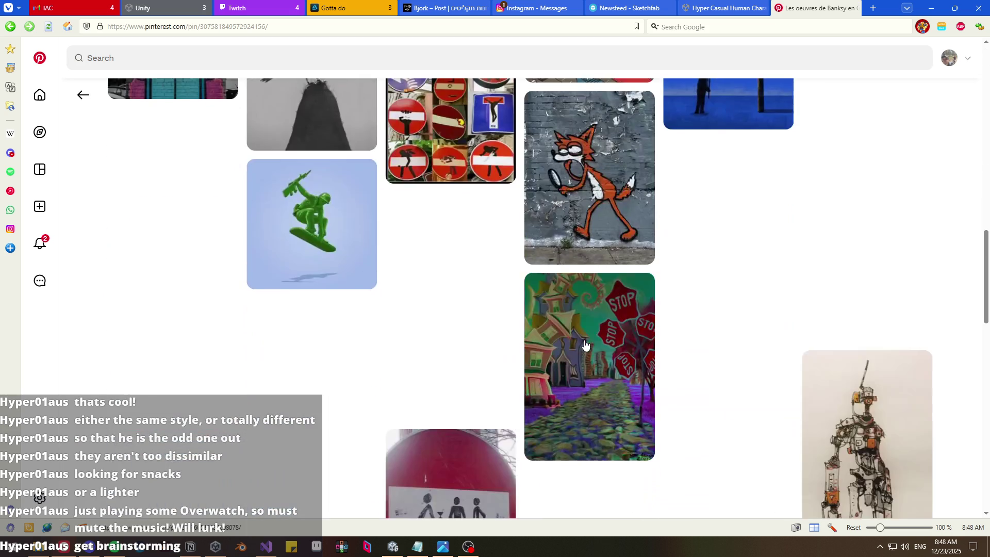
{"action": "scroll", "coordinate": [688, 279], "scroll_direction": "up", "scroll_amount": 2}
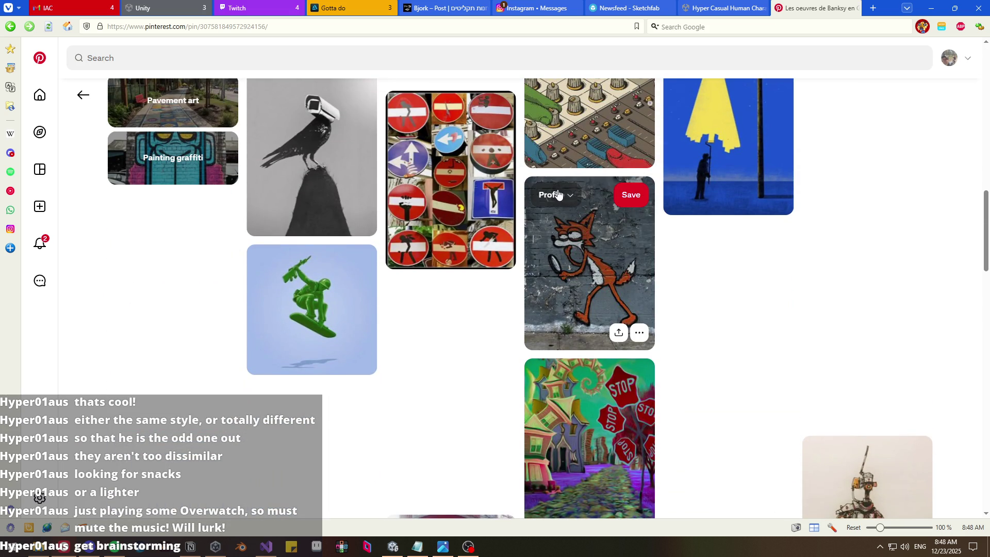
{"action": "left_click", "coordinate": [556, 195]}
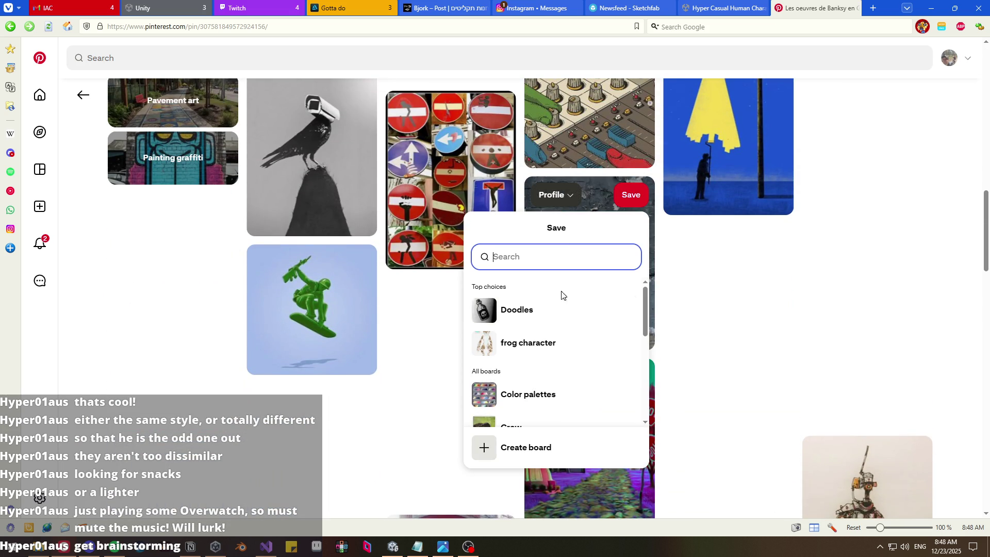
{"action": "left_click", "coordinate": [553, 321]}
- Look through the remaining related pins, then head back to the street personality search
{"action": "scroll", "coordinate": [718, 343], "scroll_direction": "down", "scroll_amount": 8}
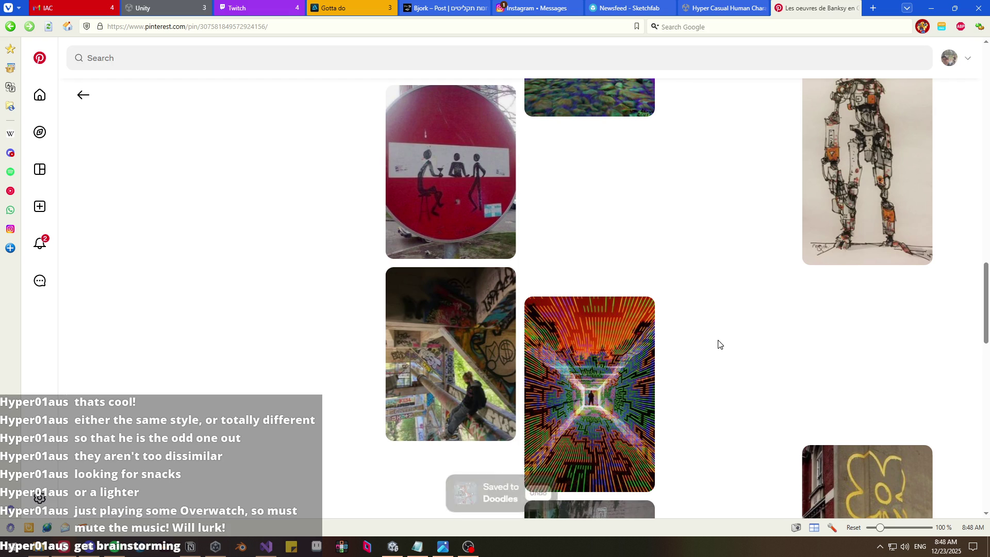
{"action": "scroll", "coordinate": [718, 342], "scroll_direction": "up", "scroll_amount": 13}
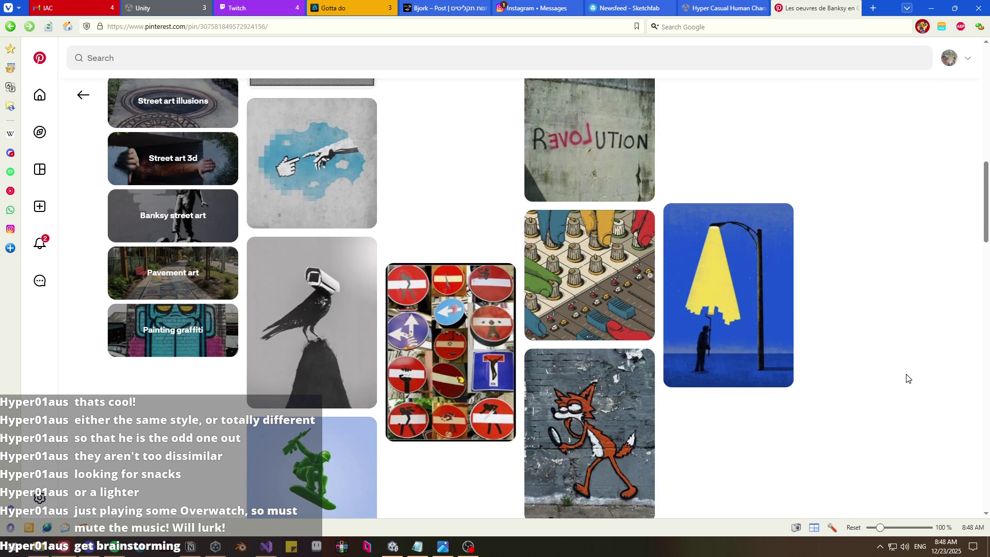
{"action": "scroll", "coordinate": [903, 375], "scroll_direction": "up", "scroll_amount": 2}
{"action": "scroll", "coordinate": [896, 379], "scroll_direction": "down", "scroll_amount": 2}
{"action": "scroll", "coordinate": [896, 379], "scroll_direction": "down", "scroll_amount": 2}
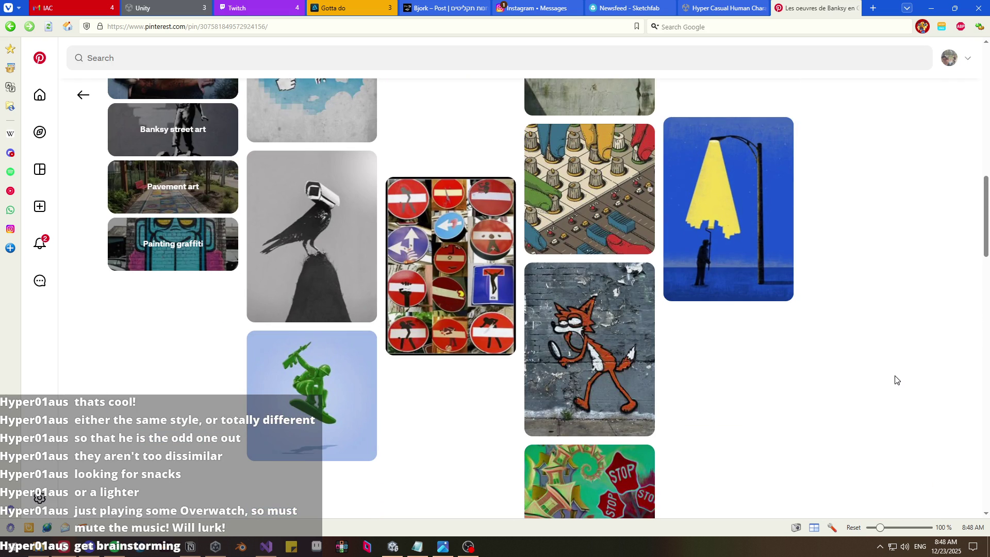
{"action": "scroll", "coordinate": [895, 380], "scroll_direction": "up", "scroll_amount": 2}
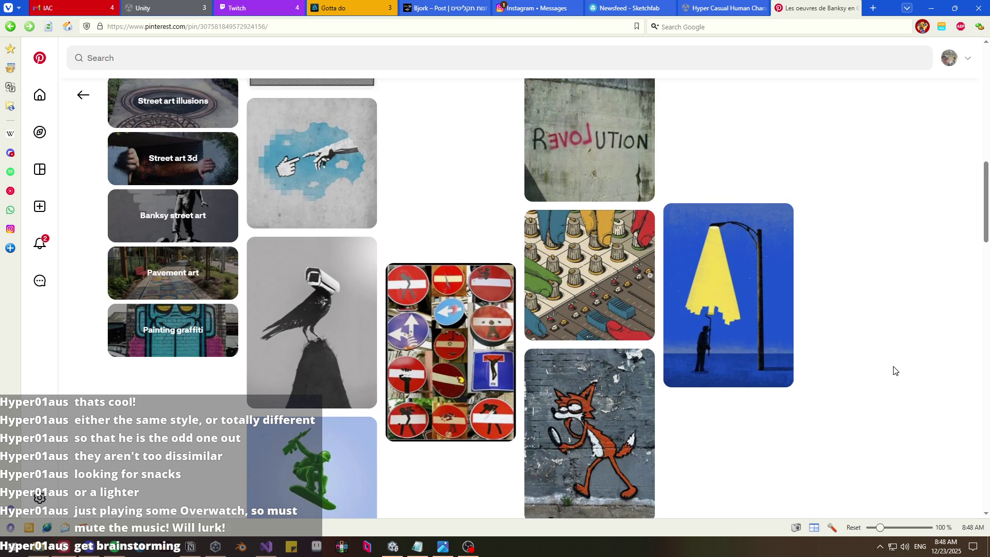
{"action": "scroll", "coordinate": [896, 371], "scroll_direction": "up", "scroll_amount": 5}
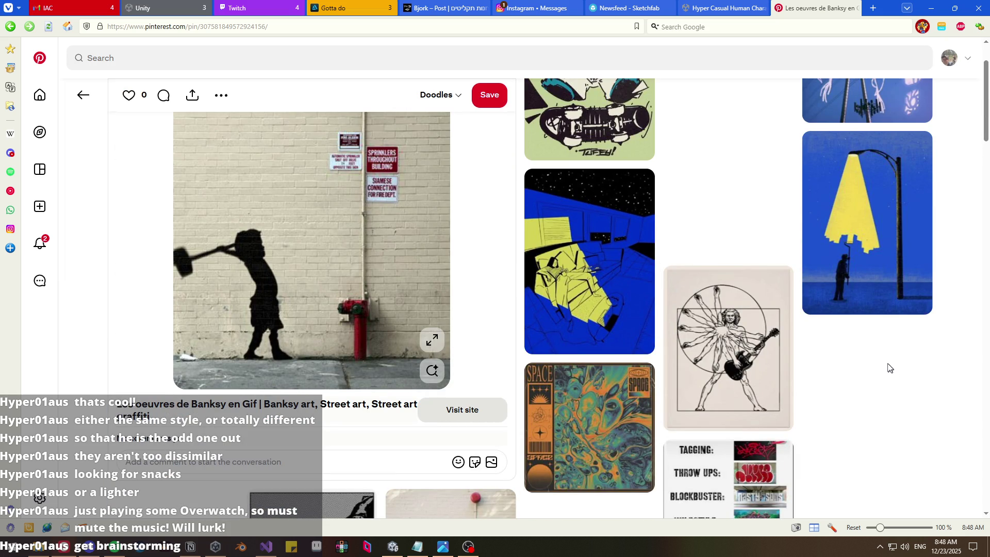
{"action": "key", "text": "alt+Left"}
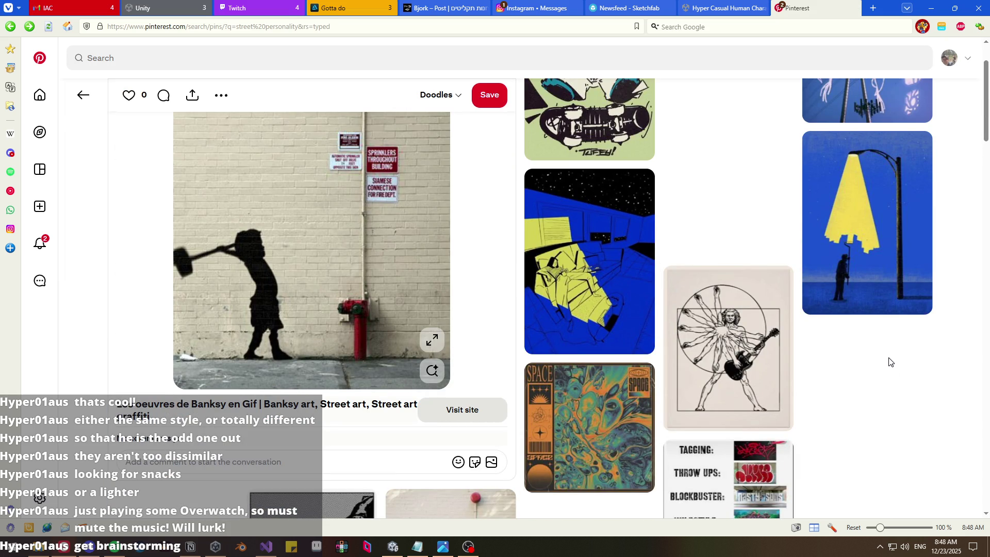
- Scroll down the street personality results to reveal more street-style and street-art pins
{"action": "scroll", "coordinate": [655, 361], "scroll_direction": "down", "scroll_amount": 3}
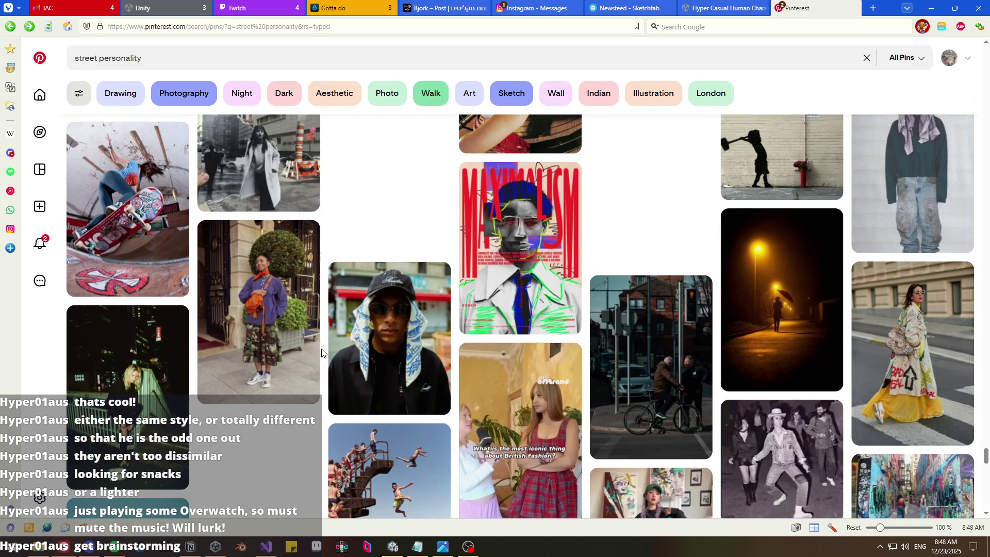
{"action": "scroll", "coordinate": [322, 352], "scroll_direction": "down", "scroll_amount": 2}
{"action": "scroll", "coordinate": [321, 352], "scroll_direction": "down", "scroll_amount": 5}
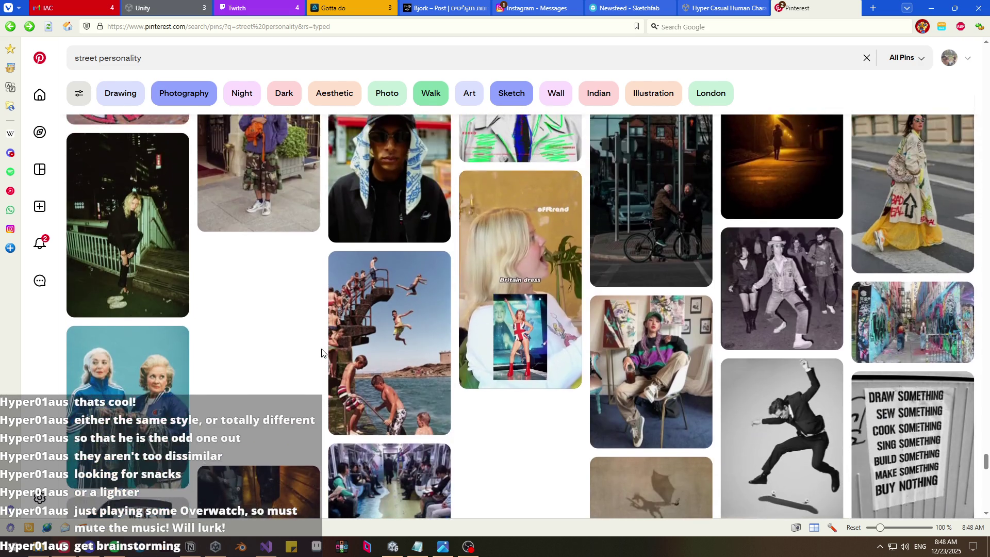
{"action": "scroll", "coordinate": [321, 352], "scroll_direction": "down", "scroll_amount": 4}
{"action": "scroll", "coordinate": [321, 352], "scroll_direction": "down", "scroll_amount": 3}
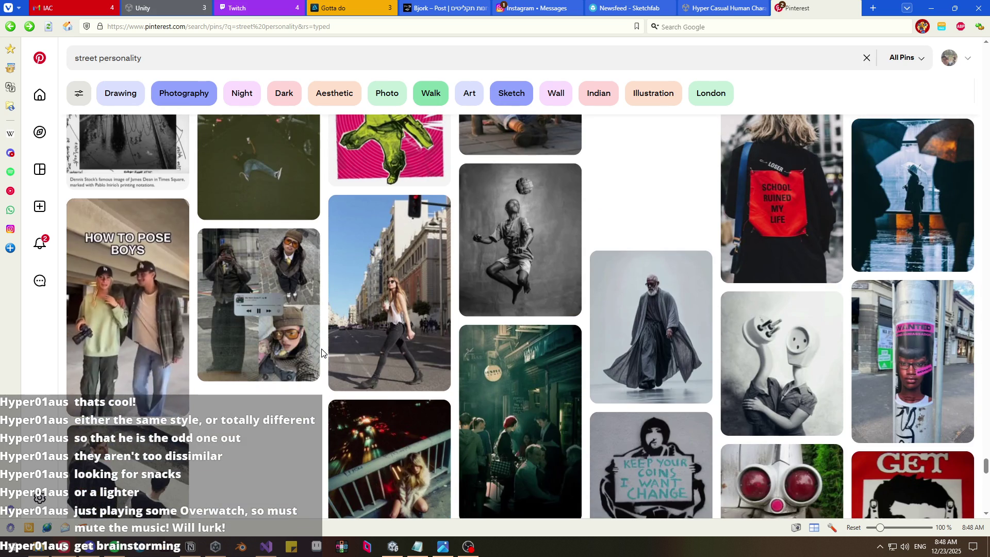
{"action": "scroll", "coordinate": [321, 352], "scroll_direction": "up", "scroll_amount": 1}
{"action": "scroll", "coordinate": [321, 353], "scroll_direction": "down", "scroll_amount": 3}
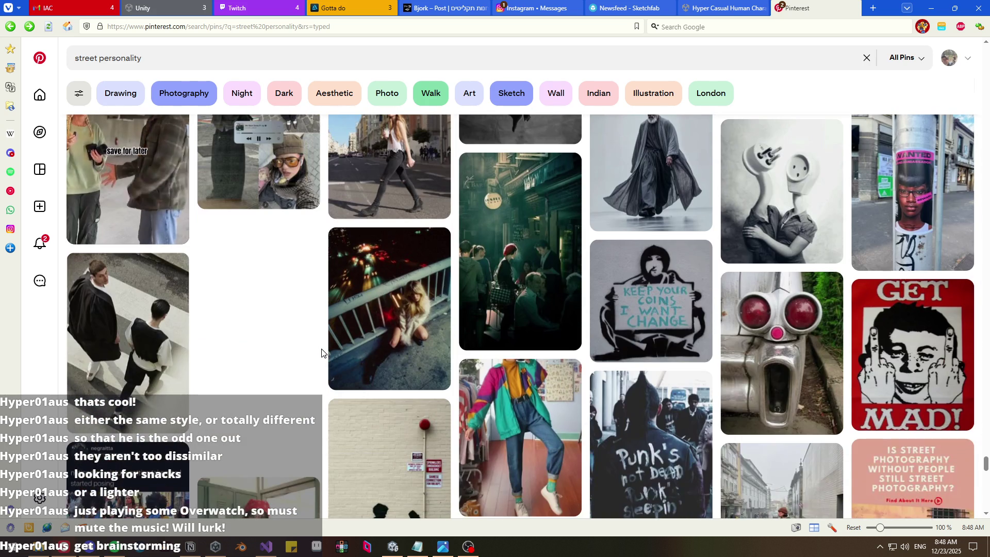
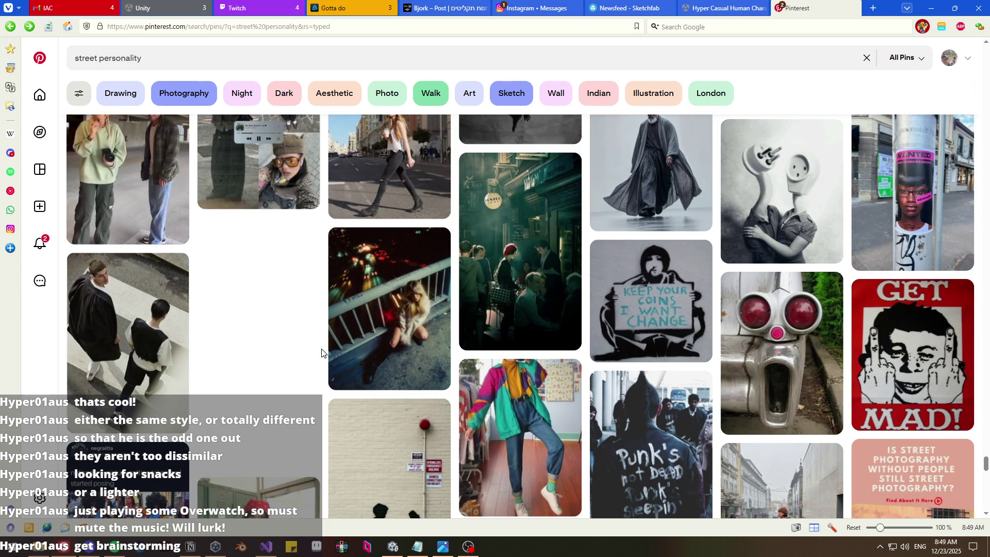
- Open the screaming car-face pin and scroll through its related Faces on Stuff pins
{"action": "left_click", "coordinate": [793, 362]}
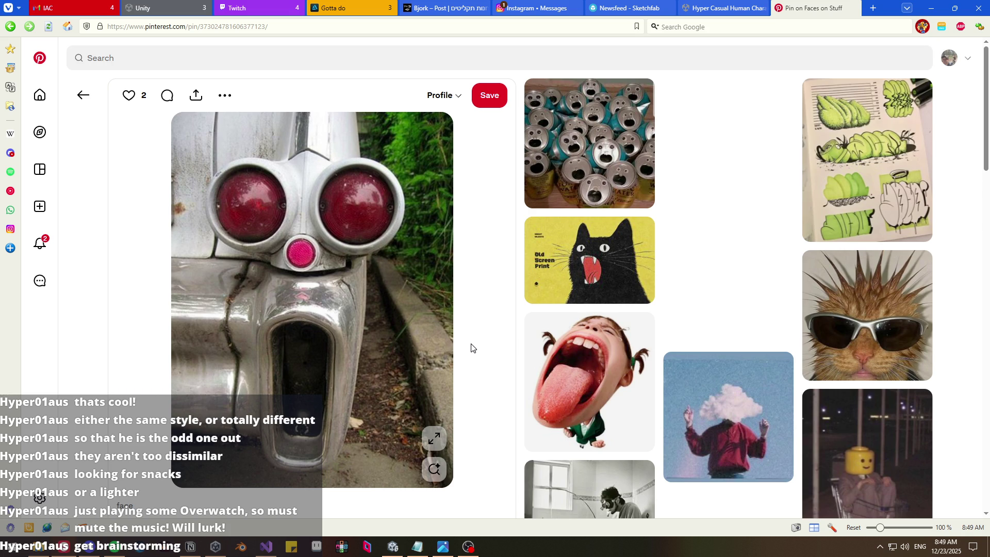
{"action": "scroll", "coordinate": [471, 345], "scroll_direction": "down", "scroll_amount": 7}
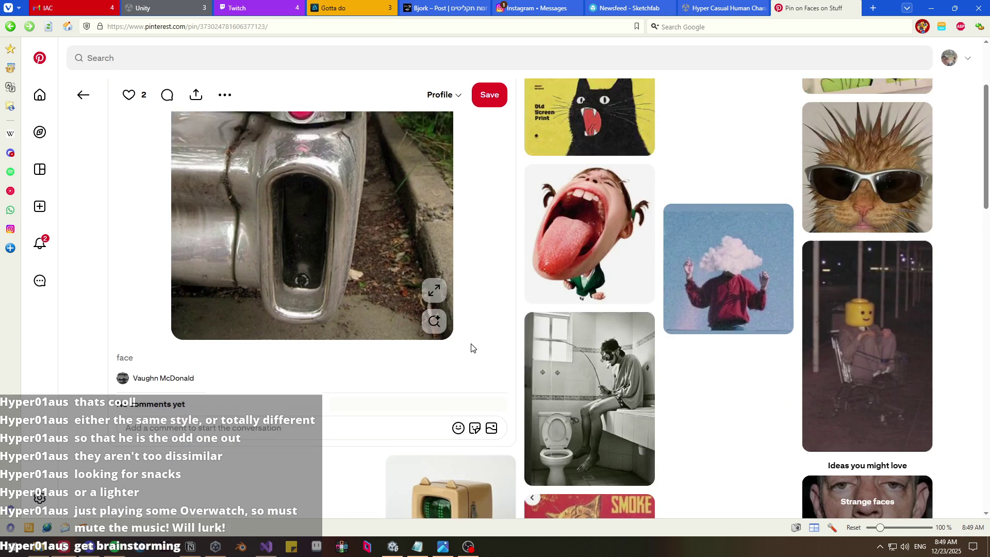
{"action": "scroll", "coordinate": [522, 342], "scroll_direction": "up", "scroll_amount": 3}
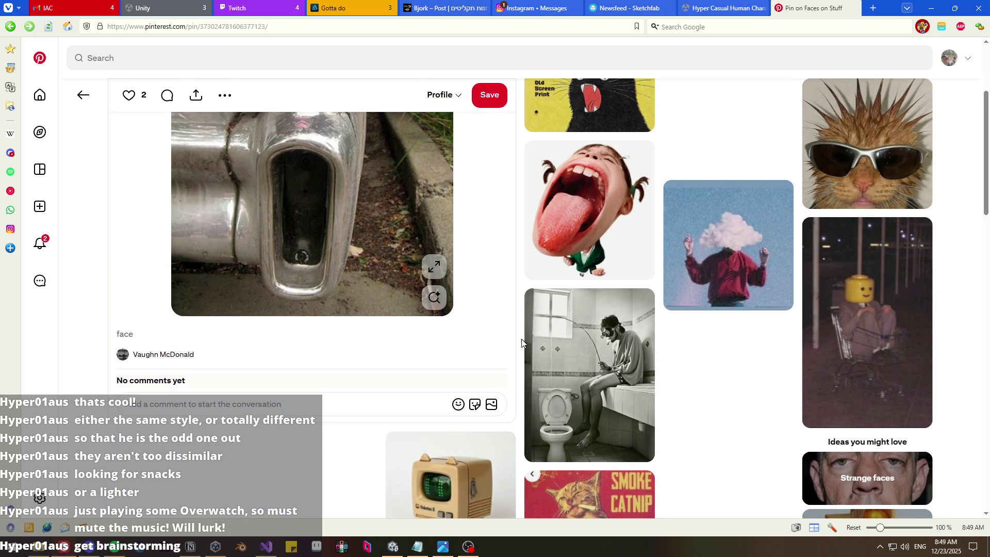
{"action": "scroll", "coordinate": [521, 342], "scroll_direction": "up", "scroll_amount": 3}
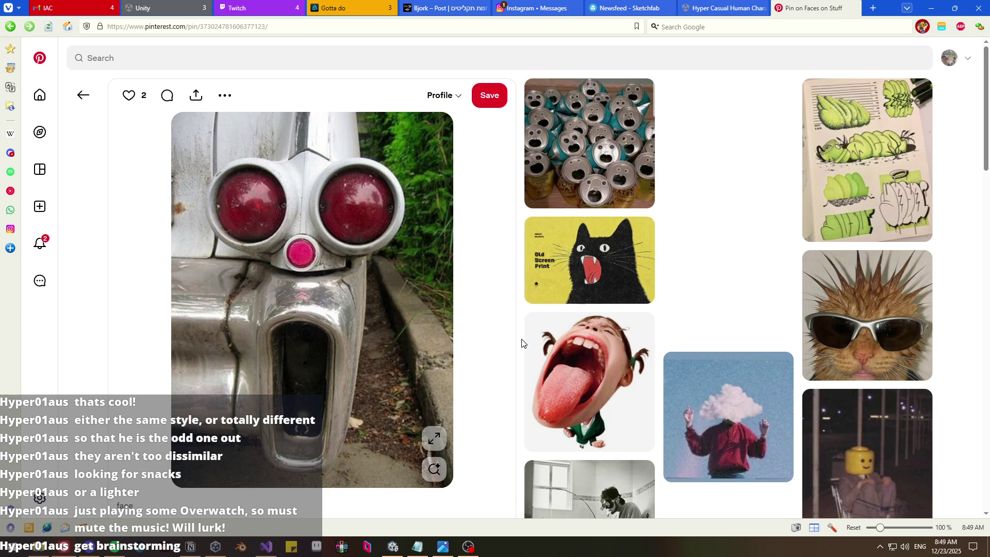
{"action": "scroll", "coordinate": [523, 343], "scroll_direction": "down", "scroll_amount": 10}
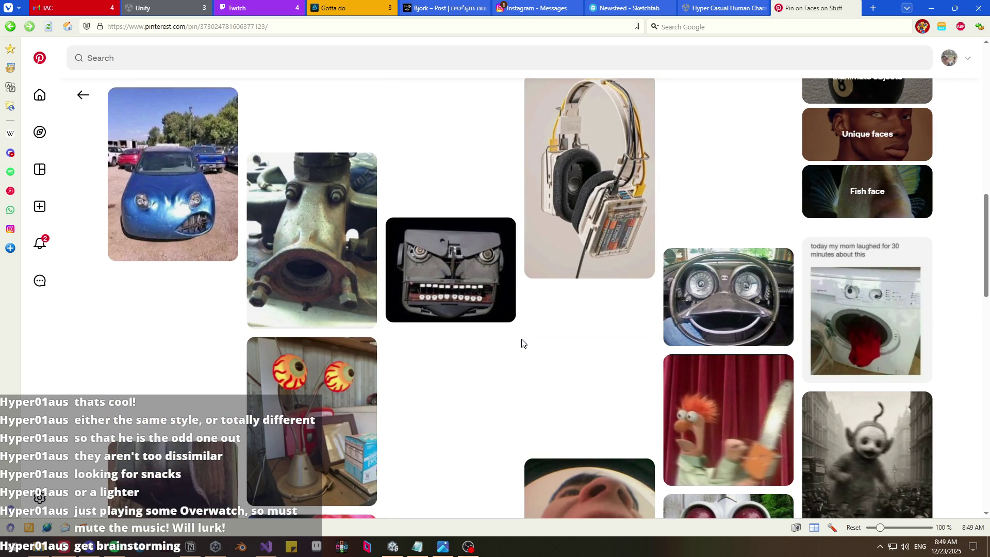
{"action": "scroll", "coordinate": [522, 343], "scroll_direction": "down", "scroll_amount": 5}
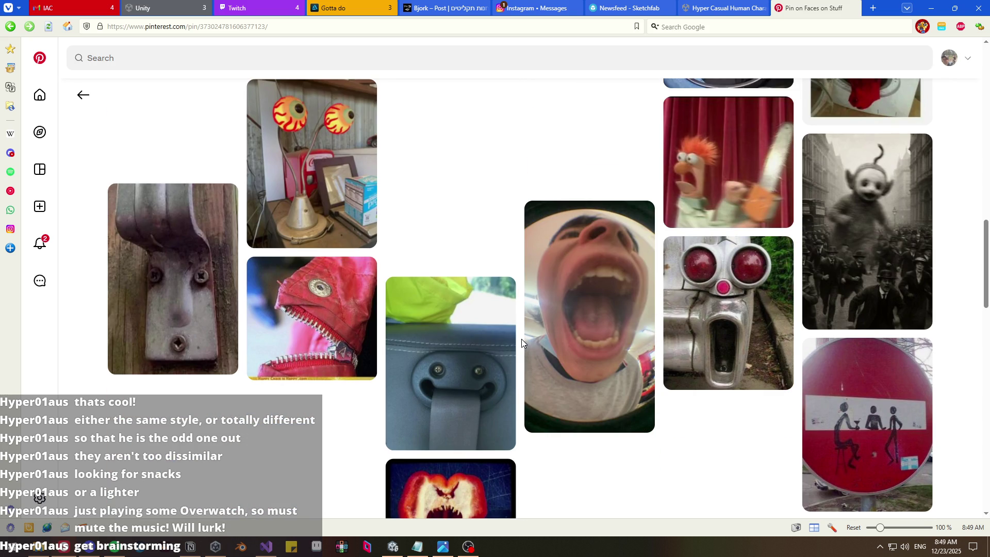
{"action": "scroll", "coordinate": [522, 339], "scroll_direction": "up", "scroll_amount": 6}
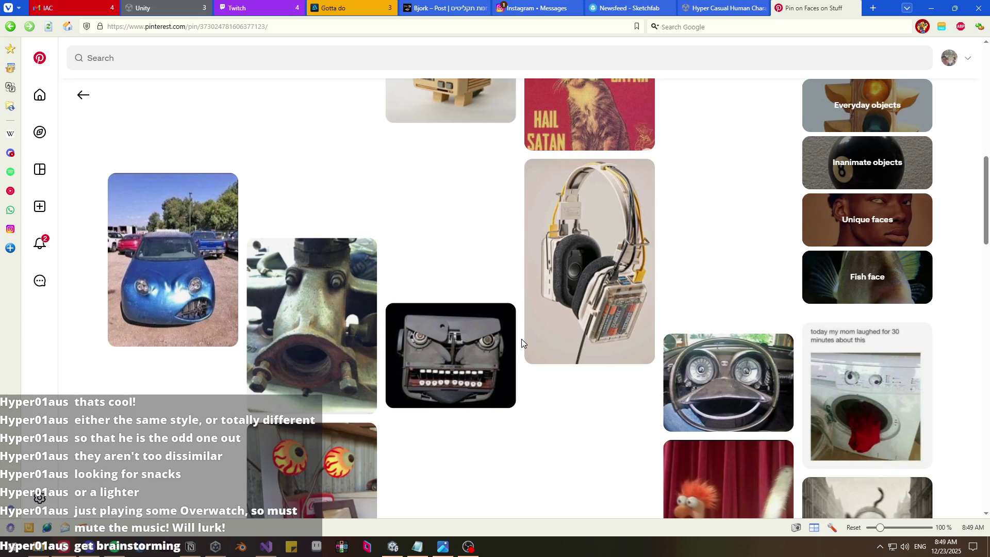
{"action": "scroll", "coordinate": [521, 339], "scroll_direction": "down", "scroll_amount": 9}
{"action": "scroll", "coordinate": [521, 343], "scroll_direction": "down", "scroll_amount": 5}
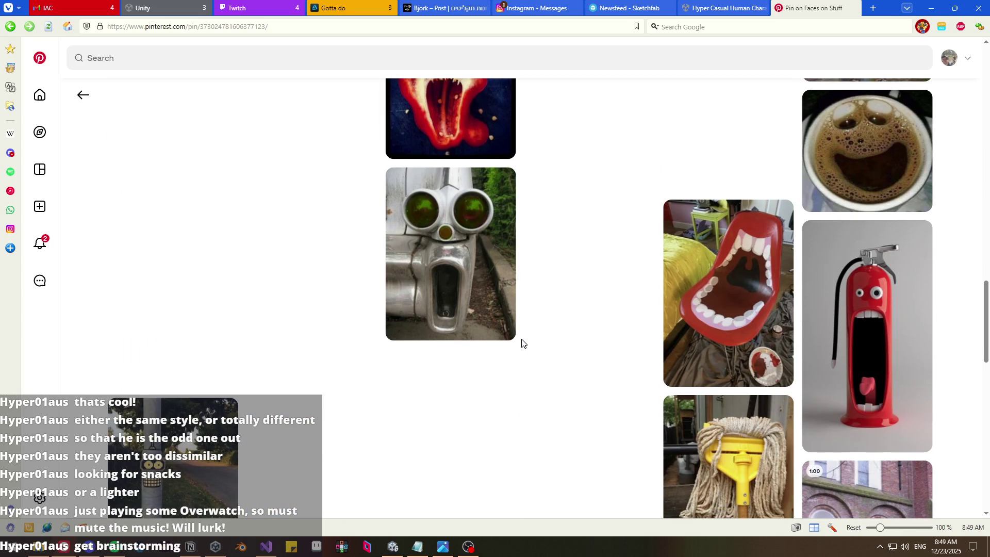
{"action": "scroll", "coordinate": [522, 342], "scroll_direction": "down", "scroll_amount": 5}
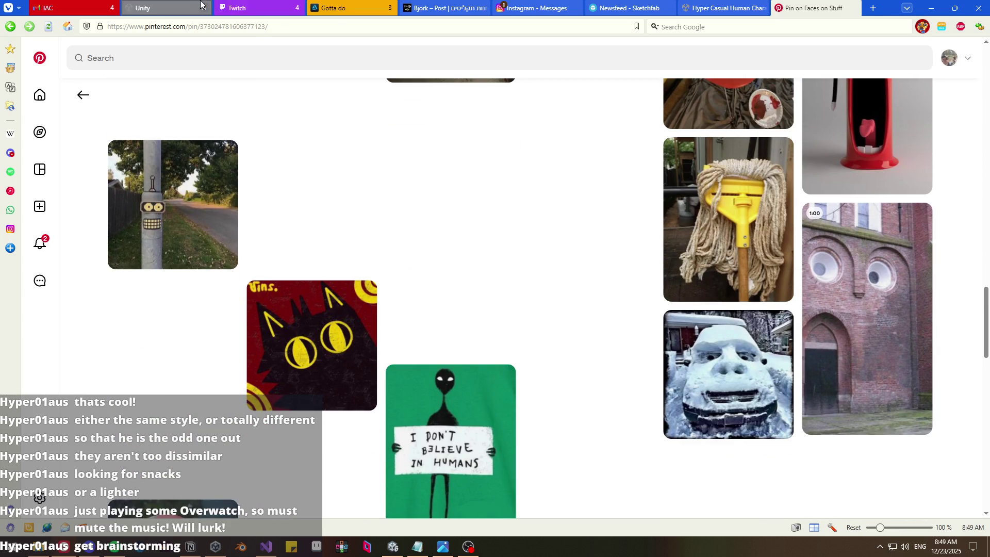
- Switch to the New York Jazz Lounge video in the streaming tab group
{"action": "mouse_move", "coordinate": [318, 7]}
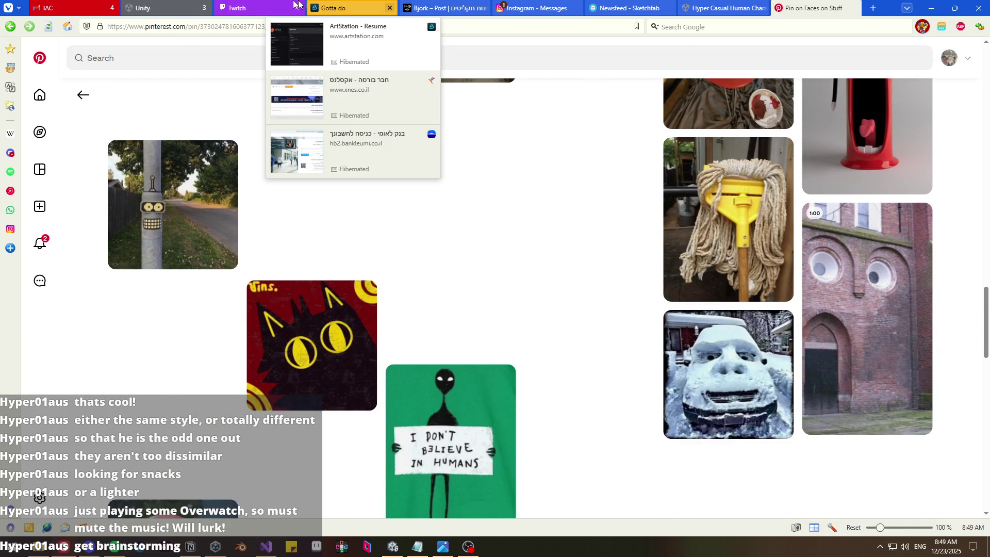
{"action": "left_click", "coordinate": [257, 8]}
{"action": "left_click", "coordinate": [312, 24]}
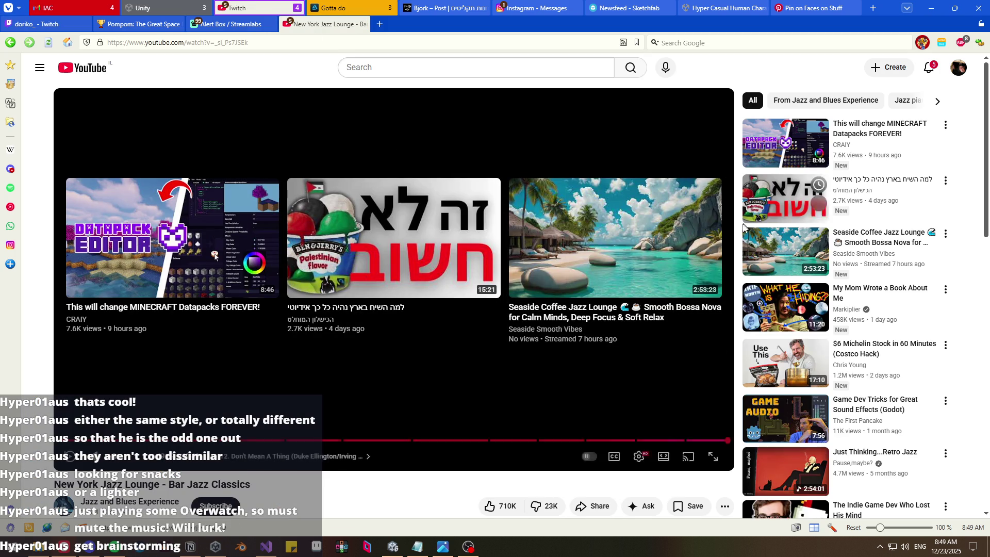
- Go back to the 'american jazz night club' results, scroll them, and select part of the query
{"action": "scroll", "coordinate": [746, 227], "scroll_direction": "down", "scroll_amount": 8}
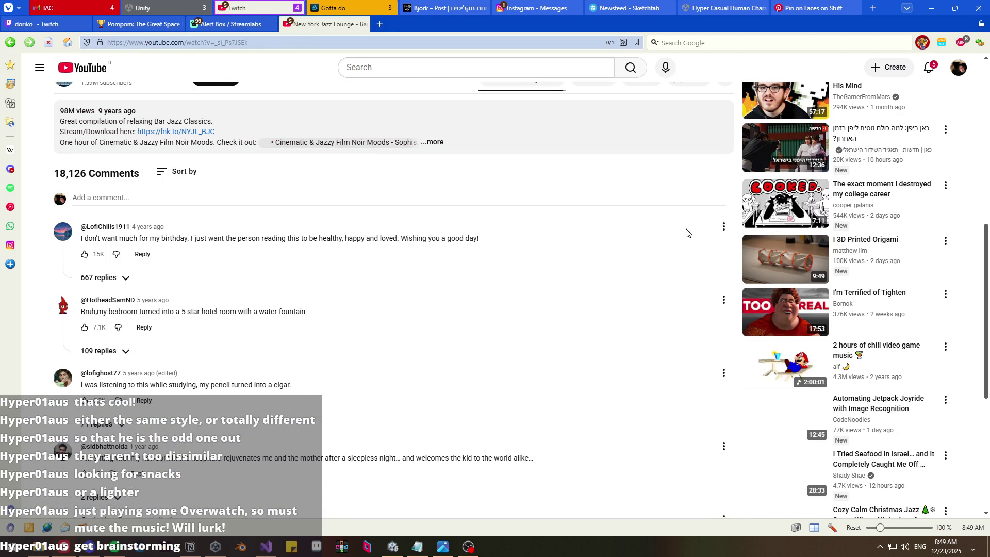
{"action": "key", "text": "alt+Left"}
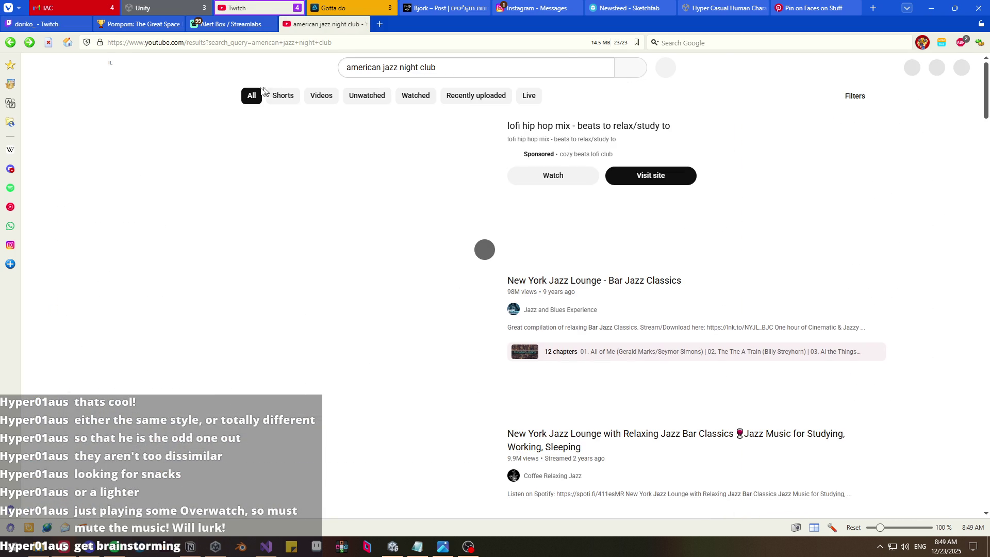
{"action": "scroll", "coordinate": [219, 157], "scroll_direction": "down", "scroll_amount": 5}
{"action": "scroll", "coordinate": [219, 157], "scroll_direction": "down", "scroll_amount": 10}
{"action": "scroll", "coordinate": [219, 158], "scroll_direction": "down", "scroll_amount": 6}
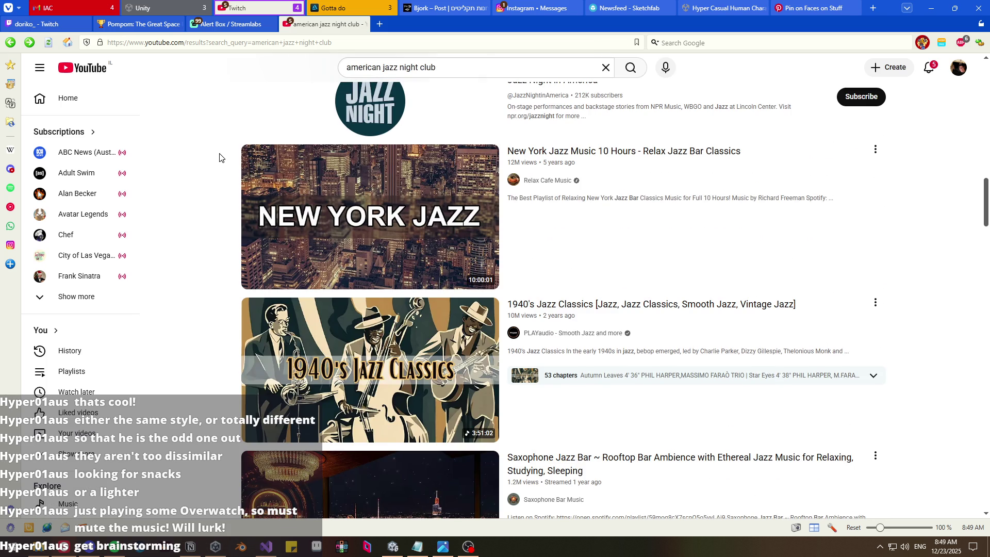
{"action": "scroll", "coordinate": [219, 157], "scroll_direction": "down", "scroll_amount": 3}
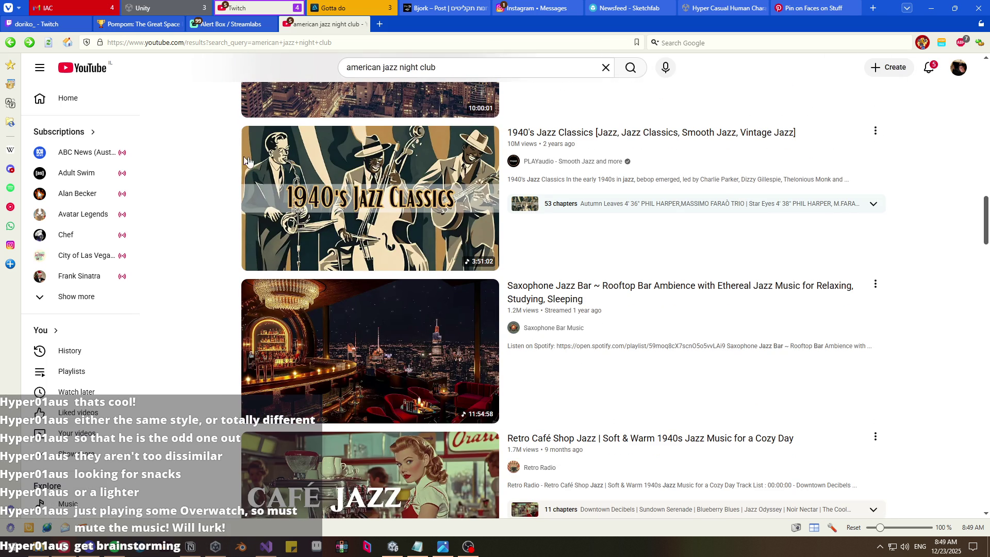
{"action": "mouse_move", "coordinate": [251, 168]}
{"action": "left_click_drag", "start_coordinate": [436, 67], "coordinate": [383, 67]}
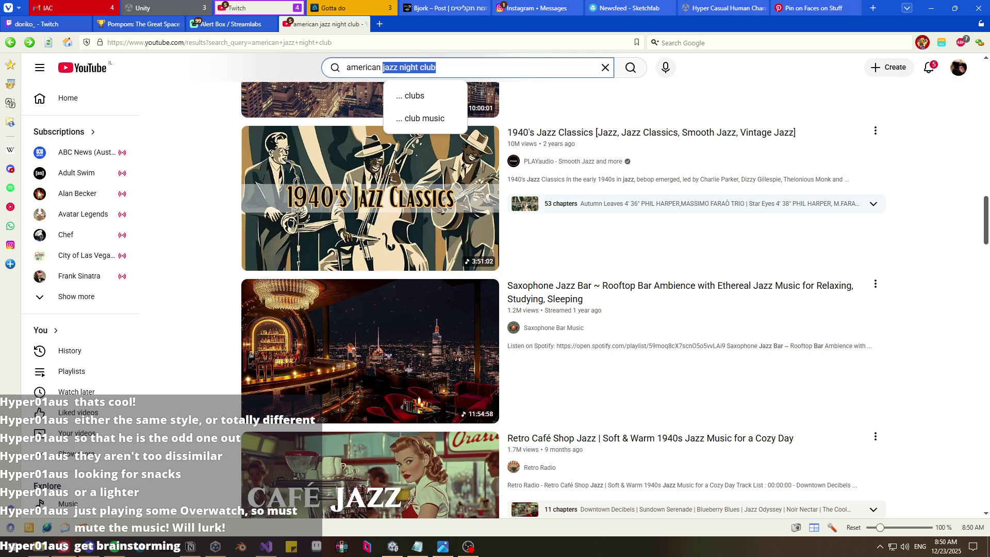
{"action": "key", "text": "ctrl+a"}
{"action": "type", "text": "classsi"}
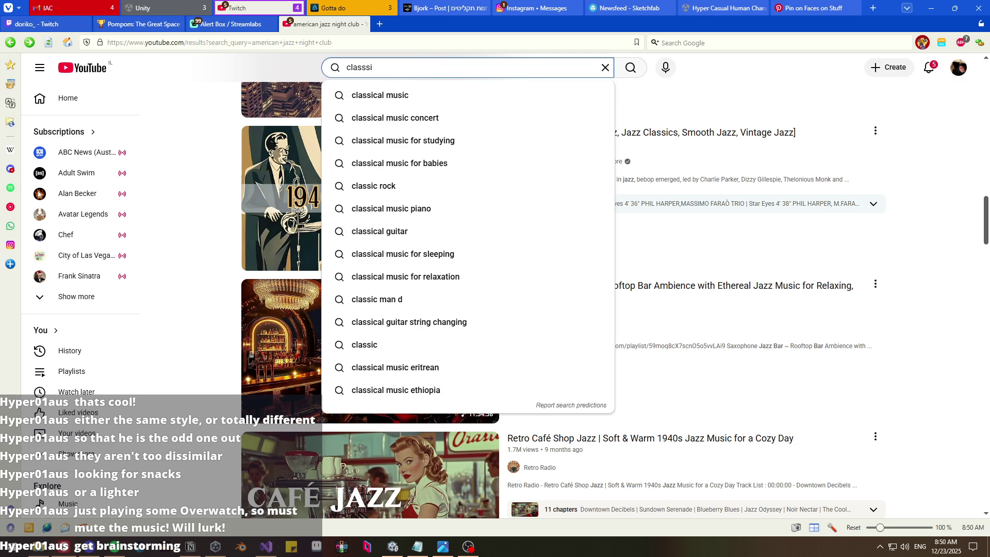
{"action": "key", "text": "BackSpace"}
{"action": "key", "text": "BackSpace"}
{"action": "type", "text": "ical"}
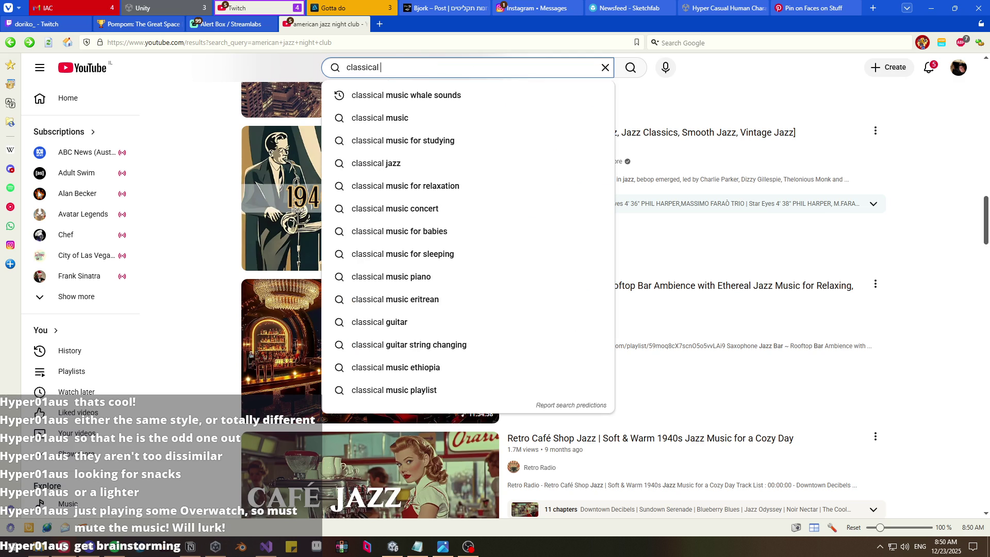
{"action": "key", "text": "Down"}
{"action": "key", "text": "Down"}
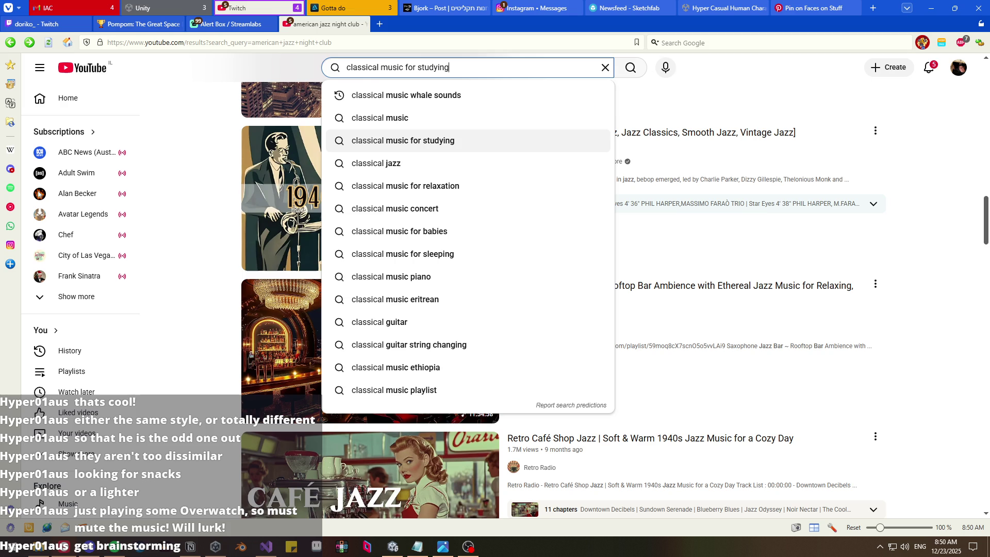
{"action": "key", "text": "Return"}
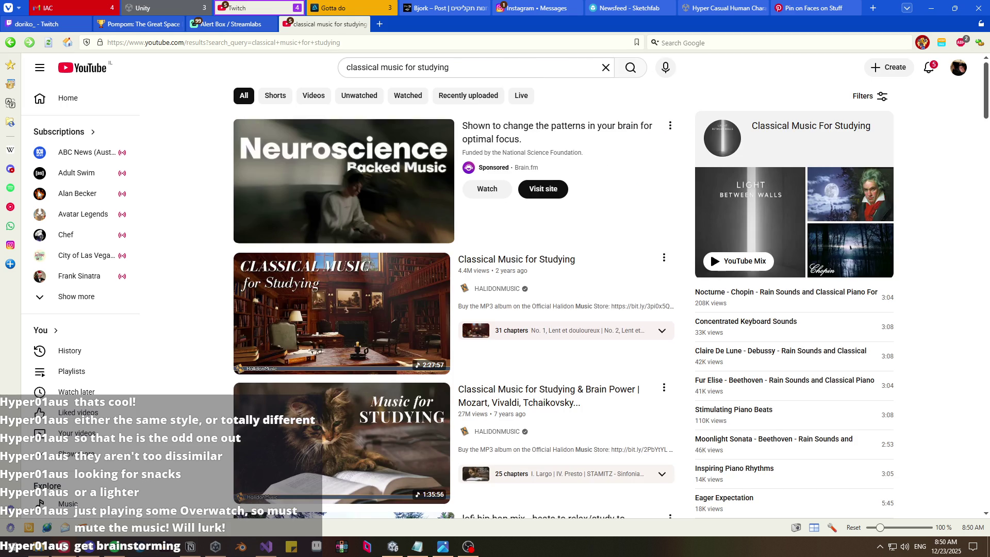
{"action": "scroll", "coordinate": [213, 209], "scroll_direction": "down", "scroll_amount": 2}
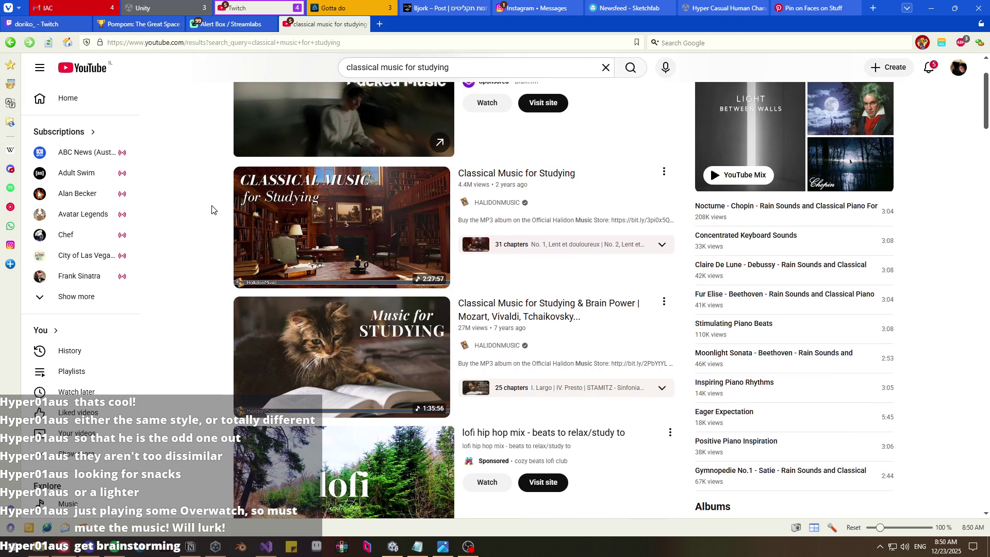
{"action": "scroll", "coordinate": [211, 210], "scroll_direction": "down", "scroll_amount": 6}
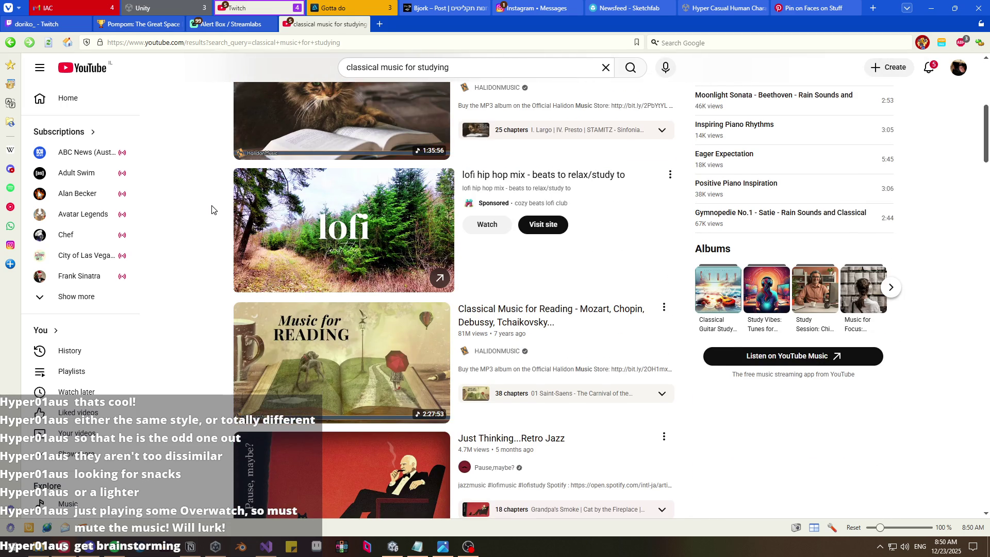
{"action": "scroll", "coordinate": [211, 209], "scroll_direction": "down", "scroll_amount": 2}
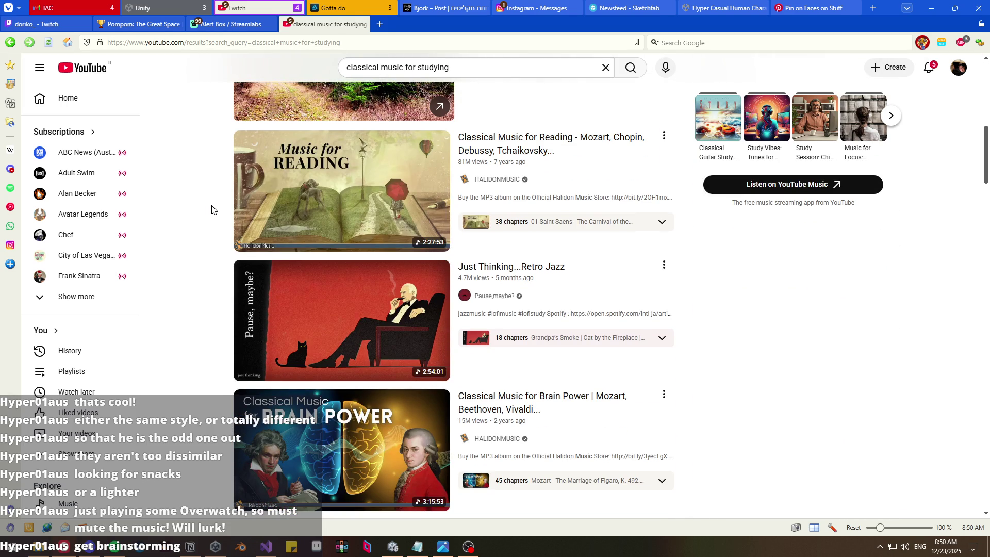
{"action": "scroll", "coordinate": [212, 209], "scroll_direction": "down", "scroll_amount": 2}
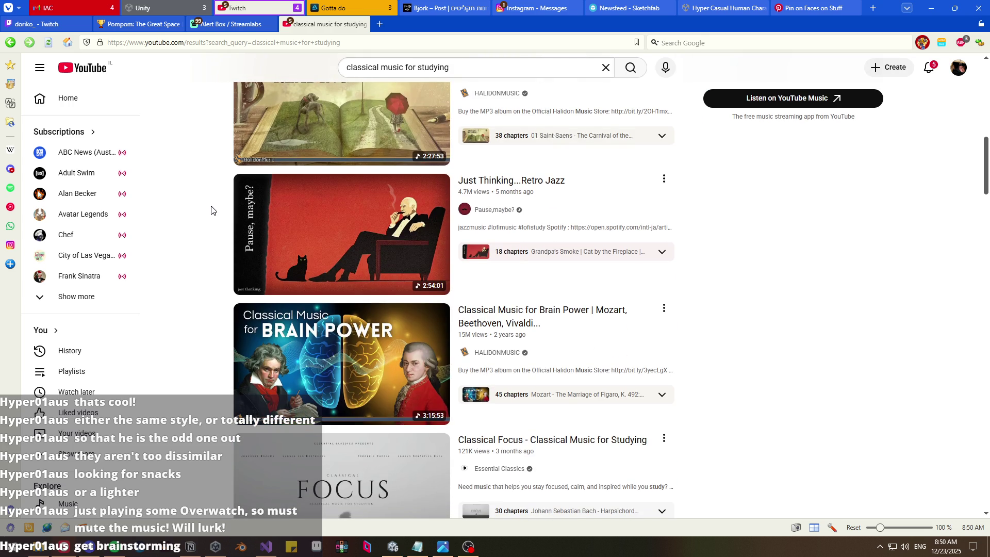
{"action": "scroll", "coordinate": [212, 209], "scroll_direction": "down", "scroll_amount": 4}
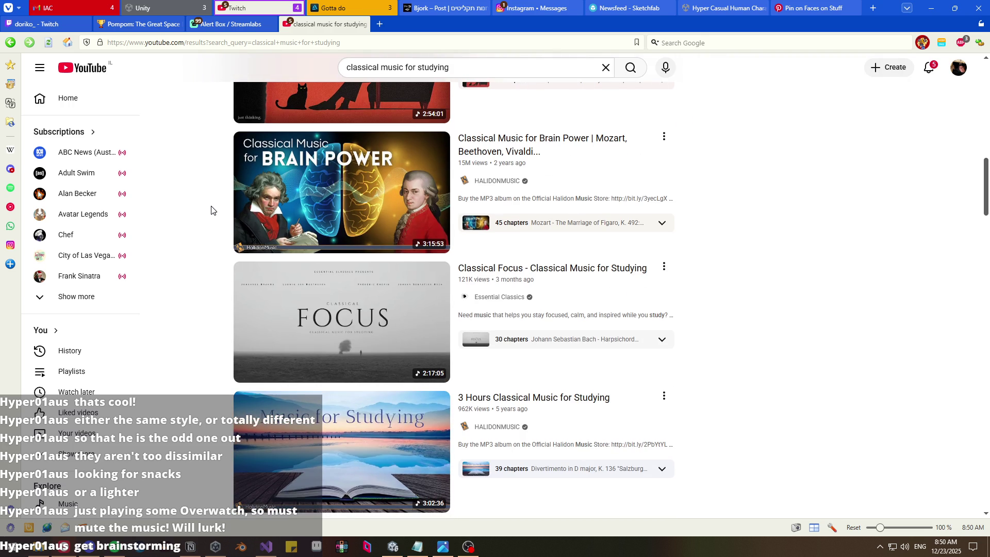
{"action": "scroll", "coordinate": [211, 209], "scroll_direction": "down", "scroll_amount": 2}
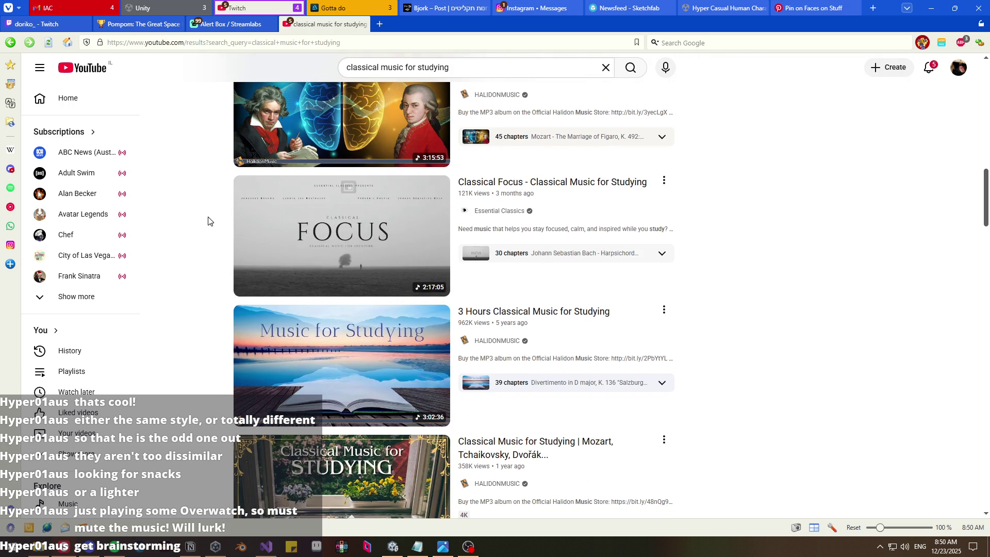
{"action": "scroll", "coordinate": [208, 219], "scroll_direction": "down", "scroll_amount": 2}
{"action": "scroll", "coordinate": [208, 221], "scroll_direction": "down", "scroll_amount": 1}
{"action": "scroll", "coordinate": [207, 221], "scroll_direction": "down", "scroll_amount": 6}
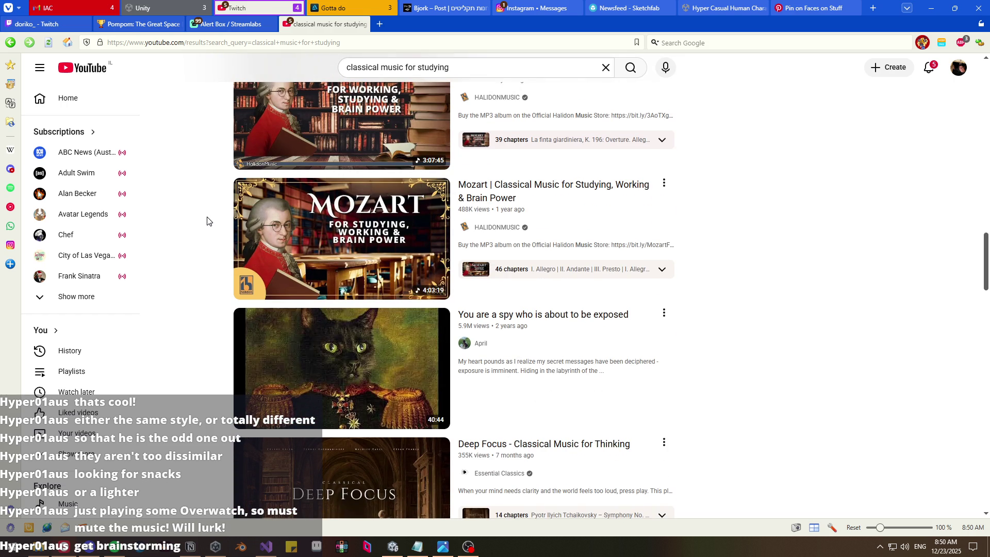
{"action": "scroll", "coordinate": [207, 220], "scroll_direction": "down", "scroll_amount": 4}
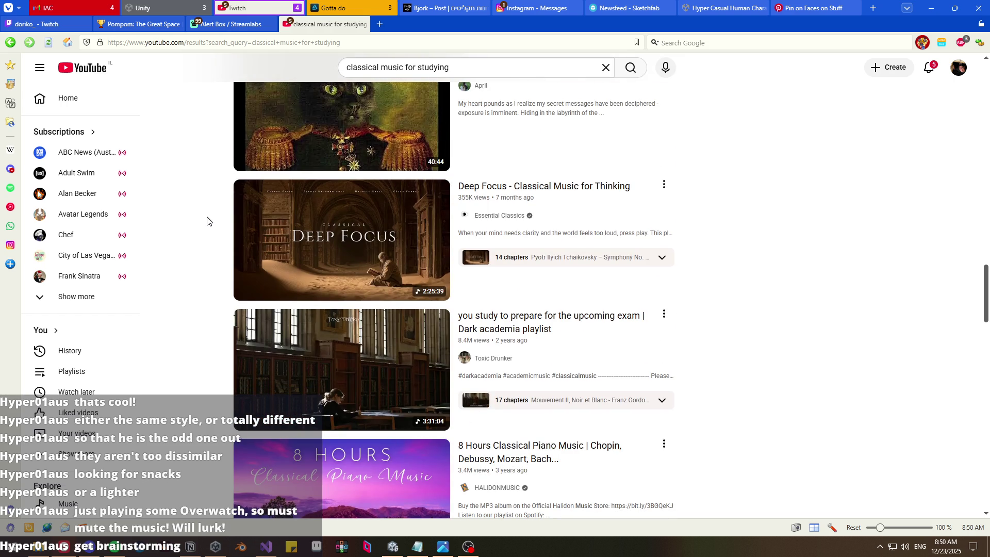
{"action": "scroll", "coordinate": [208, 220], "scroll_direction": "up", "scroll_amount": 2}
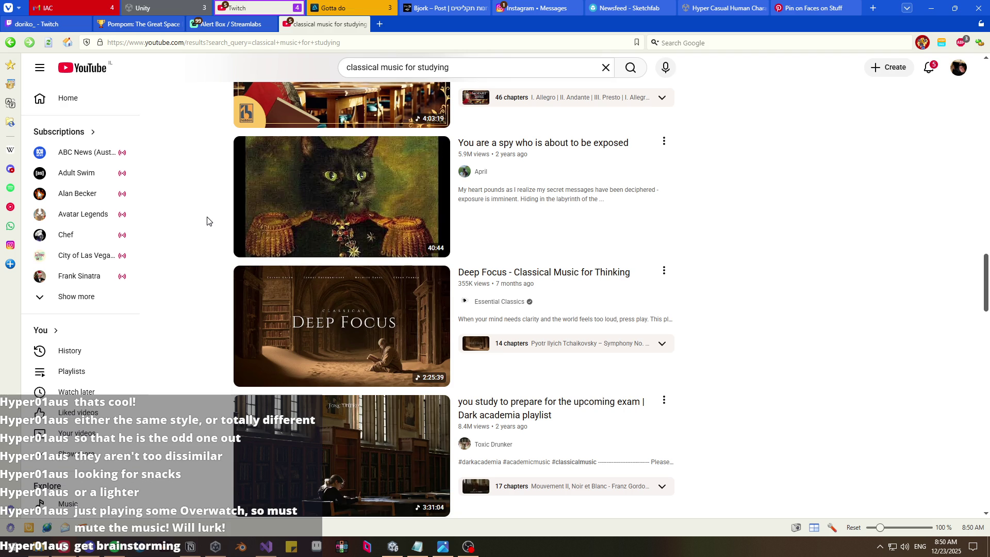
{"action": "scroll", "coordinate": [207, 220], "scroll_direction": "down", "scroll_amount": 2}
{"action": "left_click", "coordinate": [342, 288]}
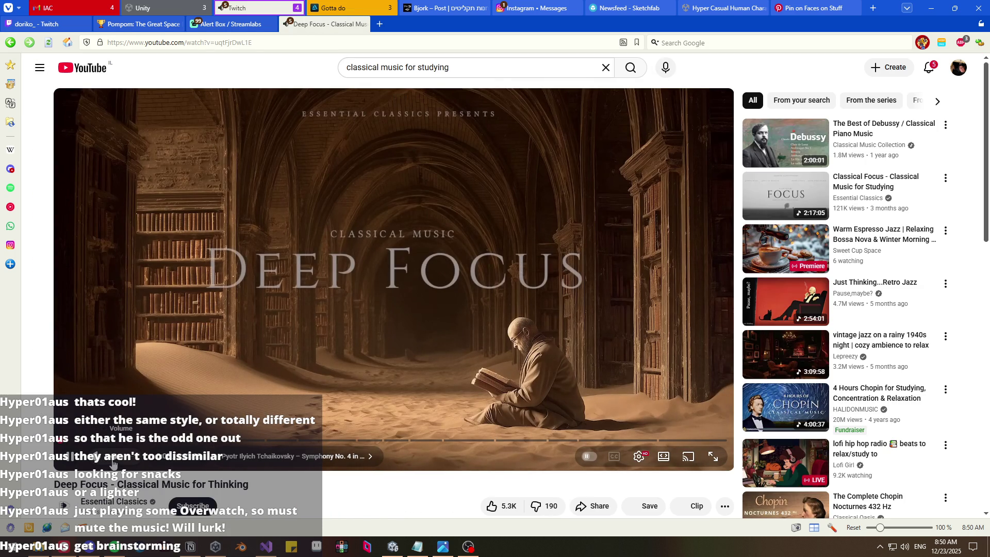
{"action": "key", "text": "alt+Left"}
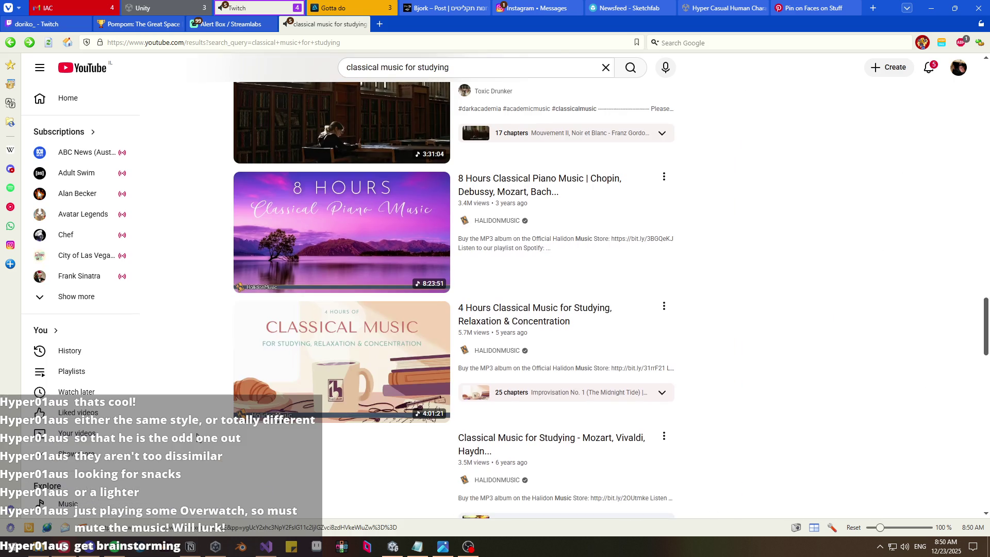
{"action": "scroll", "coordinate": [181, 424], "scroll_direction": "down", "scroll_amount": 7}
{"action": "scroll", "coordinate": [181, 424], "scroll_direction": "down", "scroll_amount": 7}
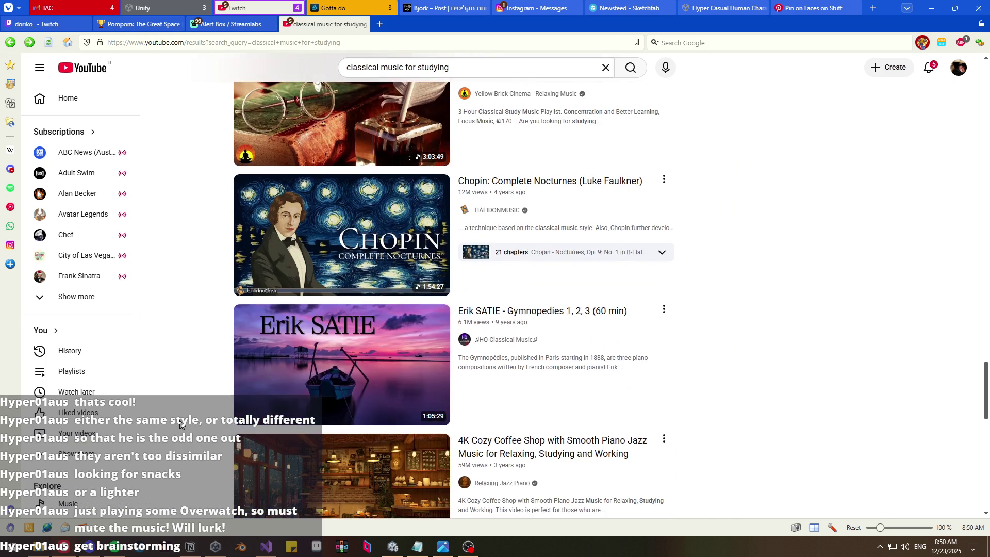
{"action": "scroll", "coordinate": [184, 425], "scroll_direction": "down", "scroll_amount": 3}
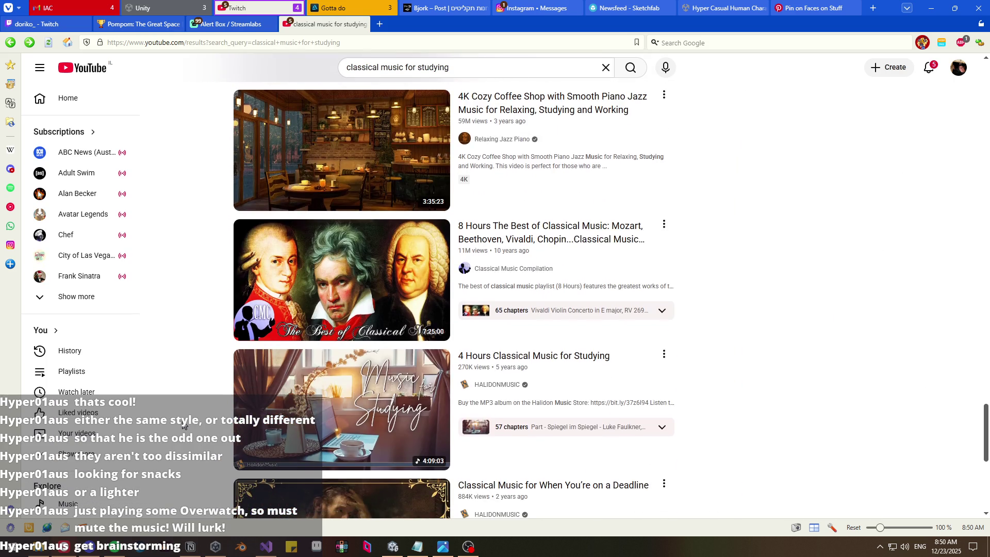
{"action": "scroll", "coordinate": [184, 426], "scroll_direction": "down", "scroll_amount": 3}
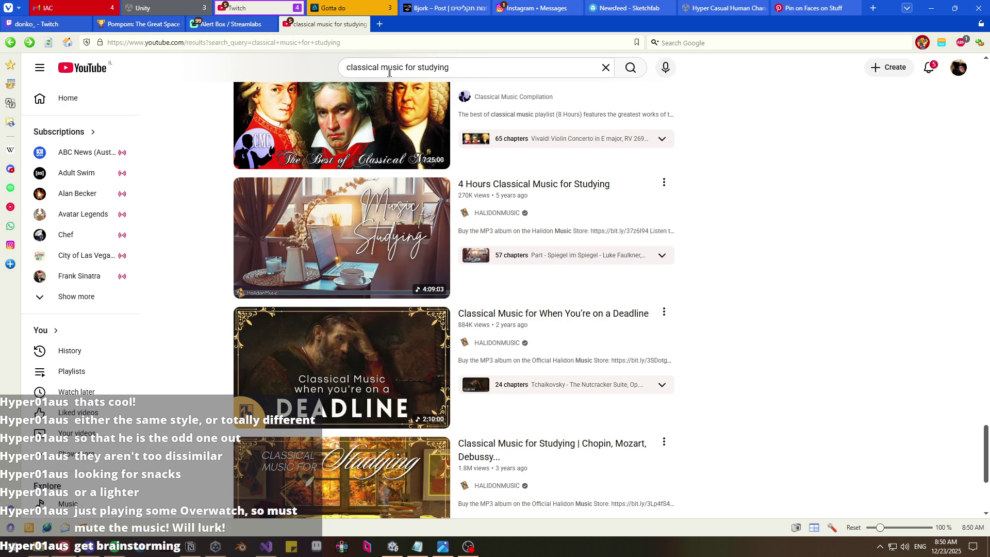
- Replace the YouTube search with 'copyright free classical music' and run it
{"action": "key", "text": "slash"}
{"action": "key", "text": "ctrl+a"}
{"action": "type", "text": "copy"}
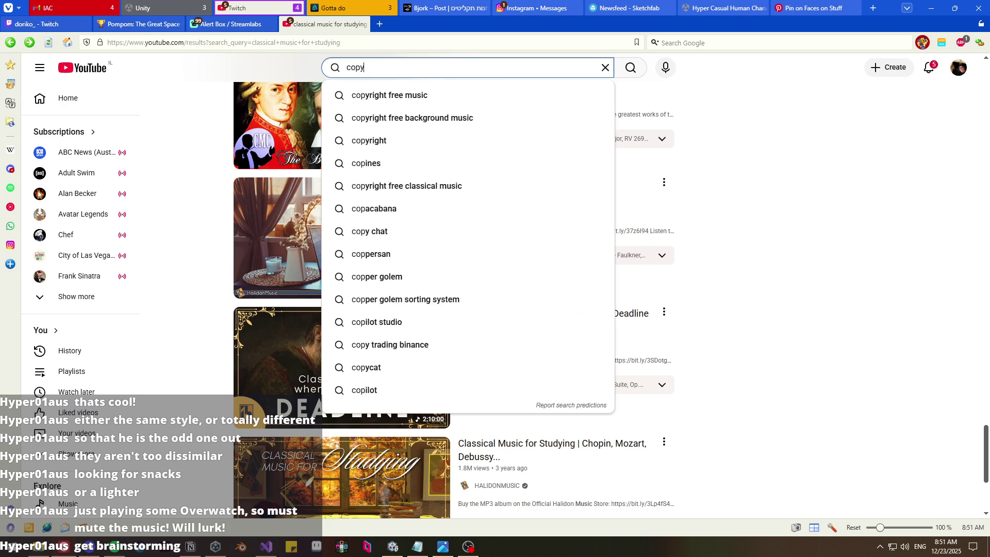
{"action": "type", "text": "right free "}
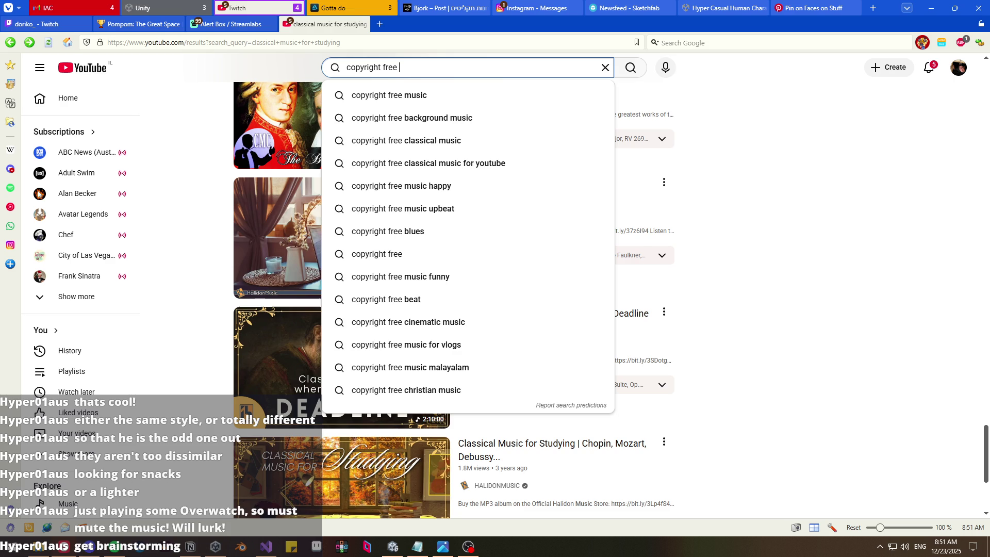
{"action": "type", "text": "classical music"}
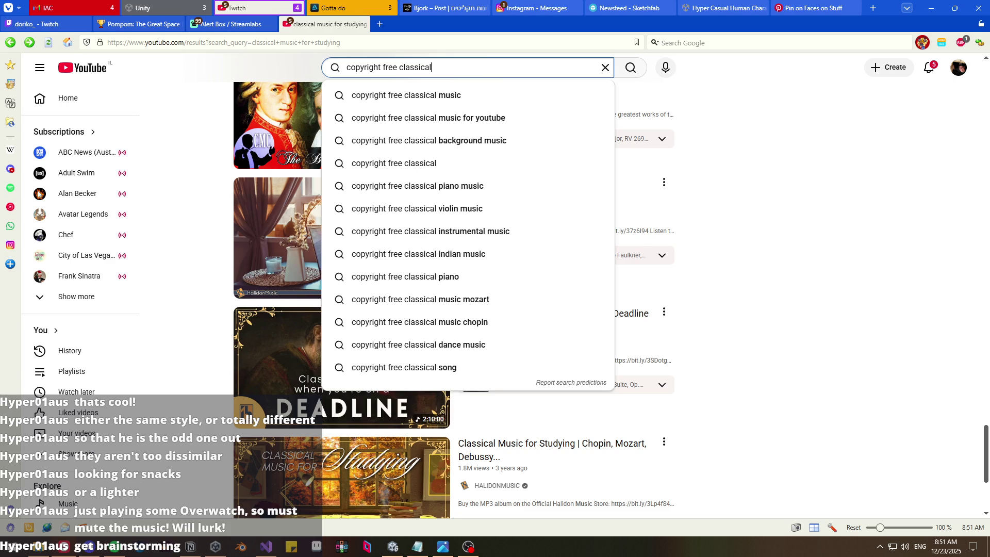
{"action": "key", "text": "Return"}
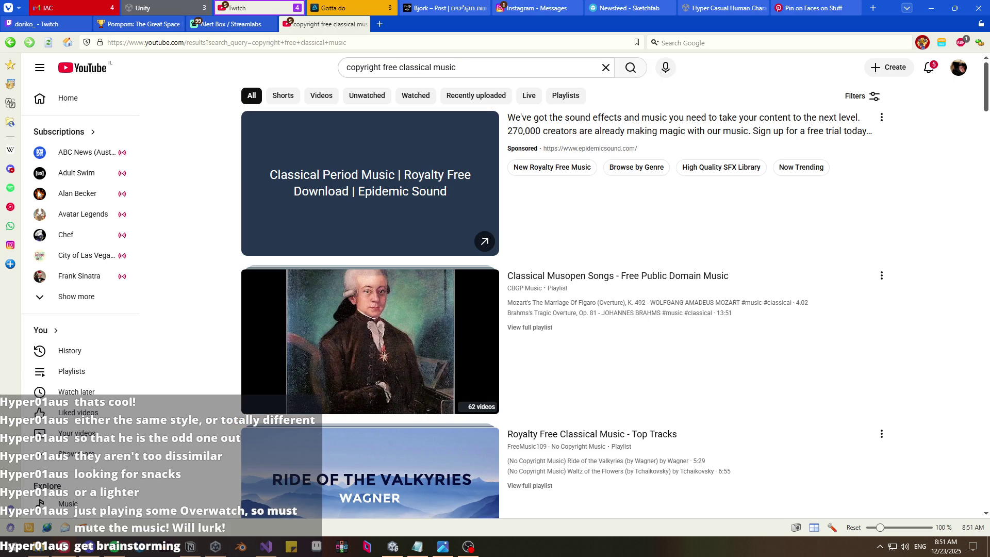
- Play the Frédéric Chopin Music Compilation, then return to the Pinterest faces pin page
{"action": "scroll", "coordinate": [220, 176], "scroll_direction": "down", "scroll_amount": 2}
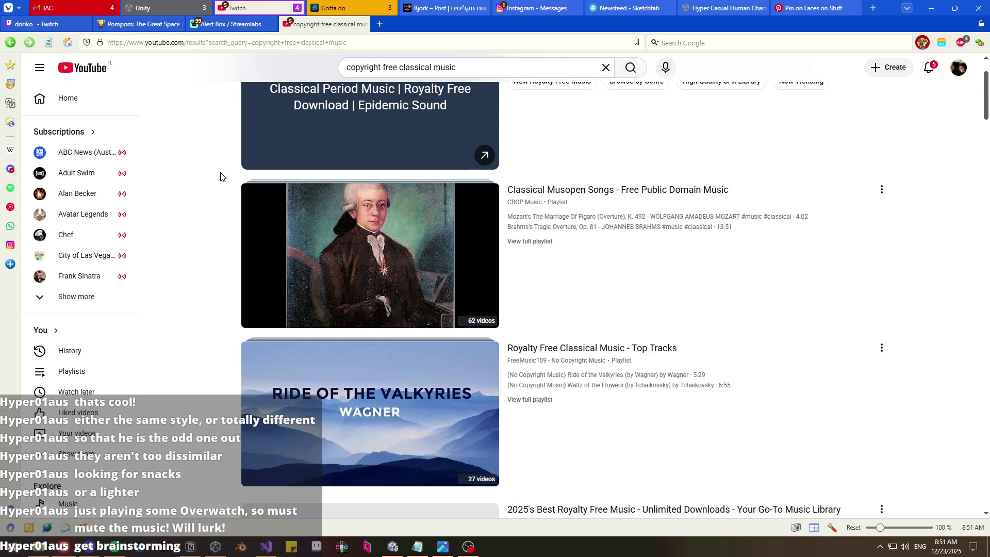
{"action": "scroll", "coordinate": [221, 177], "scroll_direction": "down", "scroll_amount": 5}
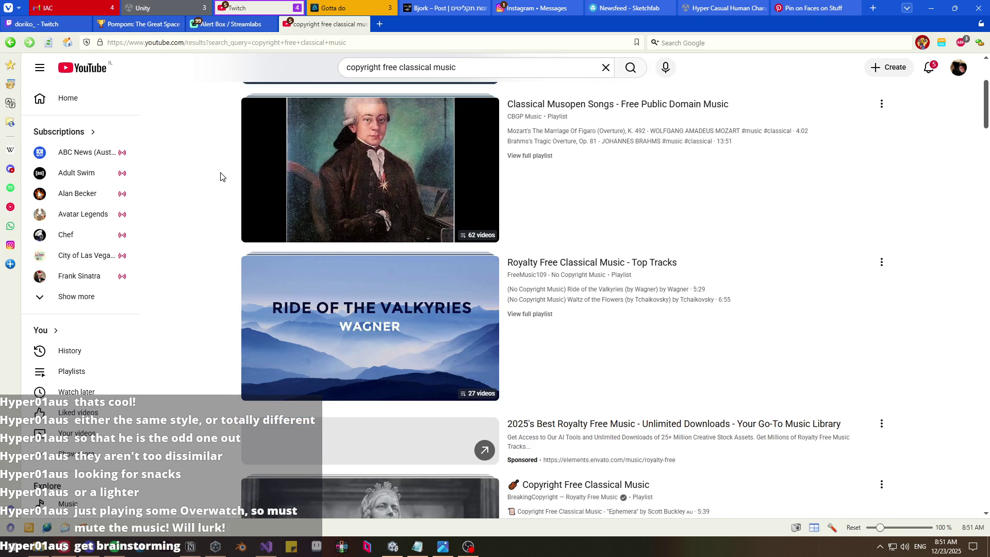
{"action": "scroll", "coordinate": [221, 177], "scroll_direction": "down", "scroll_amount": 8}
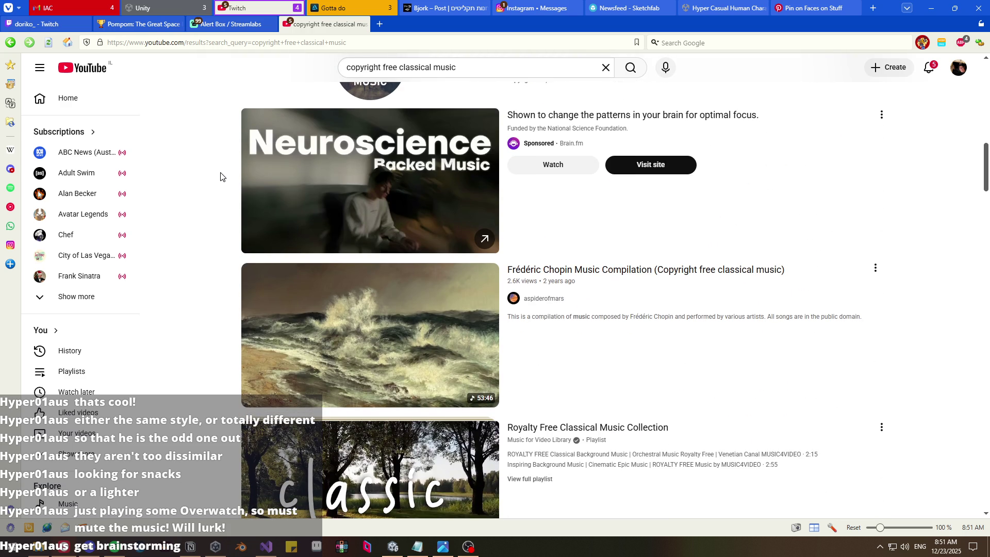
{"action": "scroll", "coordinate": [221, 176], "scroll_direction": "down", "scroll_amount": 2}
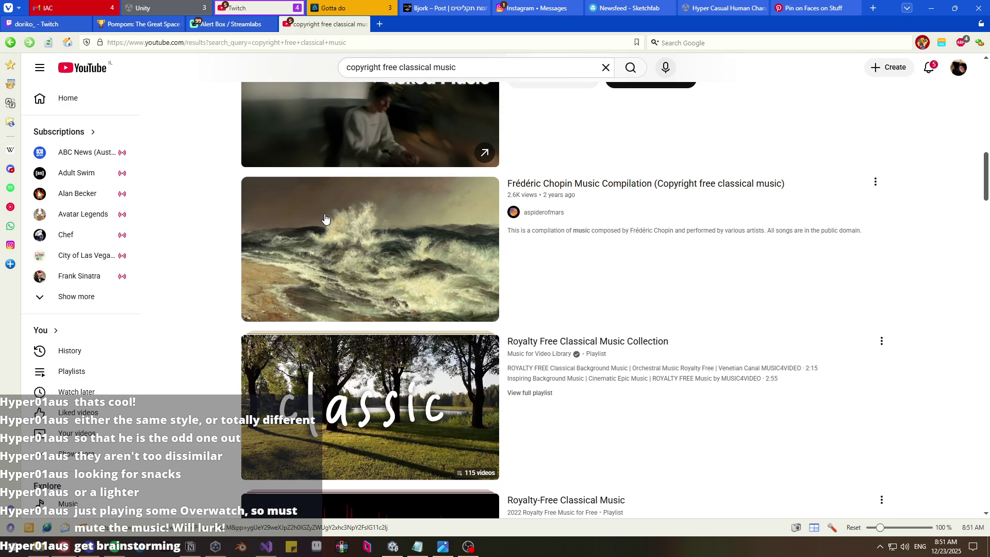
{"action": "left_click", "coordinate": [340, 295]}
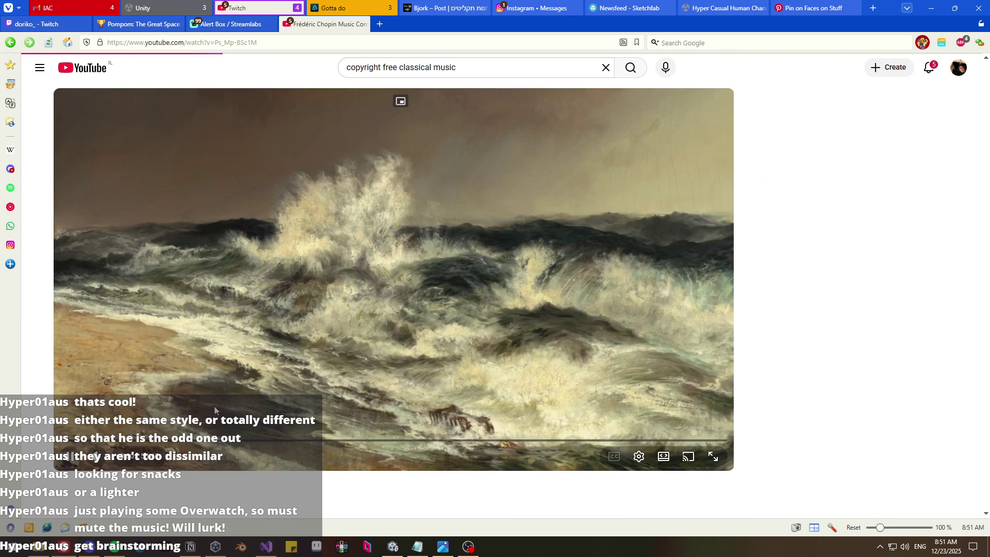
{"action": "scroll", "coordinate": [48, 459], "scroll_direction": "down", "scroll_amount": 3}
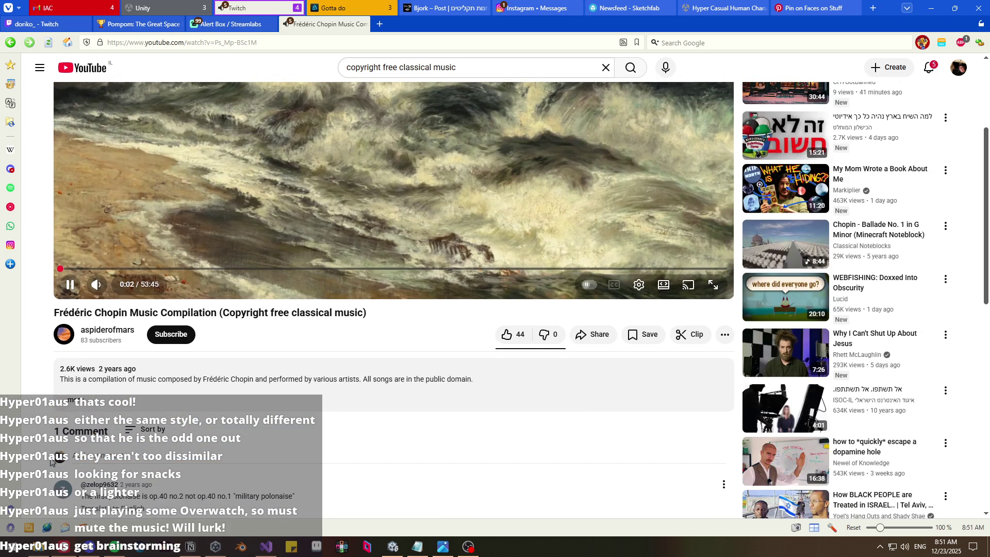
{"action": "scroll", "coordinate": [48, 458], "scroll_direction": "up", "scroll_amount": 3}
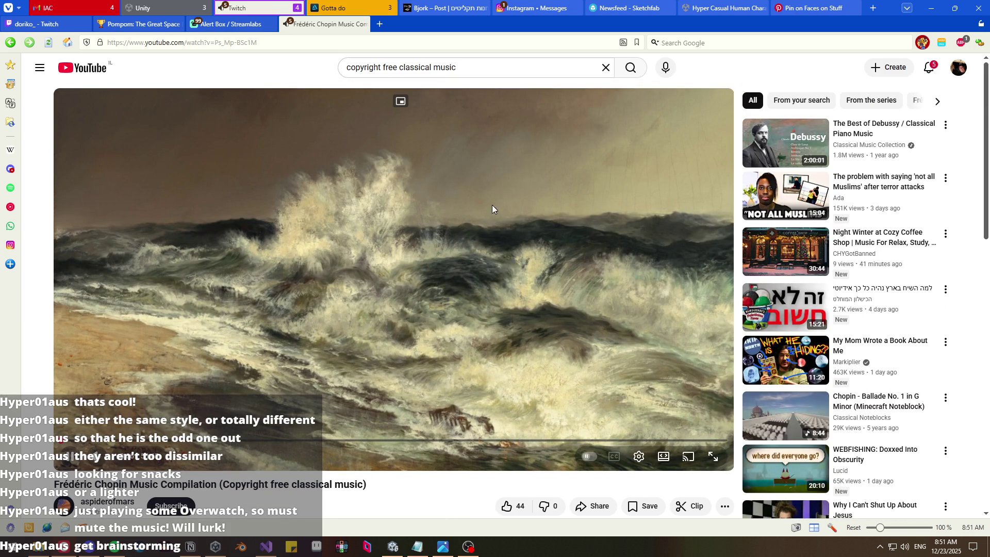
{"action": "key", "text": "ctrl+Tab"}
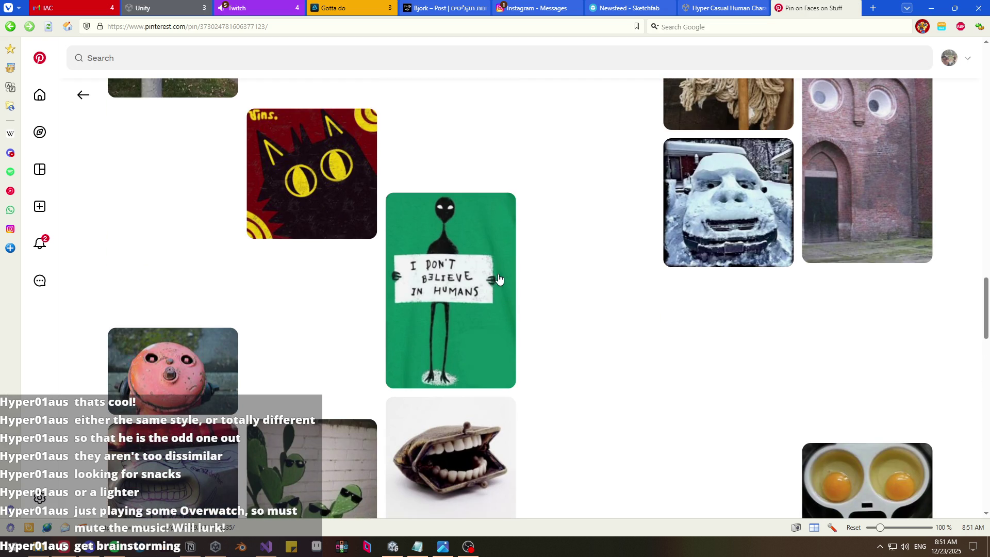
- Save the cactus-with-sunglasses pin to a new board named 'funny' and dismiss the invite prompt
{"action": "mouse_move", "coordinate": [498, 279]}
{"action": "scroll", "coordinate": [606, 287], "scroll_direction": "down", "scroll_amount": 5}
{"action": "scroll", "coordinate": [607, 288], "scroll_direction": "up", "scroll_amount": 1}
{"action": "scroll", "coordinate": [609, 288], "scroll_direction": "down", "scroll_amount": 1}
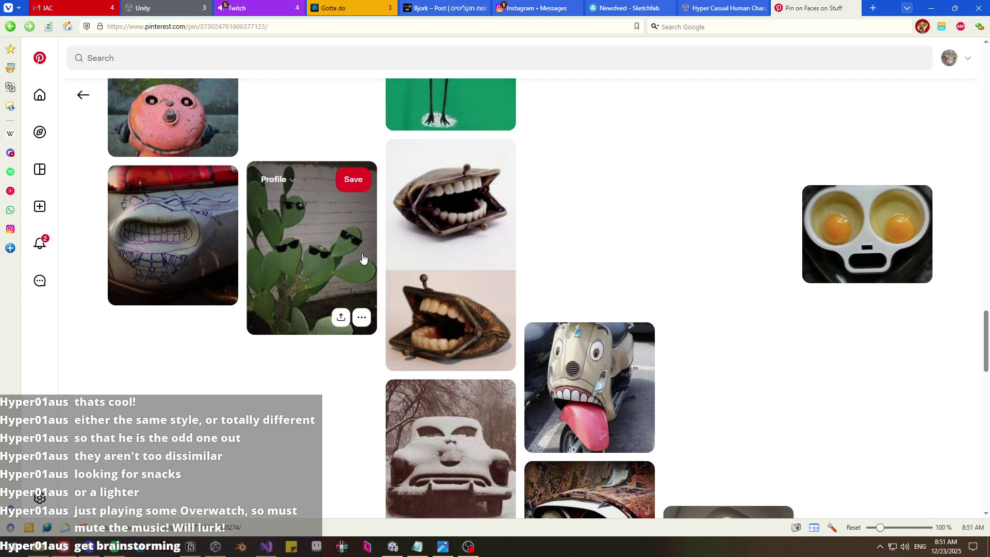
{"action": "left_click", "coordinate": [288, 180]}
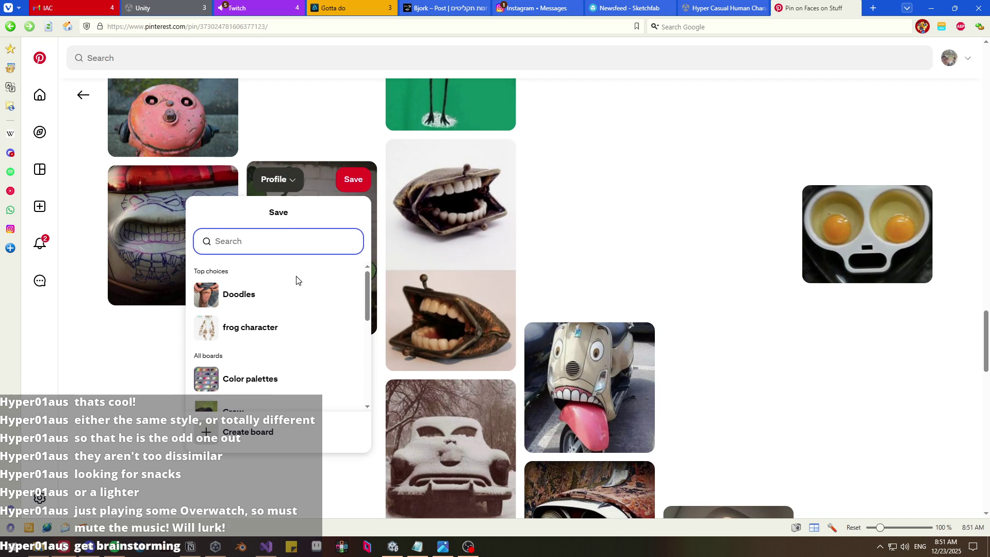
{"action": "left_click", "coordinate": [243, 431]}
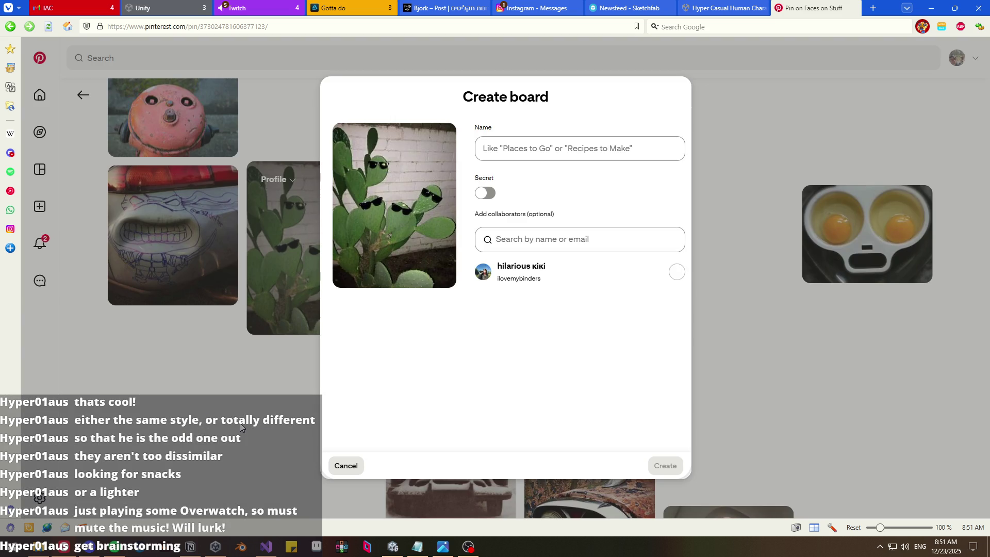
{"action": "left_click", "coordinate": [557, 159]}
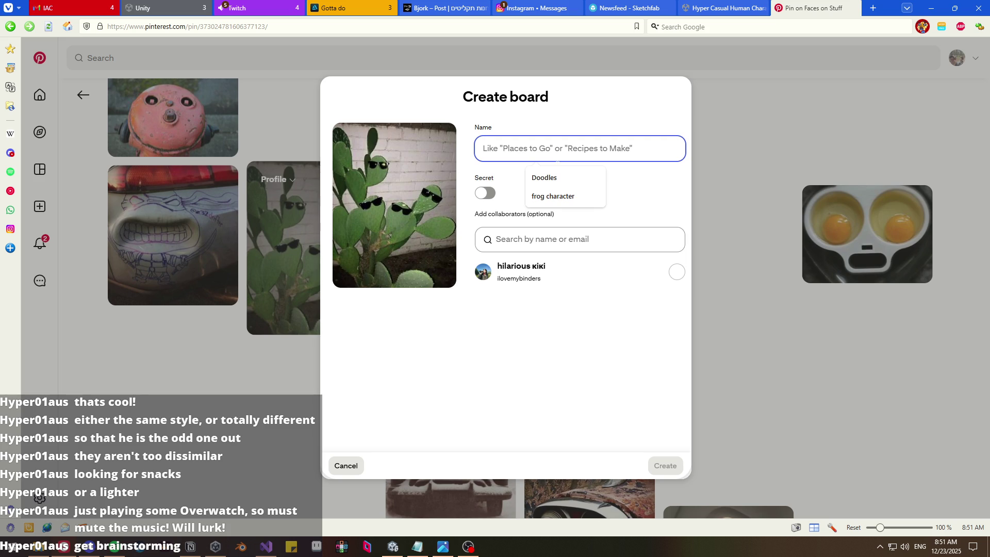
{"action": "type", "text": "funny"}
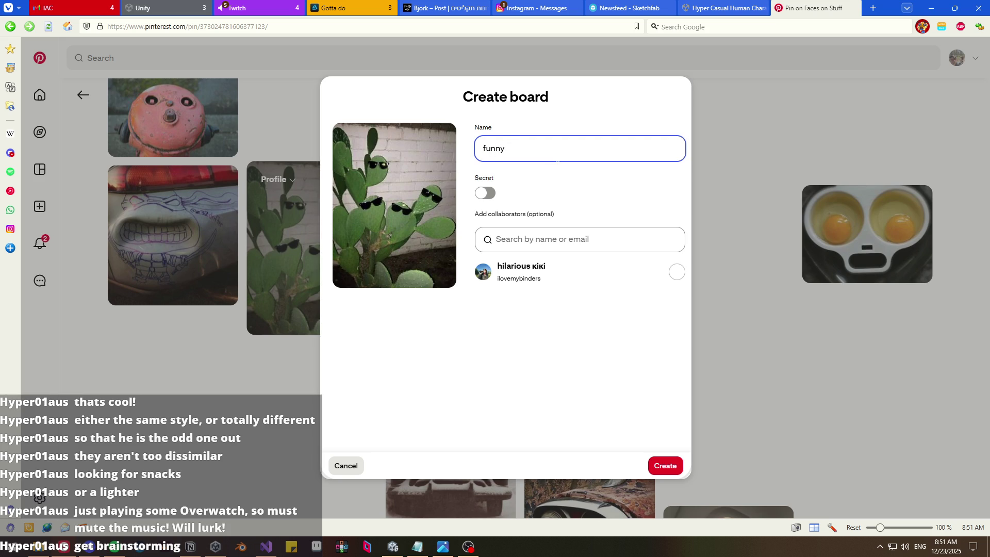
{"action": "key", "text": "Return"}
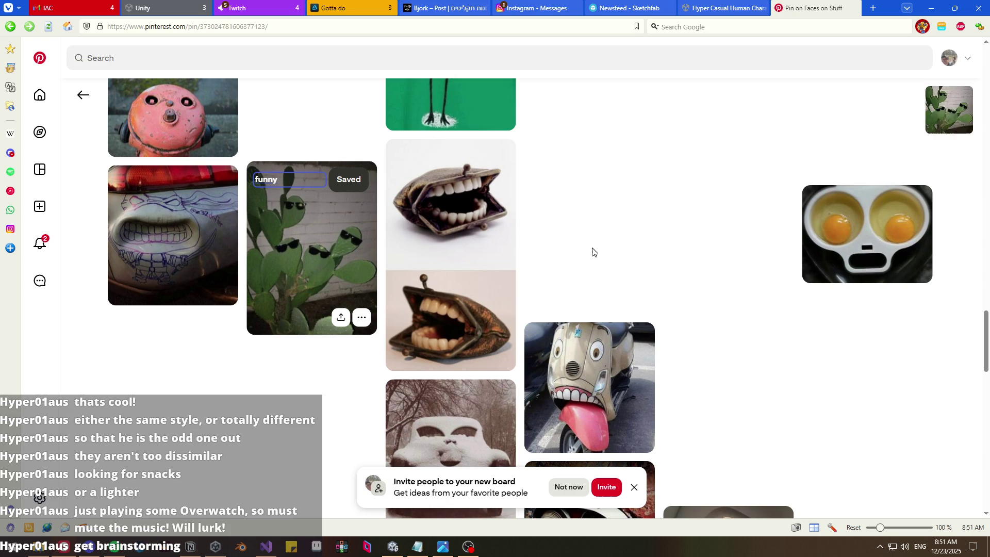
{"action": "left_click", "coordinate": [634, 488]}
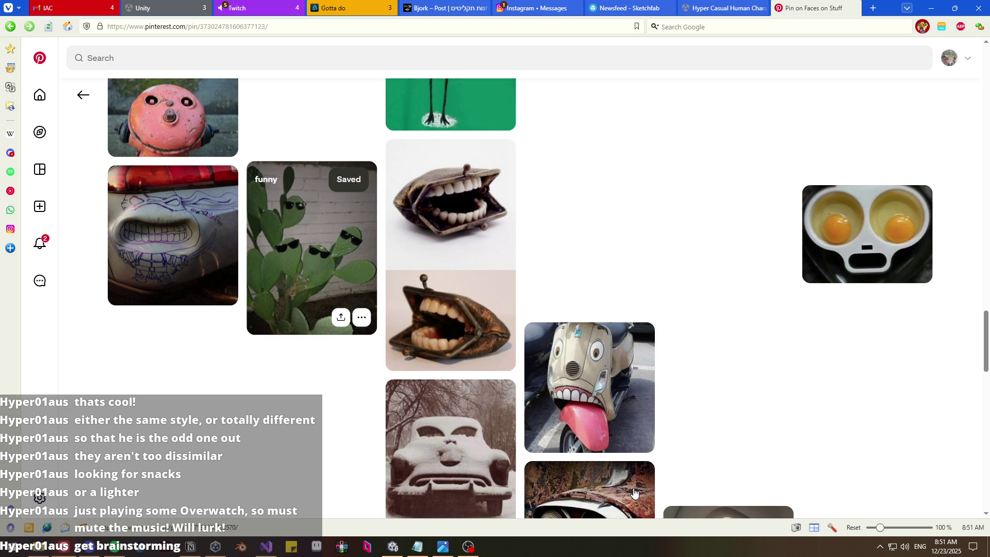
- Return to the Pinterest street personality search results and scroll through them
{"action": "scroll", "coordinate": [726, 384], "scroll_direction": "up", "scroll_amount": 2}
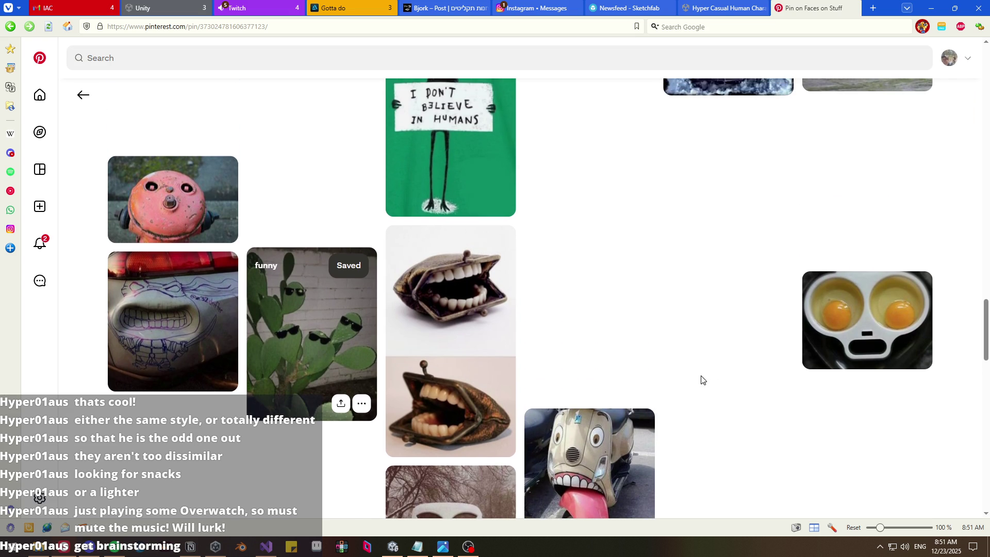
{"action": "scroll", "coordinate": [702, 376], "scroll_direction": "up", "scroll_amount": 15}
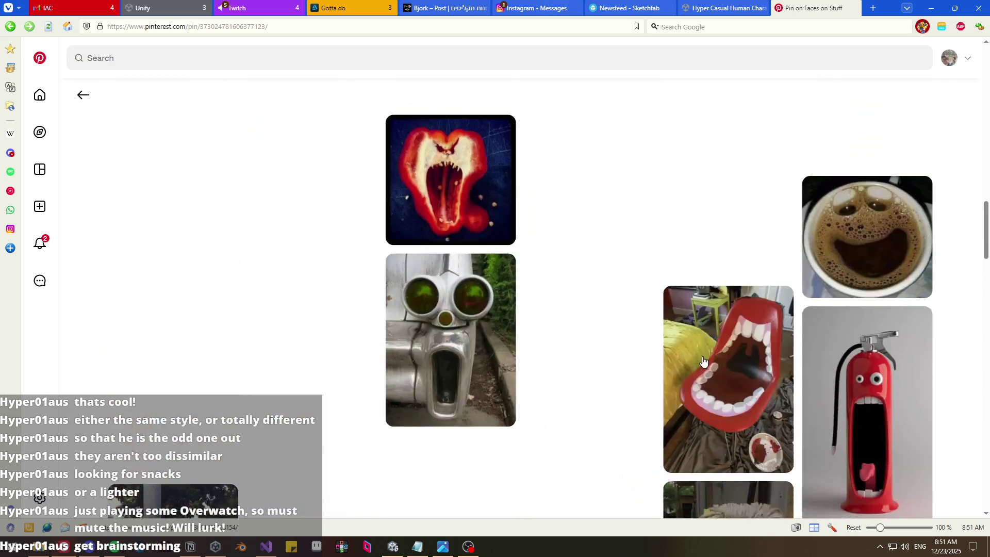
{"action": "scroll", "coordinate": [702, 361], "scroll_direction": "up", "scroll_amount": 10}
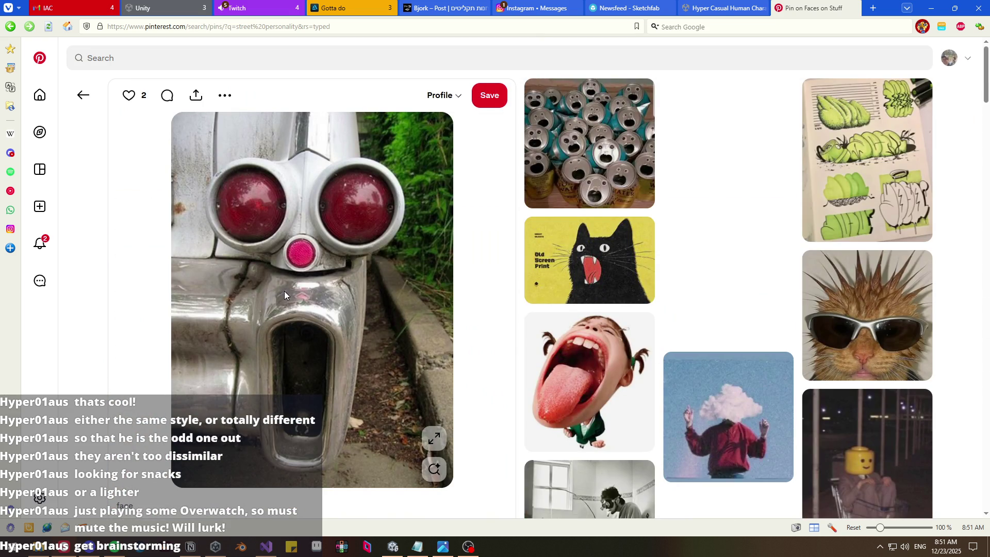
{"action": "key", "text": "alt+Left"}
{"action": "scroll", "coordinate": [202, 379], "scroll_direction": "down", "scroll_amount": 4}
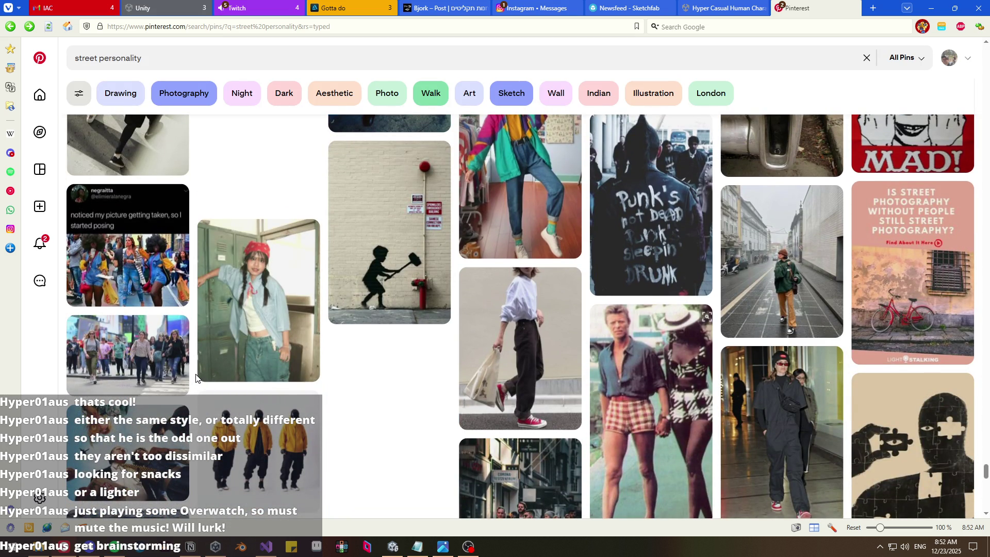
{"action": "scroll", "coordinate": [195, 379], "scroll_direction": "down", "scroll_amount": 3}
- Switch through the taskbar windows to reach the Notion My ideas page
{"action": "left_click", "coordinate": [211, 548]}
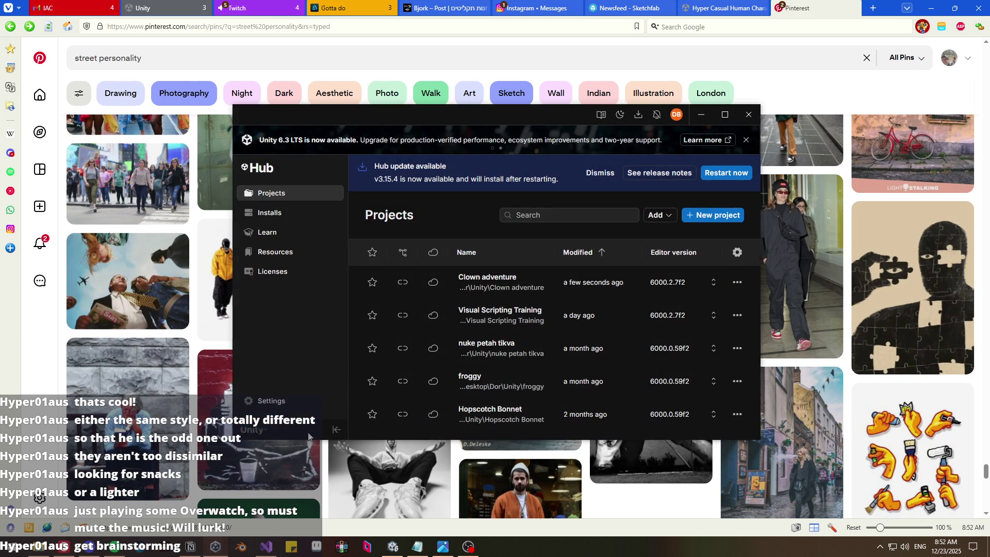
{"action": "left_click", "coordinate": [219, 547]}
{"action": "left_click", "coordinate": [386, 551]}
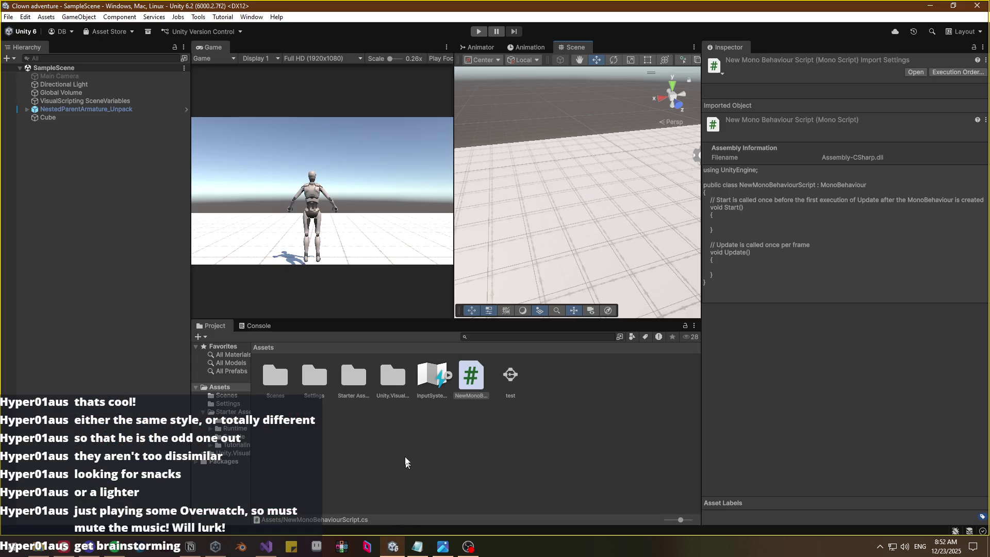
{"action": "left_click", "coordinate": [389, 547]}
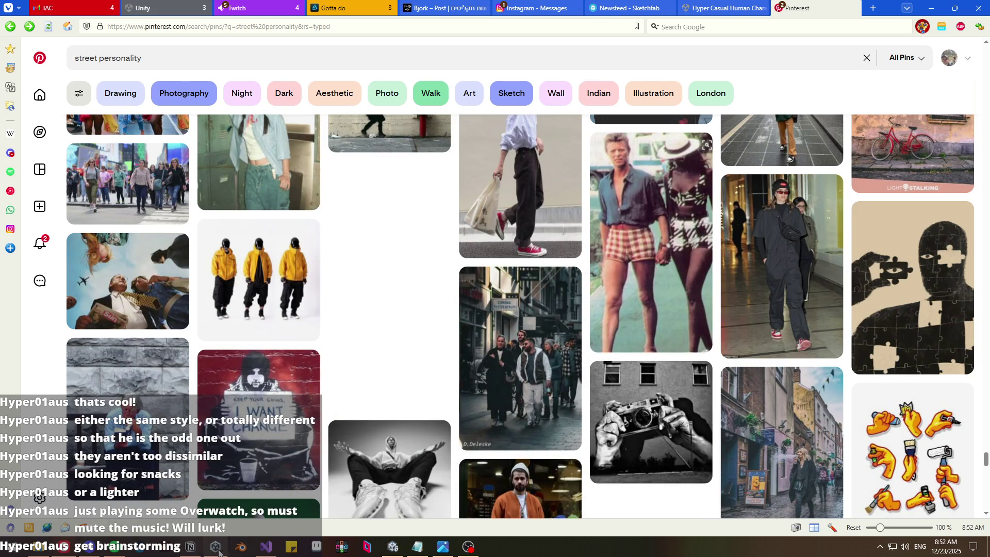
{"action": "left_click", "coordinate": [215, 547]}
{"action": "left_click", "coordinate": [191, 549]}
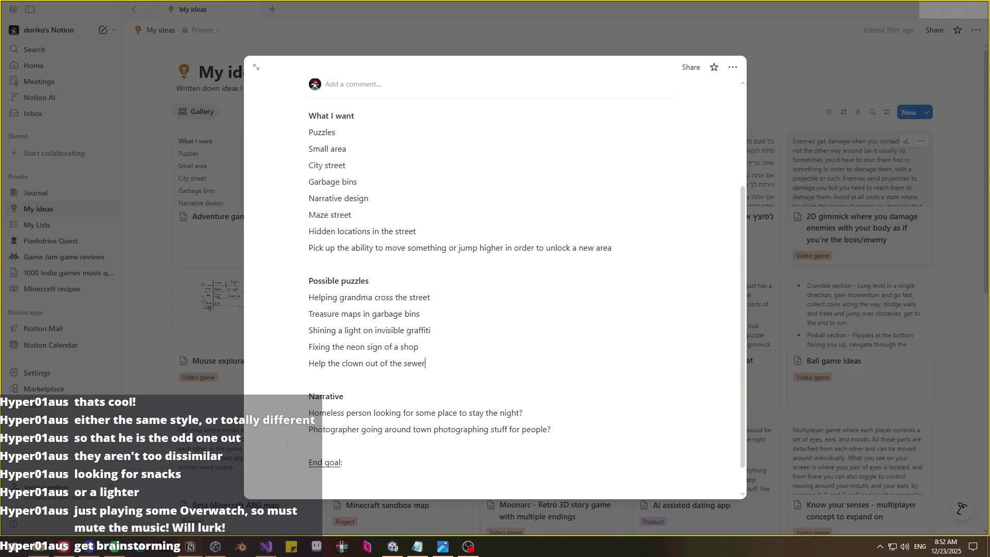
- Add a narrative line about your car stopping mid-city while cars honk behind you
{"action": "key", "text": "Down"}
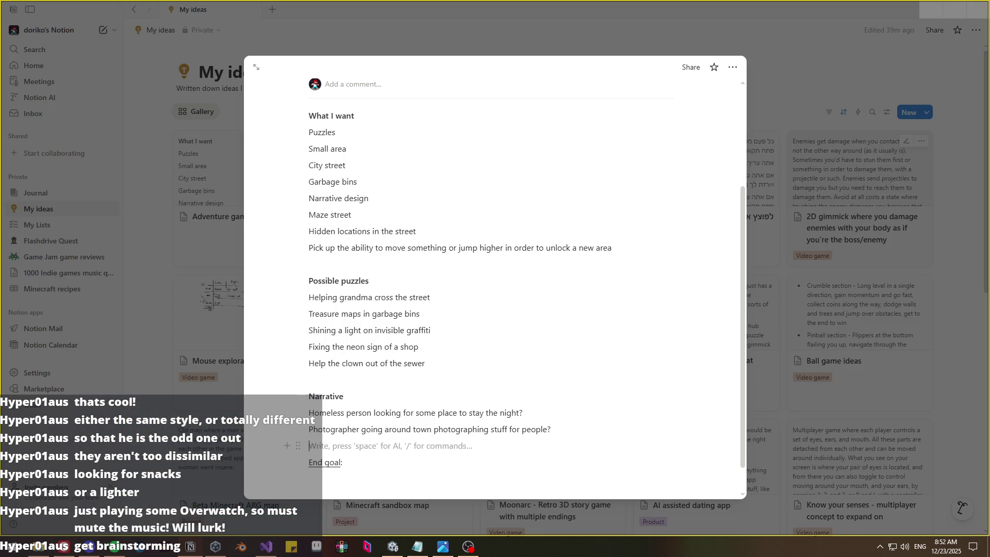
{"action": "key", "text": "Up"}
{"action": "key", "text": "Return"}
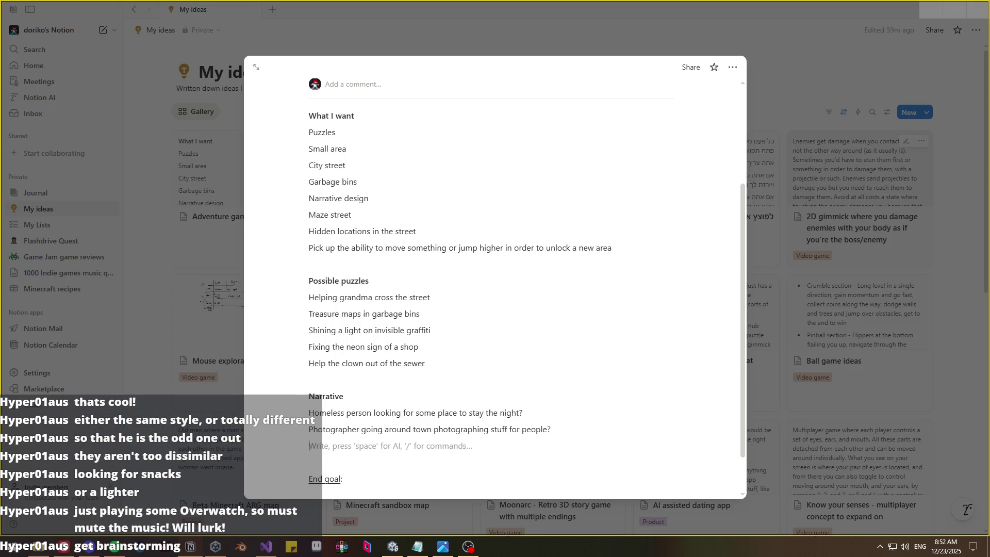
{"action": "scroll", "coordinate": [495, 429], "scroll_direction": "down", "scroll_amount": 1}
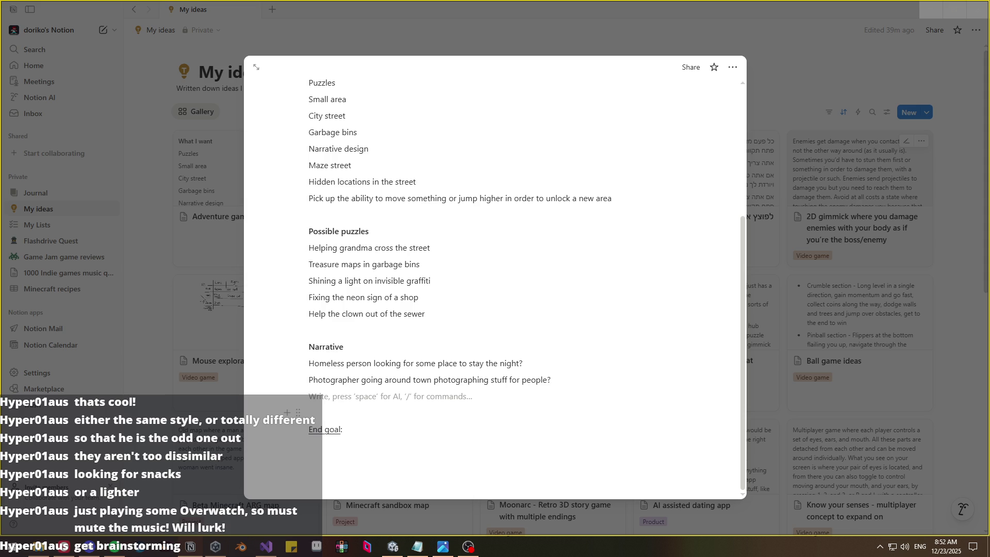
{"action": "type", "text": "Your car stp"}
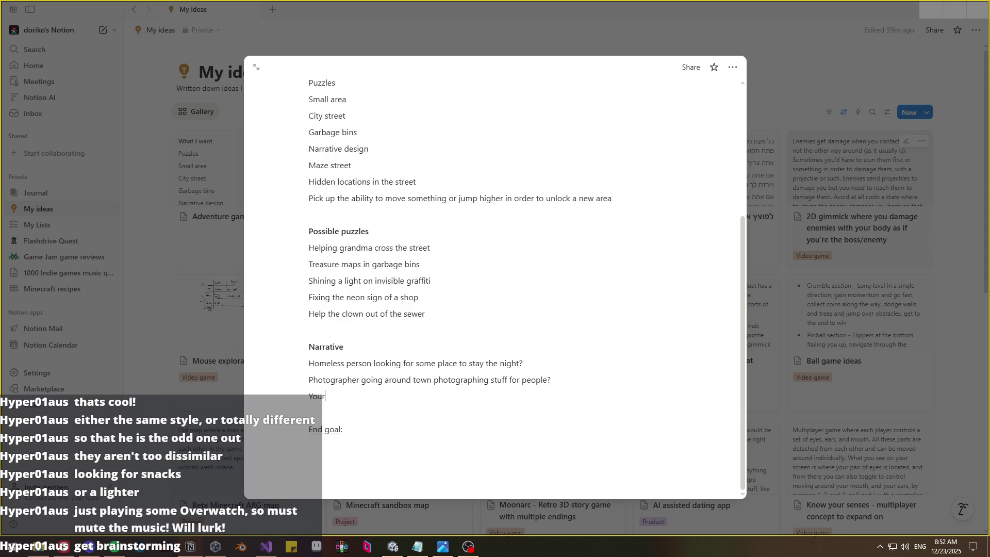
{"action": "key", "text": "BackSpace"}
{"action": "type", "text": "opped workig"}
{"action": "key", "text": "BackSpace"}
{"action": "type", "text": "ng in "}
{"action": "type", "text": "the middle of the"}
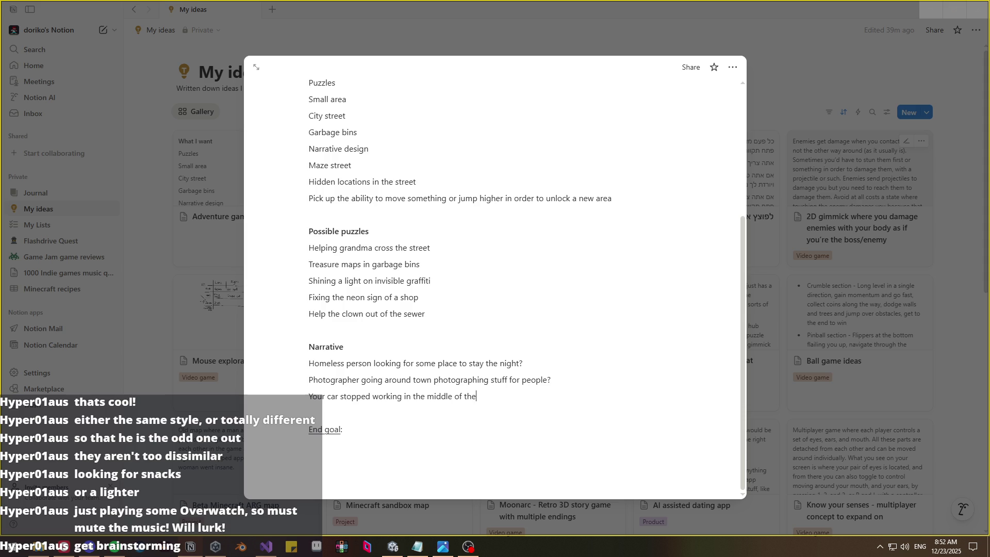
{"action": "type", "text": " city and you need to fix"}
{"action": "type", "text": " it because there's cars "}
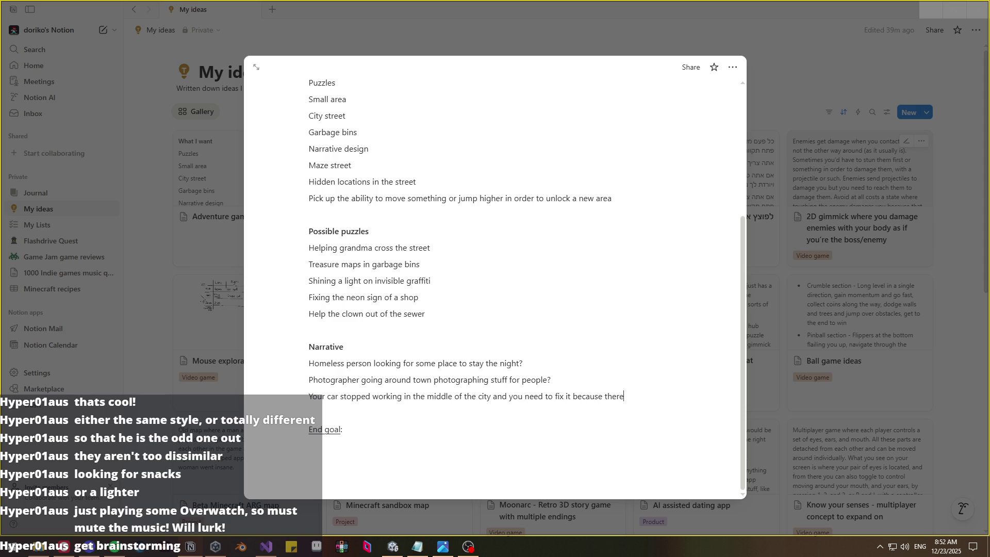
{"action": "type", "text": "honking behind you waiting for you to move"}
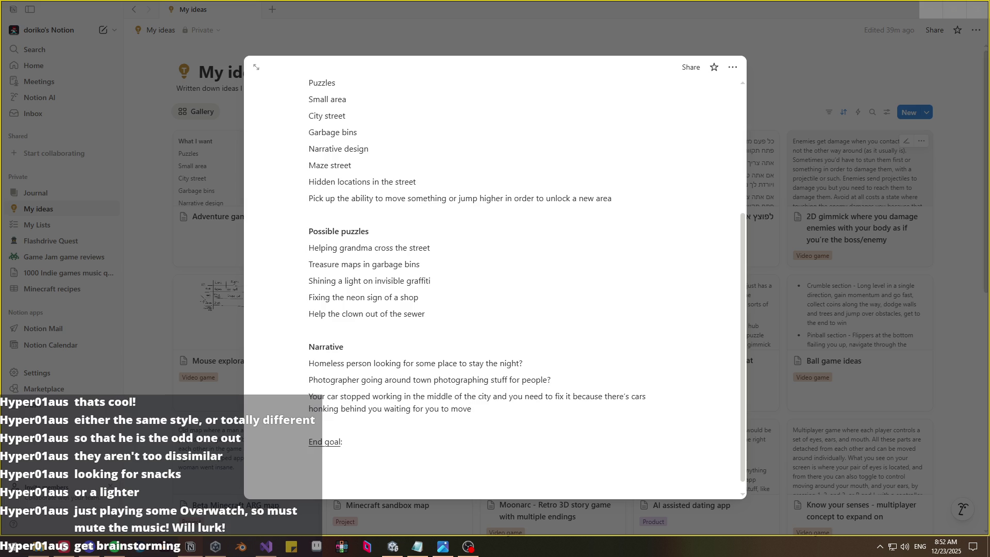
{"action": "key", "text": "Return"}
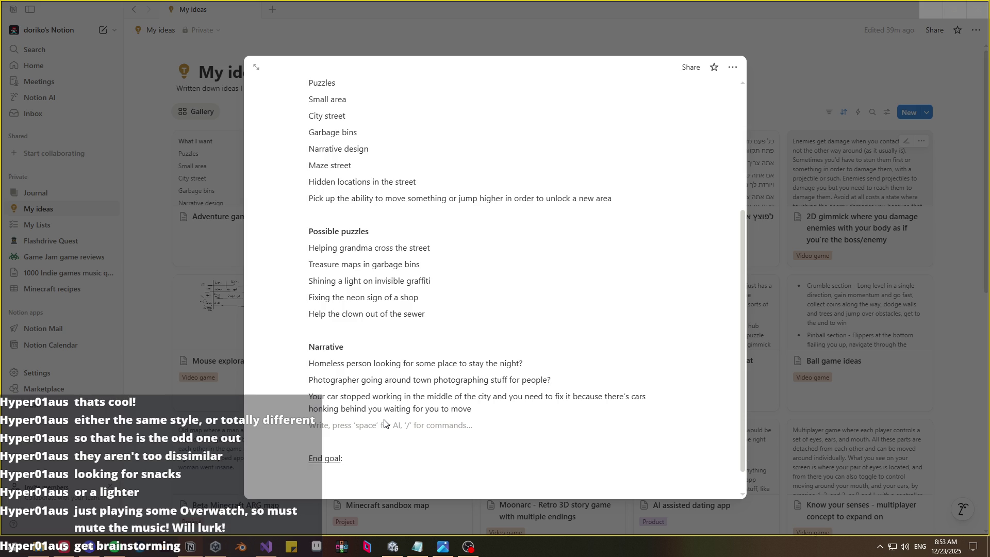
- End the car-breakdown idea with a question mark and switch back to Pinterest
{"action": "left_click", "coordinate": [493, 396]}
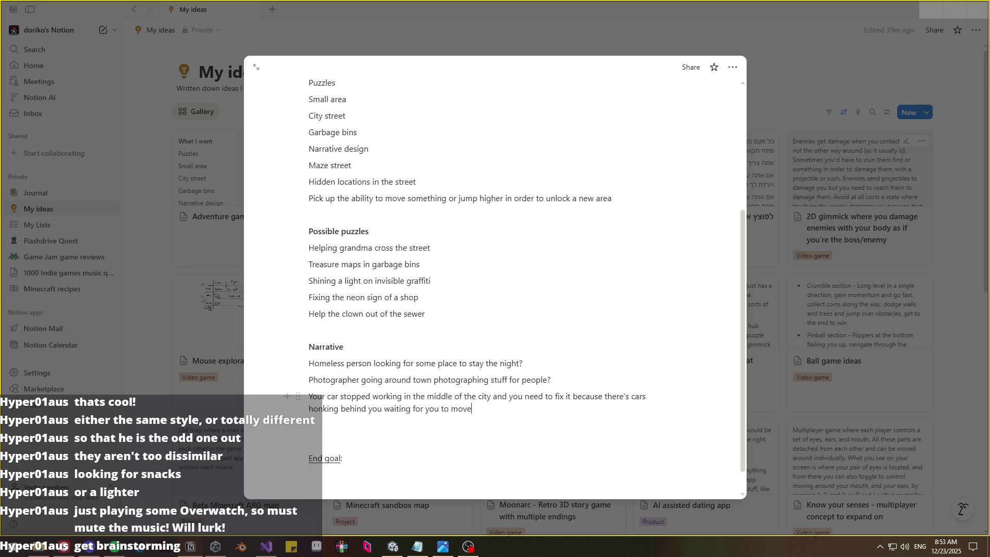
{"action": "type", "text": "?"}
{"action": "key", "text": "Return"}
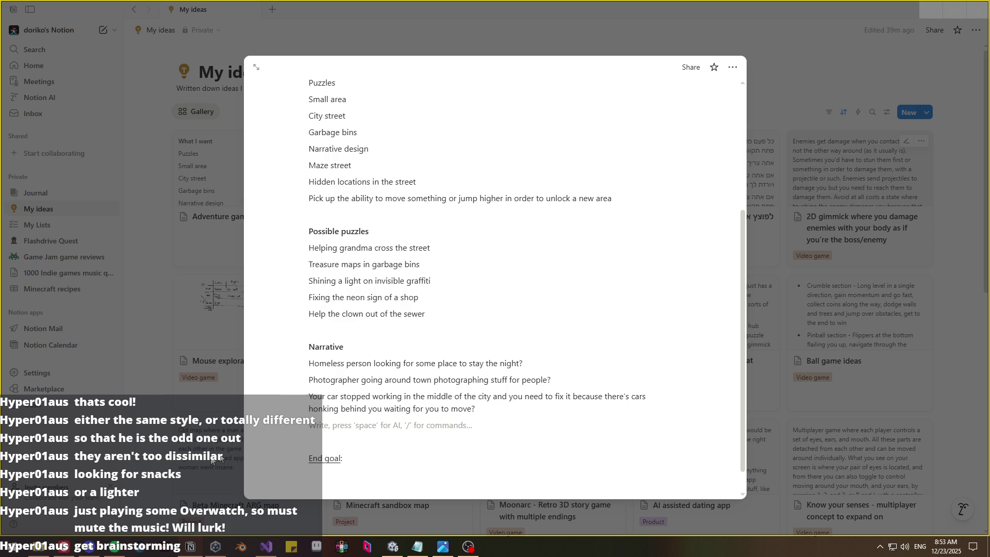
{"action": "left_click", "coordinate": [62, 547]}
- Scroll further down the street personality pins, then switch back to the Notion ideas page
{"action": "scroll", "coordinate": [61, 448], "scroll_direction": "down", "scroll_amount": 2}
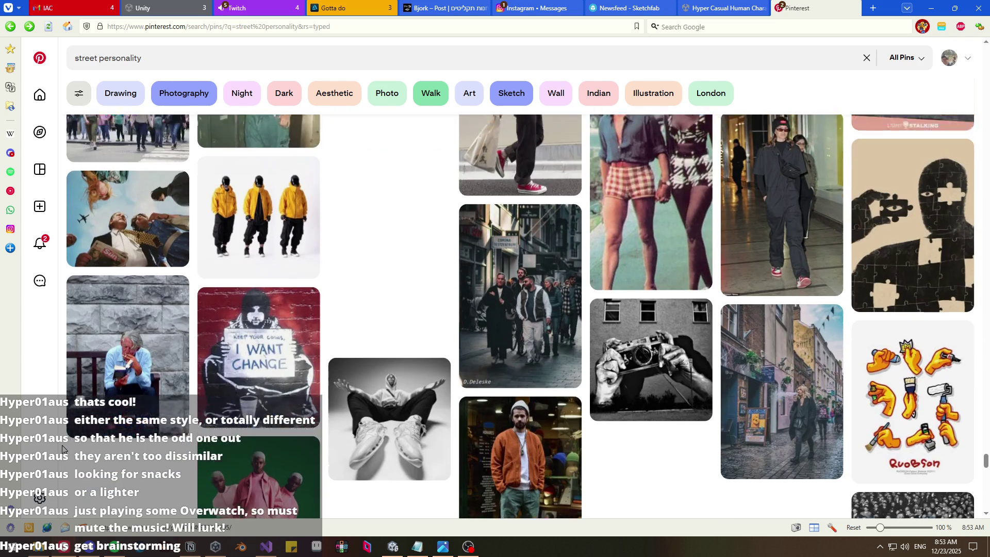
{"action": "scroll", "coordinate": [61, 447], "scroll_direction": "down", "scroll_amount": 10}
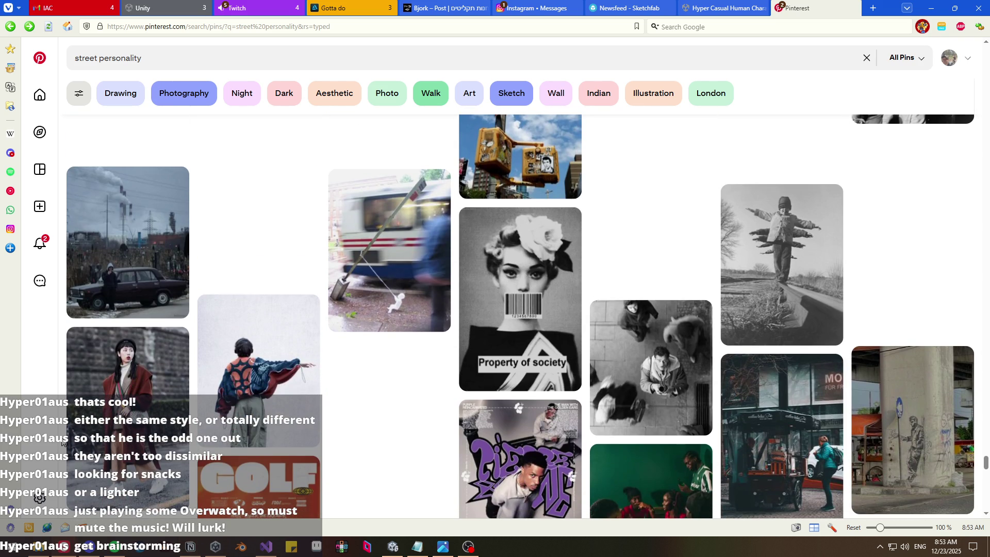
{"action": "scroll", "coordinate": [62, 442], "scroll_direction": "down", "scroll_amount": 2}
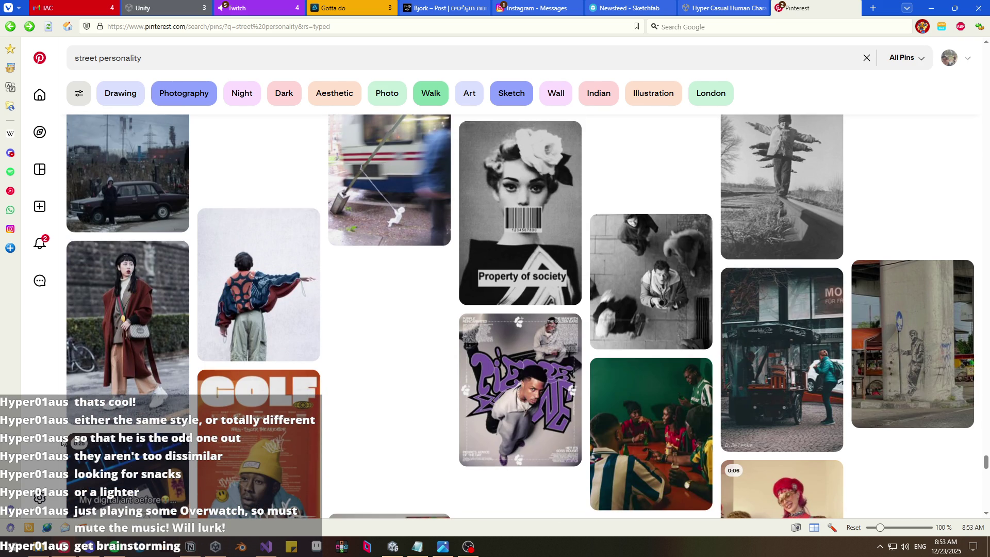
{"action": "scroll", "coordinate": [62, 442], "scroll_direction": "down", "scroll_amount": 5}
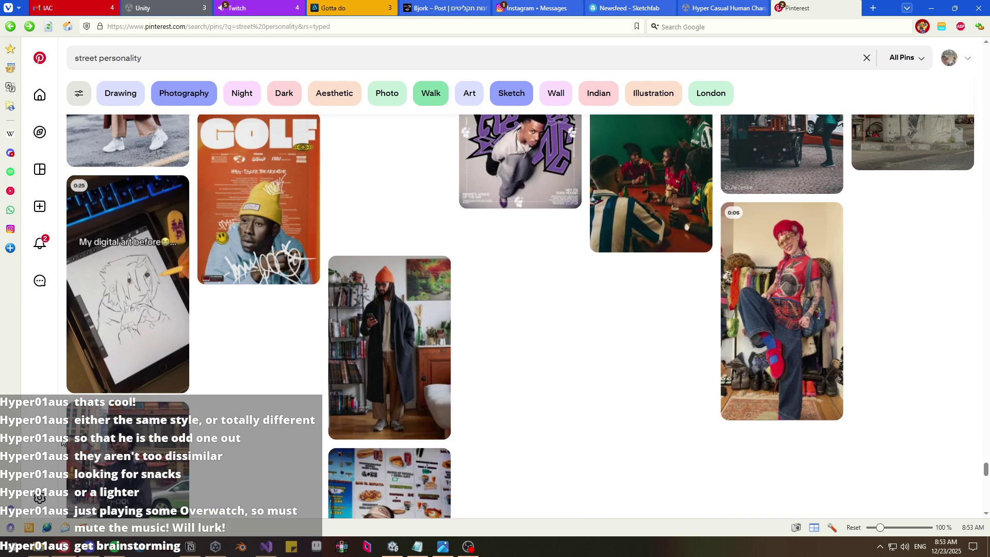
{"action": "scroll", "coordinate": [62, 443], "scroll_direction": "down", "scroll_amount": 3}
{"action": "scroll", "coordinate": [62, 442], "scroll_direction": "down", "scroll_amount": 1}
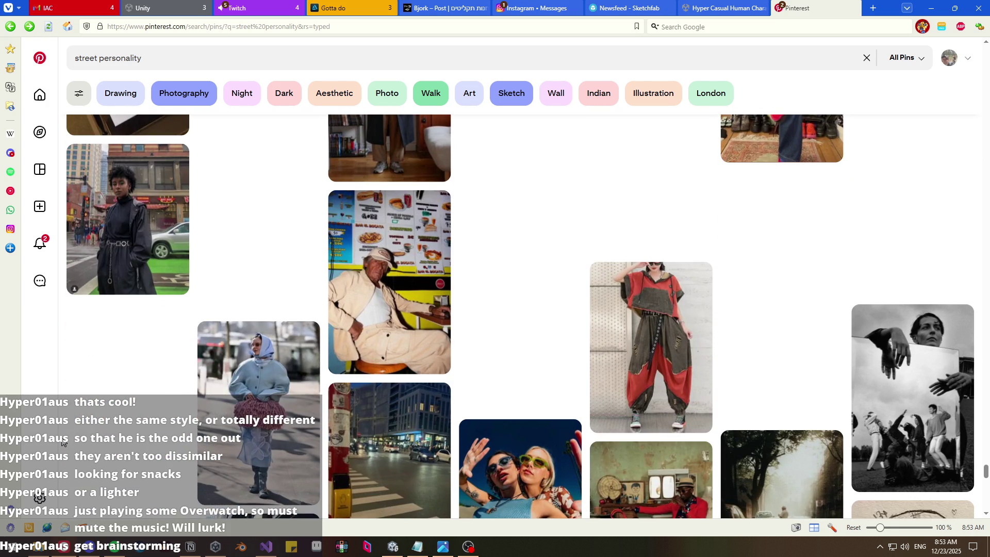
{"action": "scroll", "coordinate": [61, 442], "scroll_direction": "down", "scroll_amount": 5}
{"action": "scroll", "coordinate": [62, 442], "scroll_direction": "up", "scroll_amount": 3}
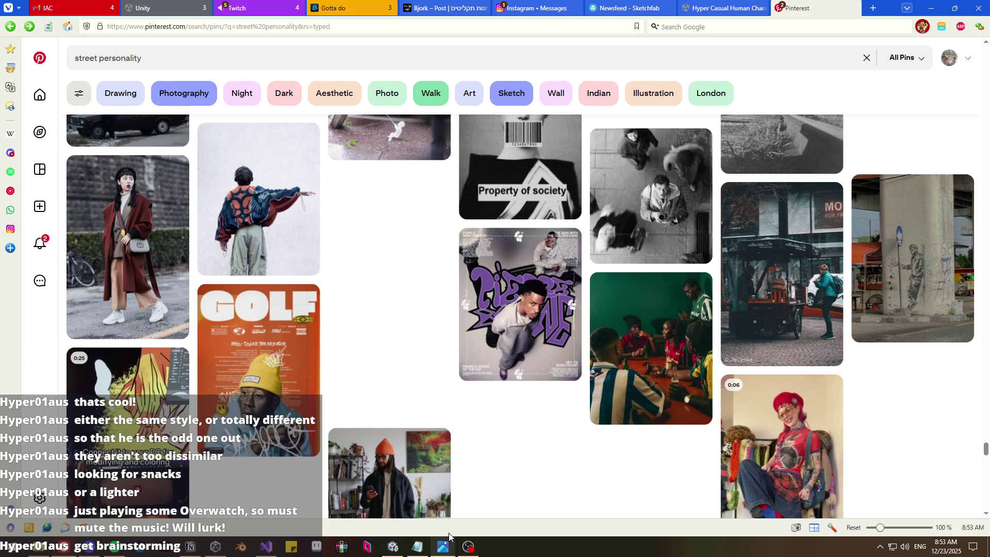
{"action": "left_click", "coordinate": [201, 552]}
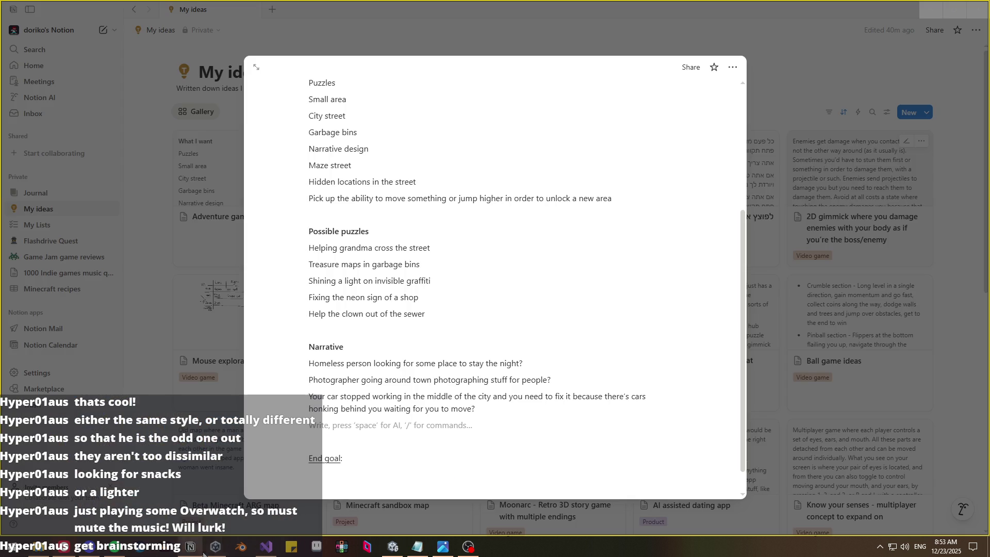
- Add 'Find some rapper's old lyrics in the trash' below the sewer puzzle idea
{"action": "left_click", "coordinate": [428, 313]}
{"action": "key", "text": "Return"}
{"action": "type", "text": "Find t"}
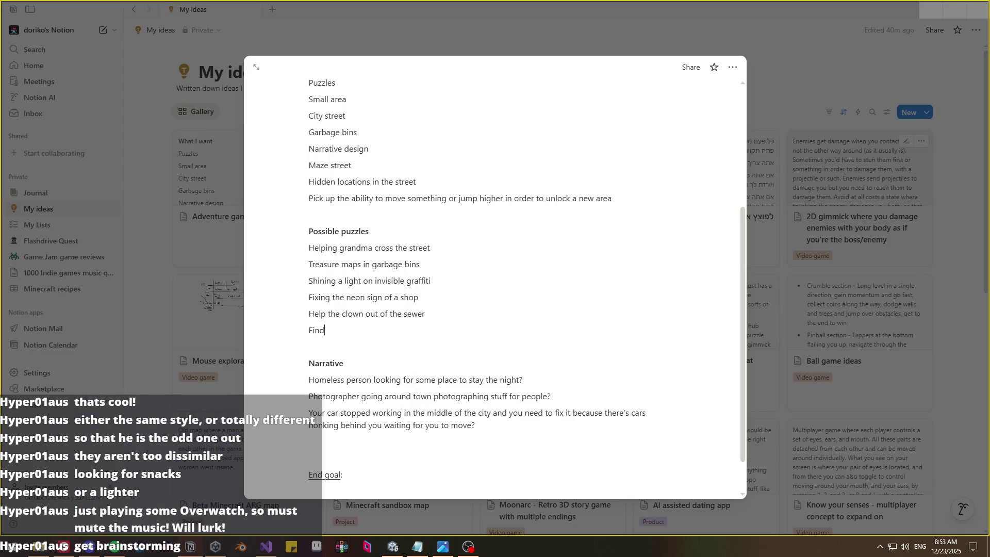
{"action": "key", "text": "BackSpace"}
{"action": "type", "text": "some rapper's "}
{"action": "type", "text": "lyrics in the "}
{"action": "type", "text": "trash"}
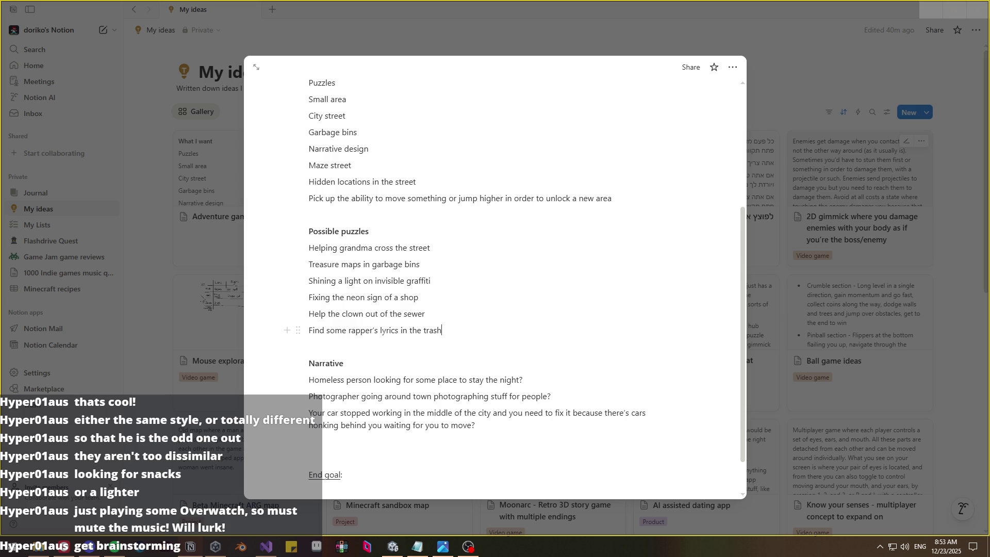
{"action": "type", "text": "old"}
{"action": "left_click", "coordinate": [461, 447]}
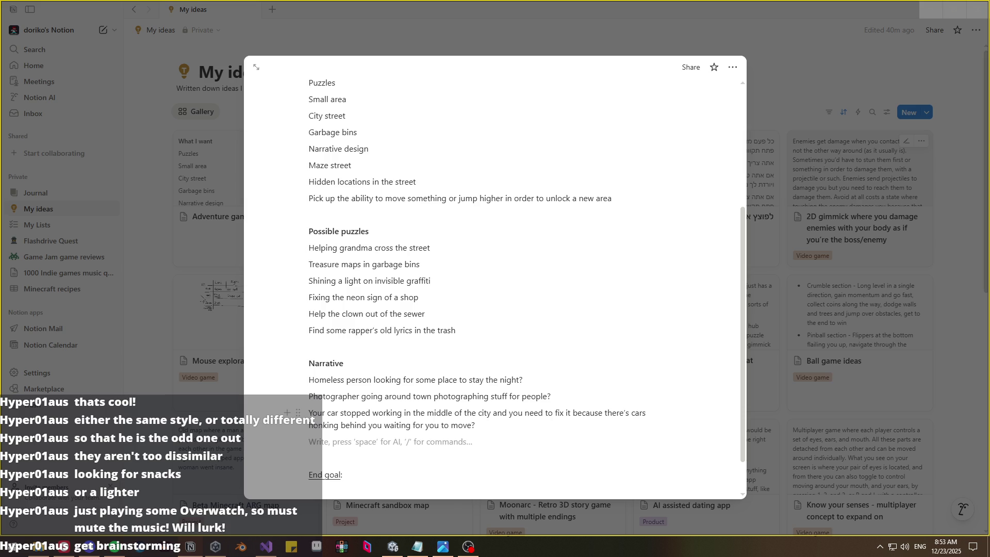
{"action": "left_click", "coordinate": [63, 546]}
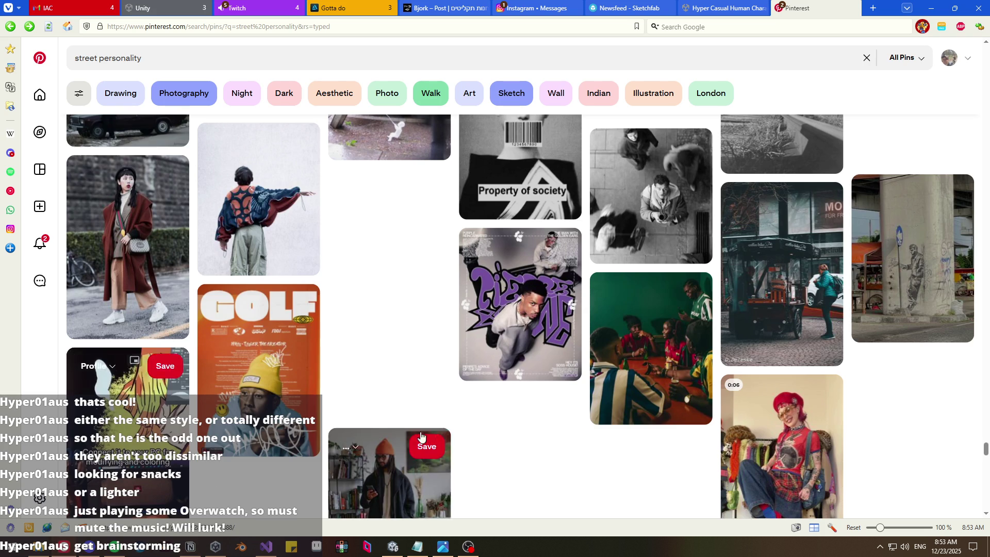
- Scroll up and down the street personality pins, then return to the Unity Visual Scripting manual page
{"action": "scroll", "coordinate": [464, 407], "scroll_direction": "down", "scroll_amount": 5}
{"action": "scroll", "coordinate": [459, 434], "scroll_direction": "down", "scroll_amount": 3}
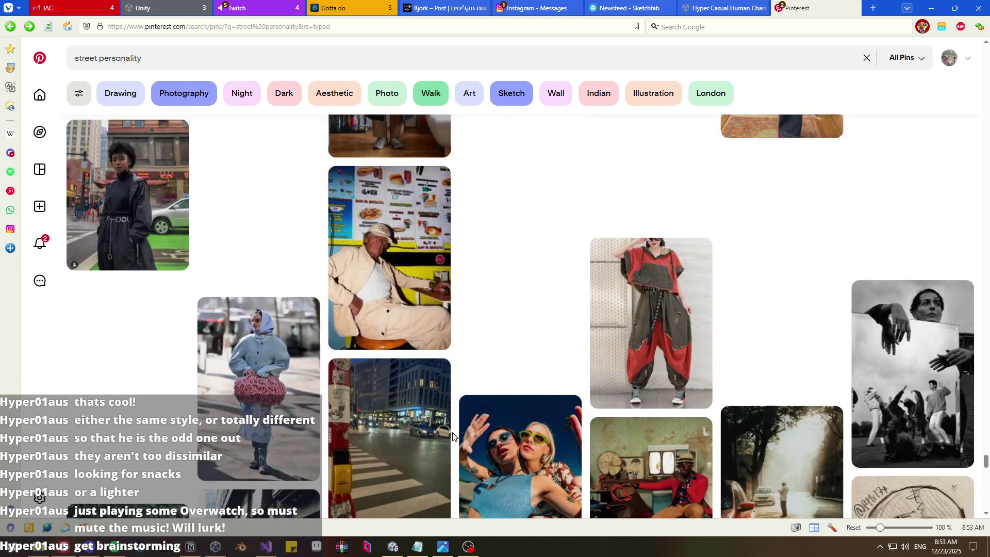
{"action": "scroll", "coordinate": [452, 436], "scroll_direction": "down", "scroll_amount": 12}
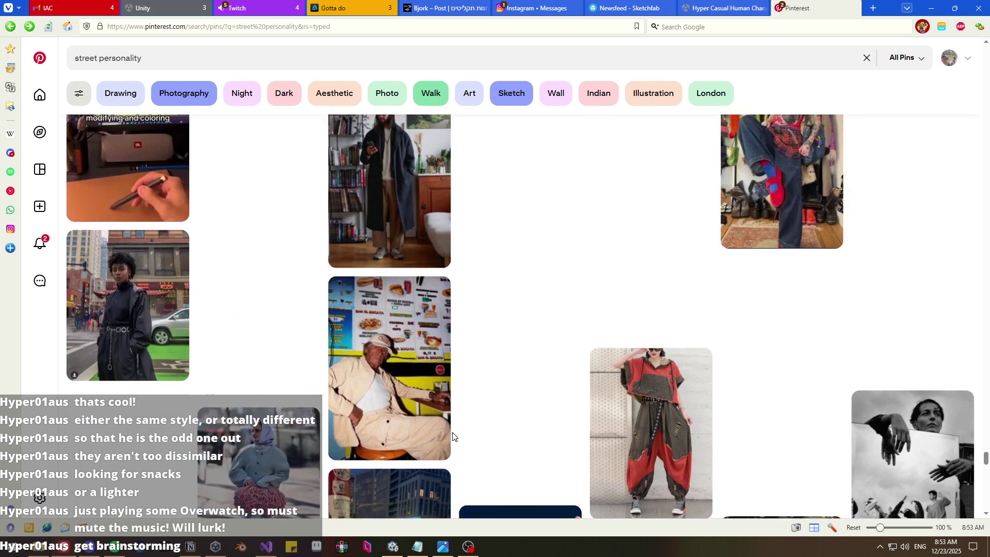
{"action": "scroll", "coordinate": [453, 436], "scroll_direction": "down", "scroll_amount": 12}
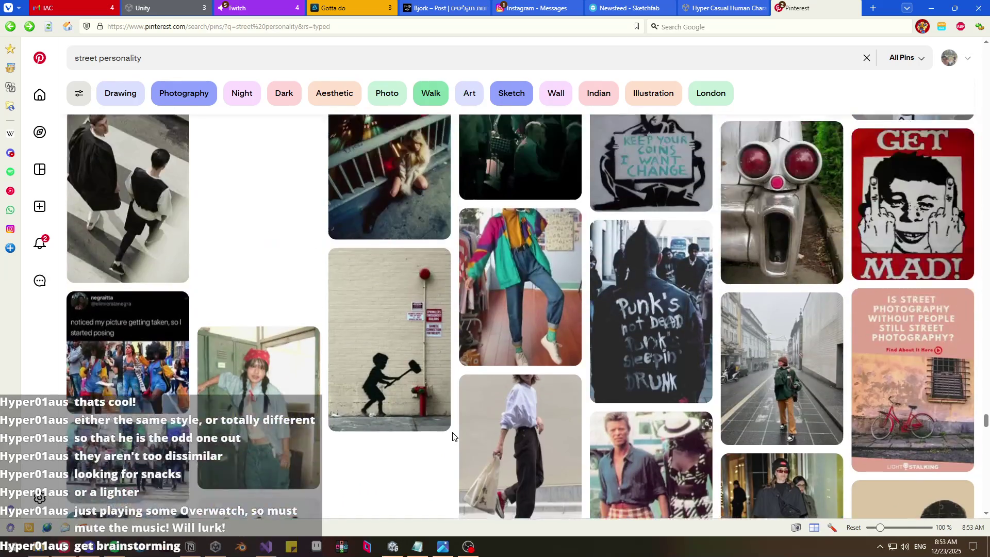
{"action": "scroll", "coordinate": [453, 436], "scroll_direction": "down", "scroll_amount": 12}
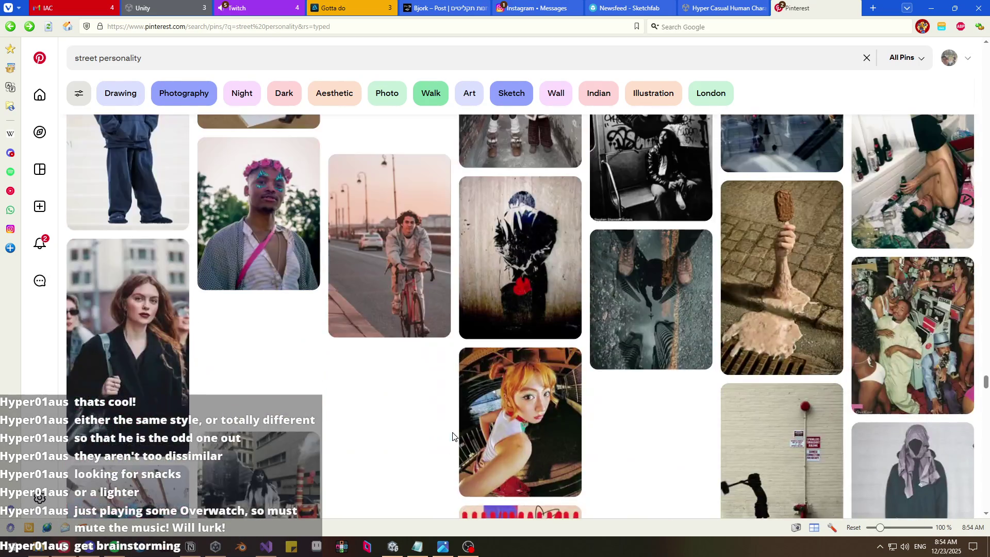
{"action": "scroll", "coordinate": [452, 436], "scroll_direction": "down", "scroll_amount": 6}
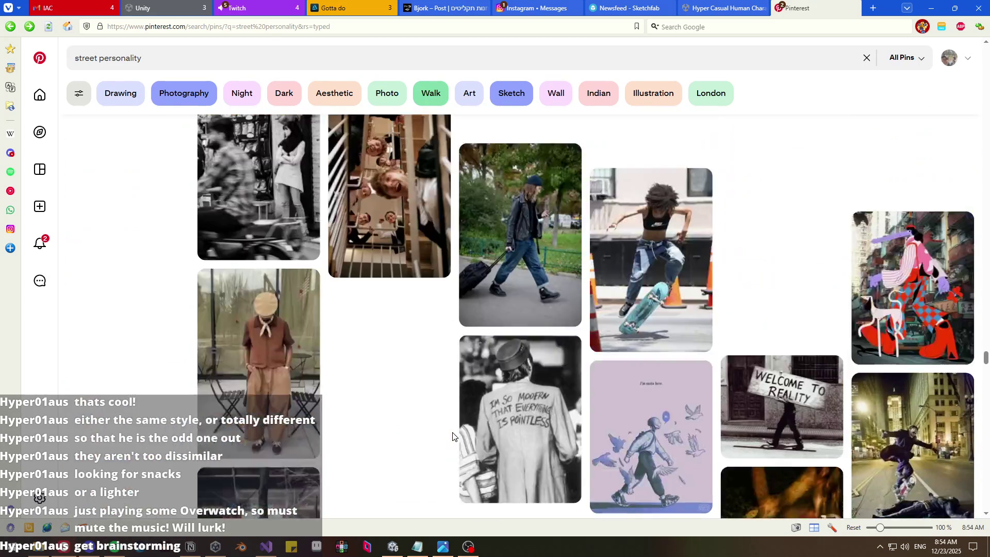
{"action": "scroll", "coordinate": [453, 436], "scroll_direction": "down", "scroll_amount": 12}
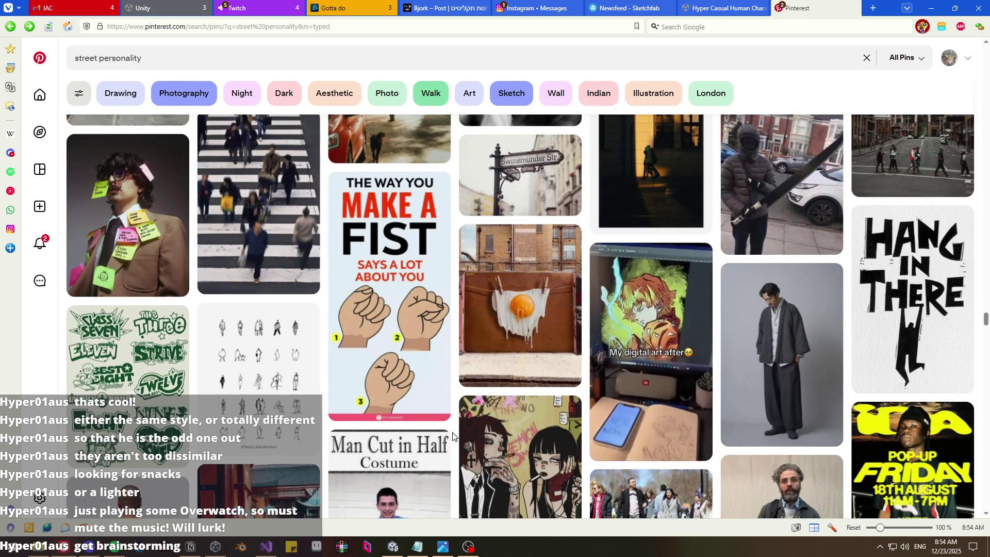
{"action": "scroll", "coordinate": [453, 436], "scroll_direction": "up", "scroll_amount": 7}
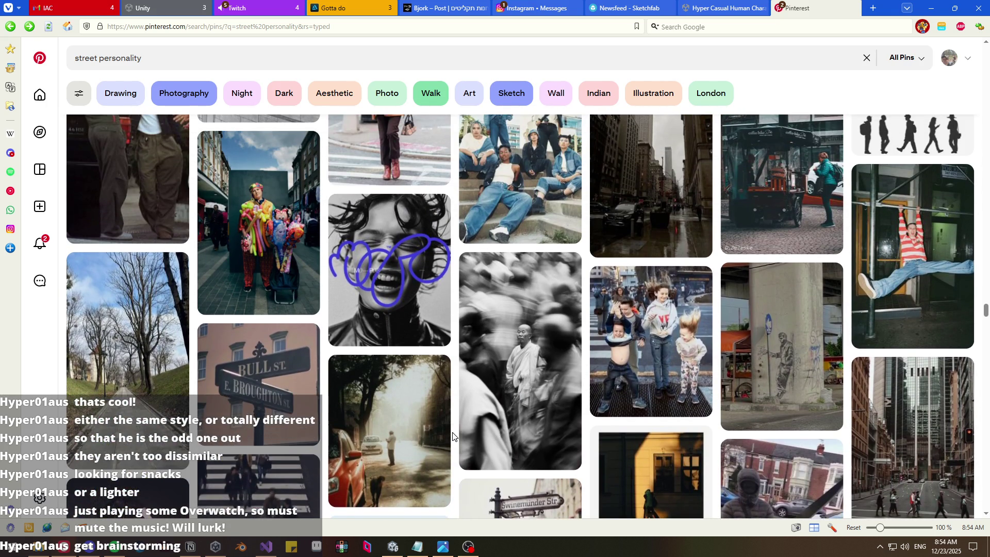
{"action": "scroll", "coordinate": [453, 437], "scroll_direction": "up", "scroll_amount": 6}
{"action": "scroll", "coordinate": [452, 436], "scroll_direction": "up", "scroll_amount": 3}
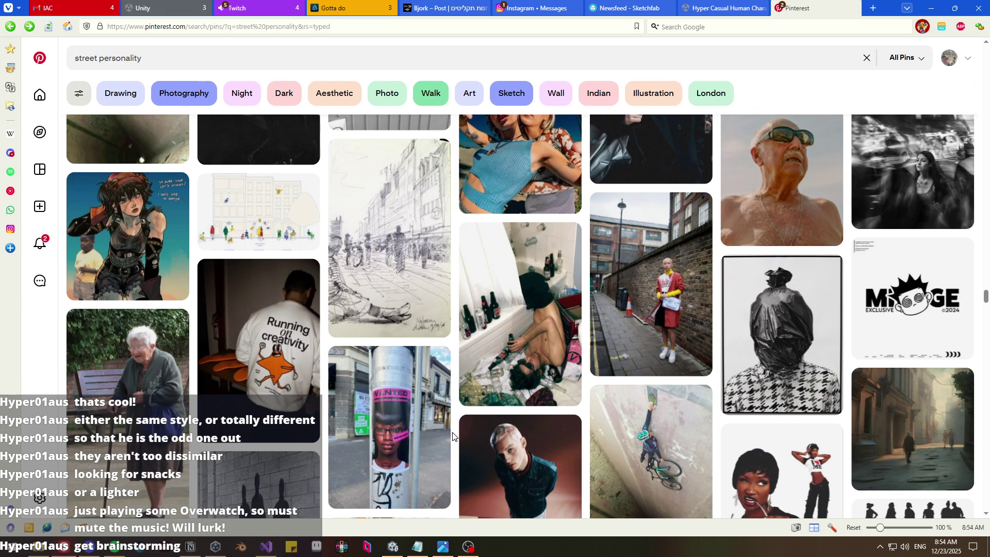
{"action": "scroll", "coordinate": [452, 436], "scroll_direction": "up", "scroll_amount": 2}
{"action": "scroll", "coordinate": [452, 436], "scroll_direction": "up", "scroll_amount": 4}
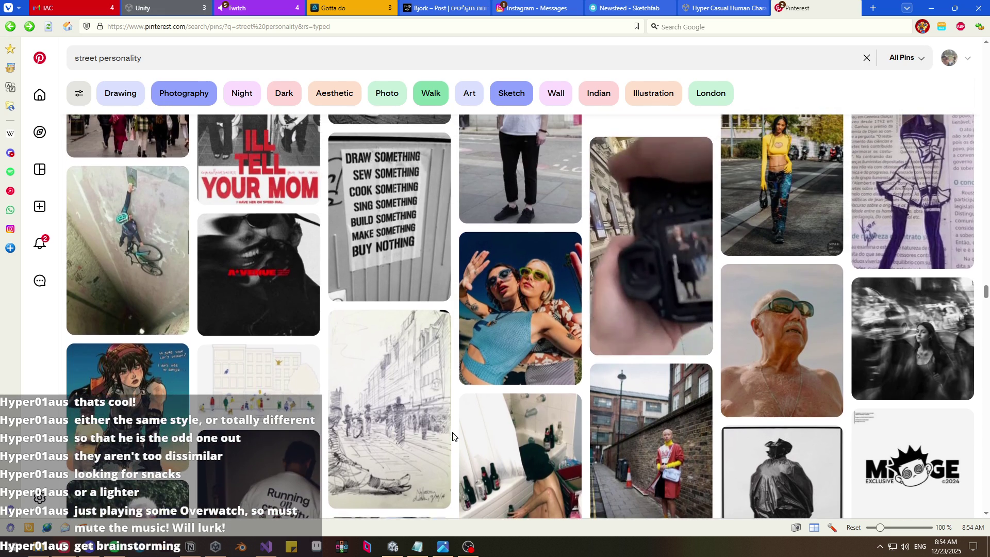
{"action": "scroll", "coordinate": [453, 436], "scroll_direction": "up", "scroll_amount": 2}
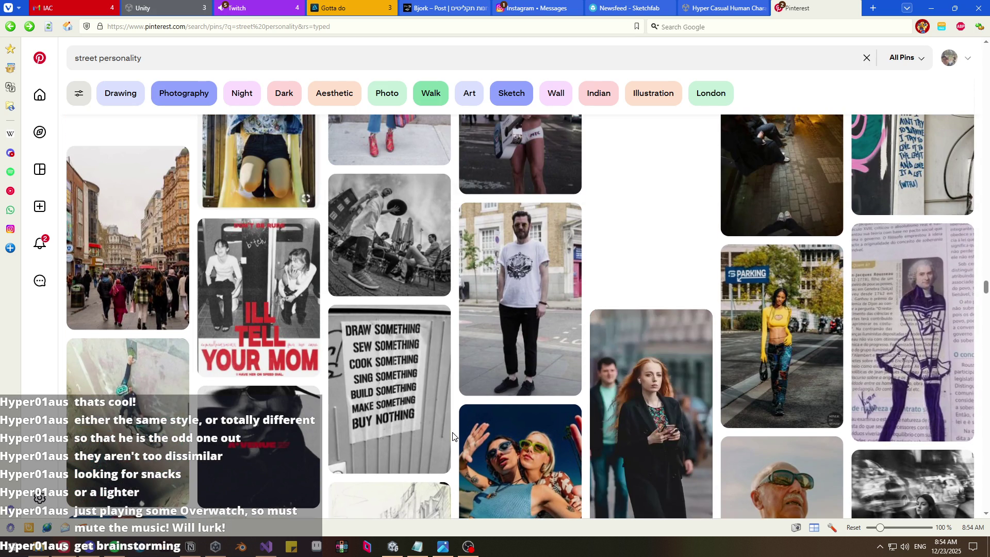
{"action": "scroll", "coordinate": [453, 436], "scroll_direction": "up", "scroll_amount": 2}
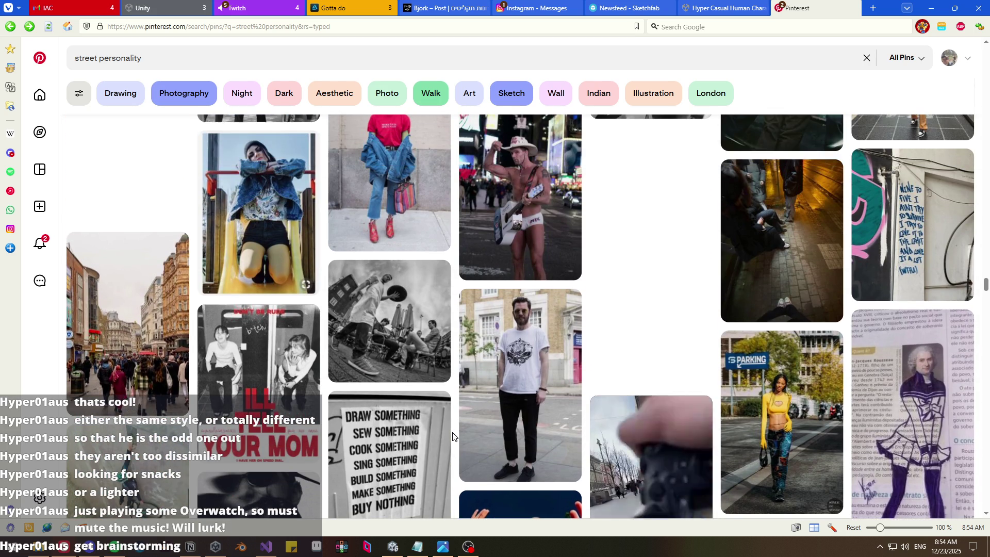
{"action": "scroll", "coordinate": [452, 436], "scroll_direction": "down", "scroll_amount": 2}
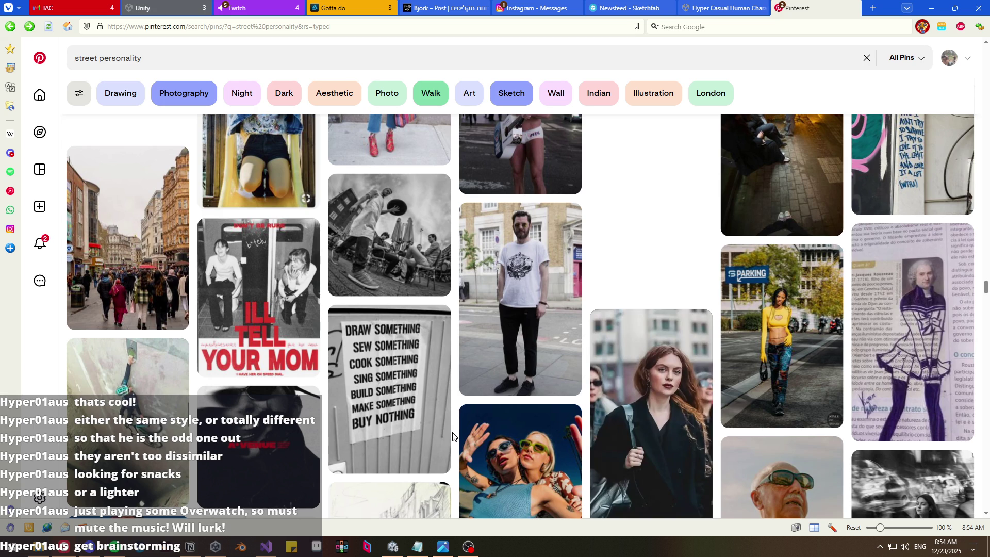
{"action": "scroll", "coordinate": [453, 435], "scroll_direction": "up", "scroll_amount": 3}
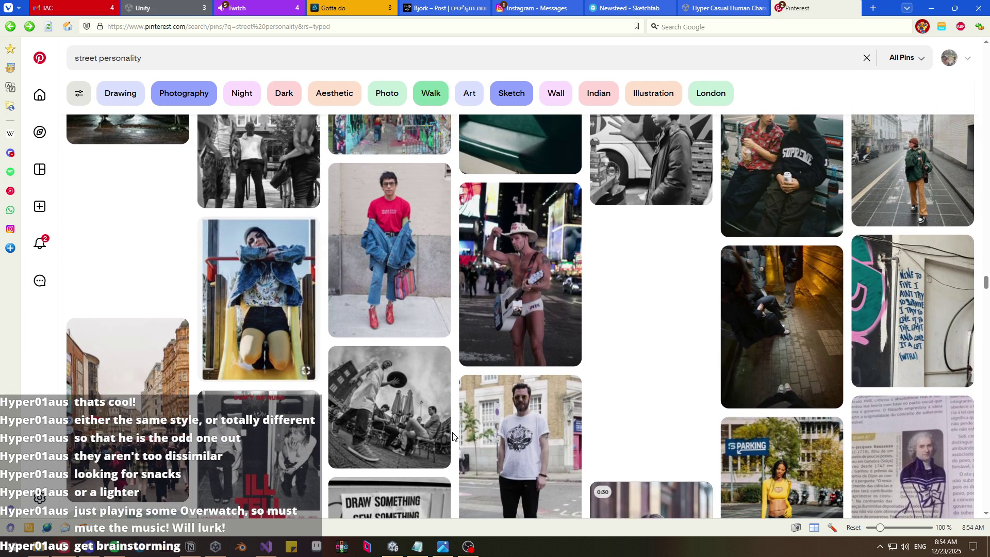
{"action": "scroll", "coordinate": [453, 436], "scroll_direction": "down", "scroll_amount": 5}
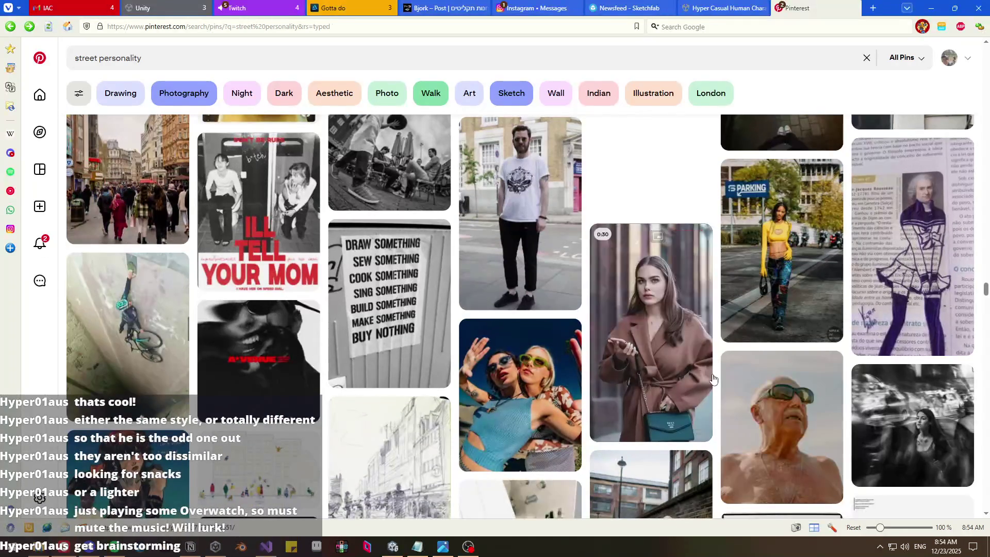
{"action": "scroll", "coordinate": [718, 372], "scroll_direction": "up", "scroll_amount": 6}
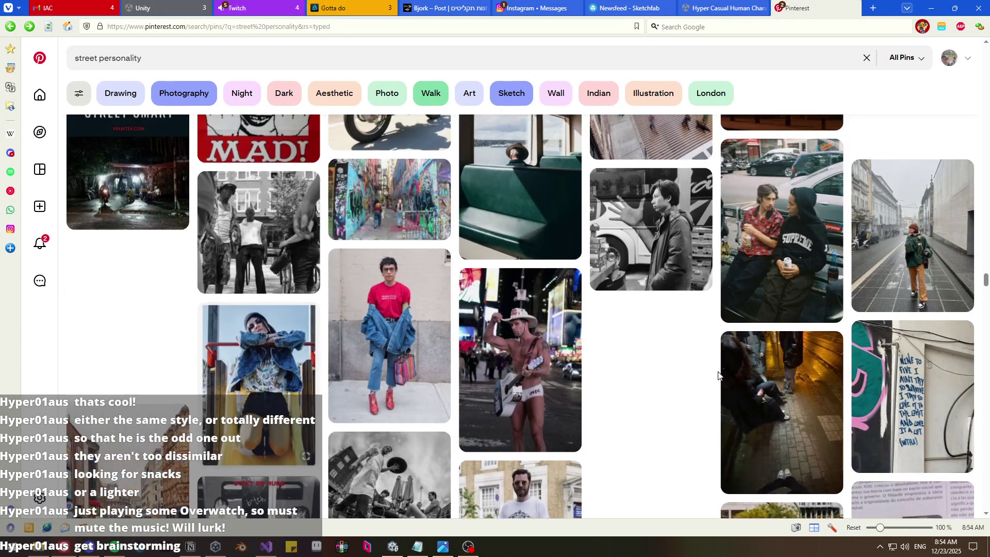
{"action": "scroll", "coordinate": [719, 375], "scroll_direction": "up", "scroll_amount": 5}
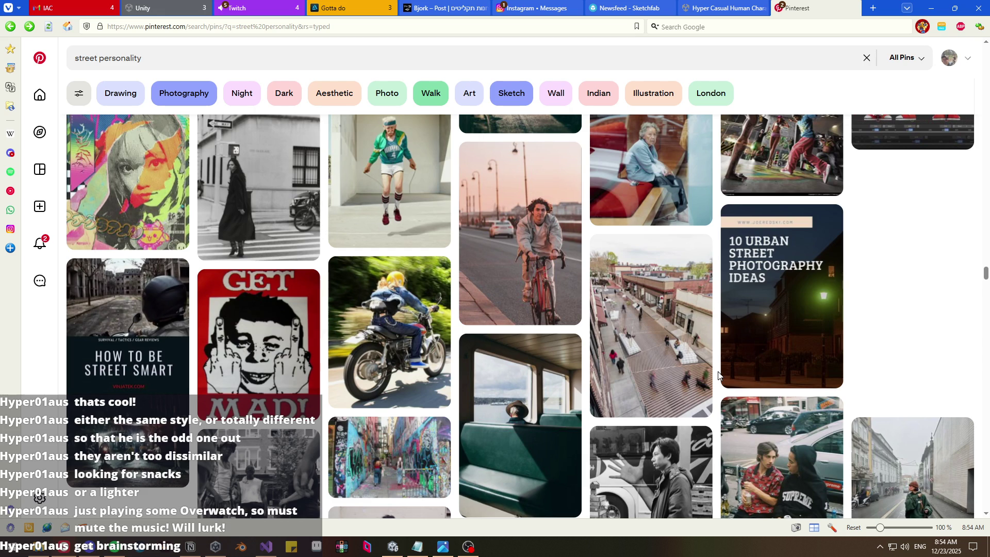
{"action": "scroll", "coordinate": [718, 375], "scroll_direction": "up", "scroll_amount": 3}
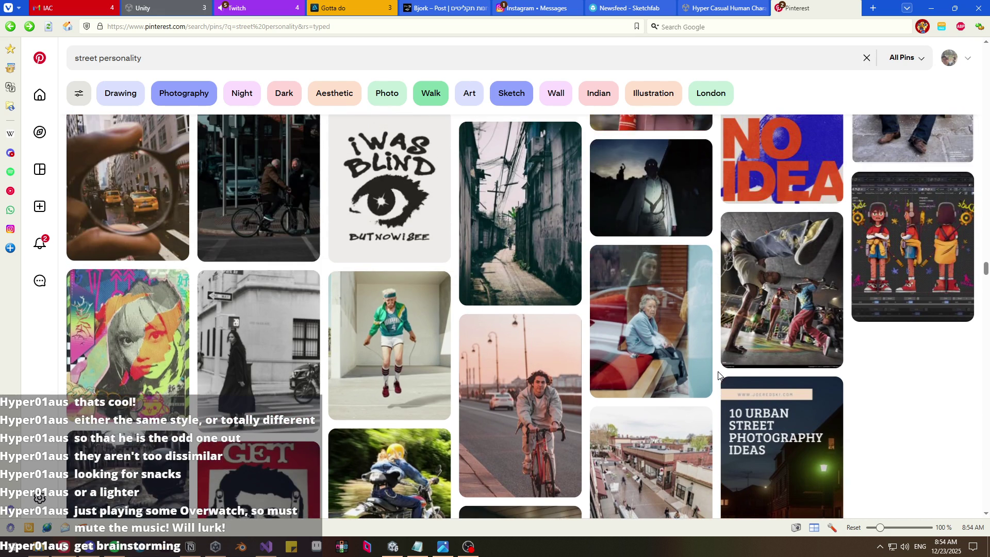
{"action": "scroll", "coordinate": [718, 375], "scroll_direction": "up", "scroll_amount": 3}
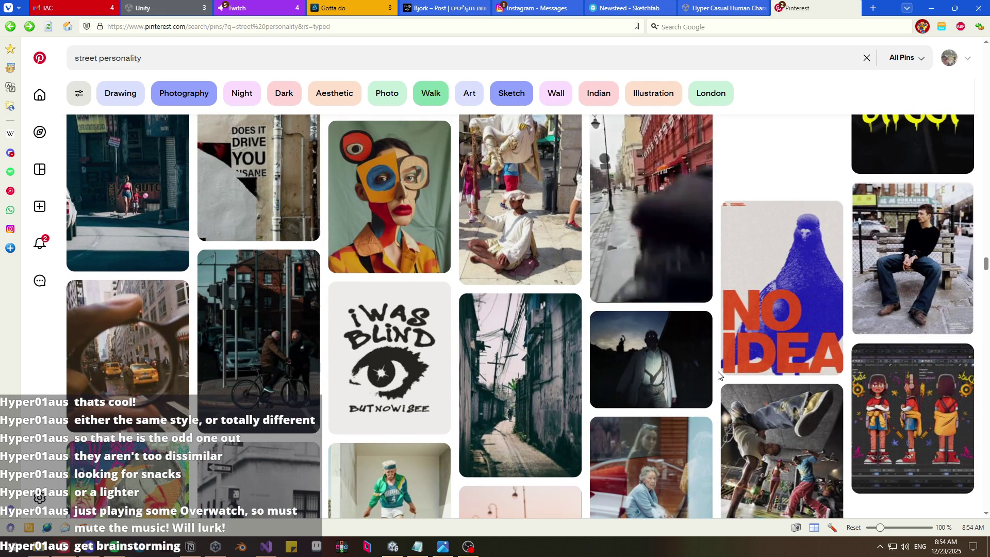
{"action": "scroll", "coordinate": [718, 375], "scroll_direction": "up", "scroll_amount": 2}
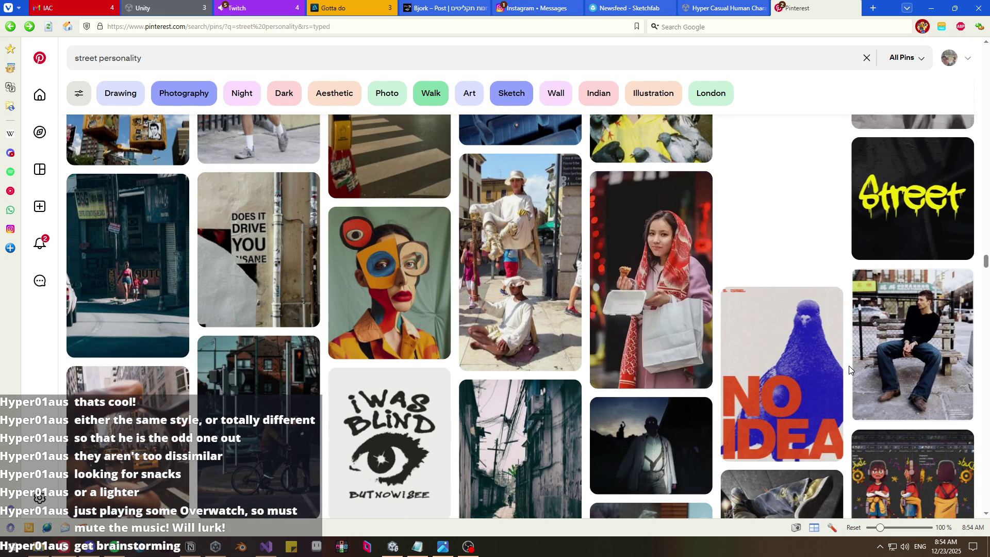
{"action": "scroll", "coordinate": [848, 367], "scroll_direction": "up", "scroll_amount": 5}
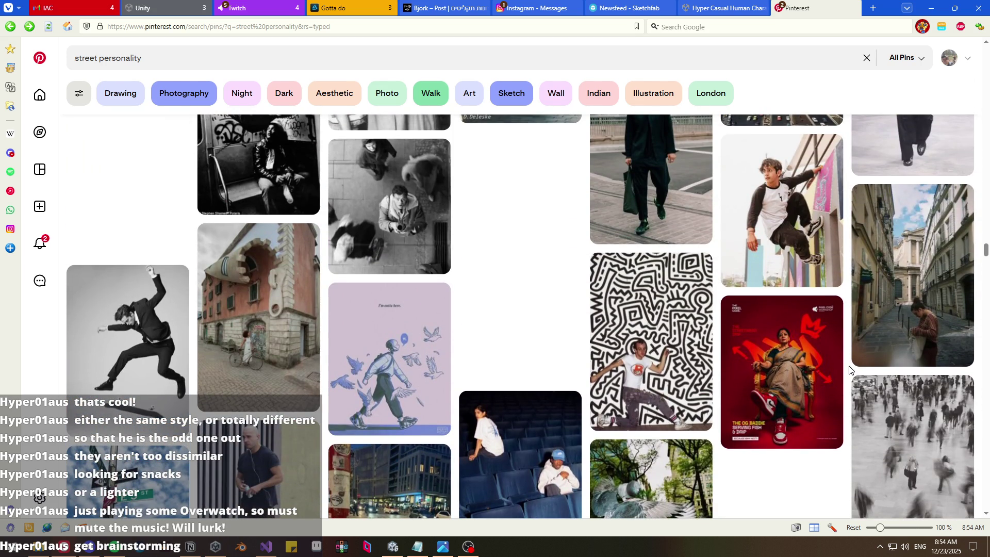
{"action": "scroll", "coordinate": [849, 368], "scroll_direction": "up", "scroll_amount": 5}
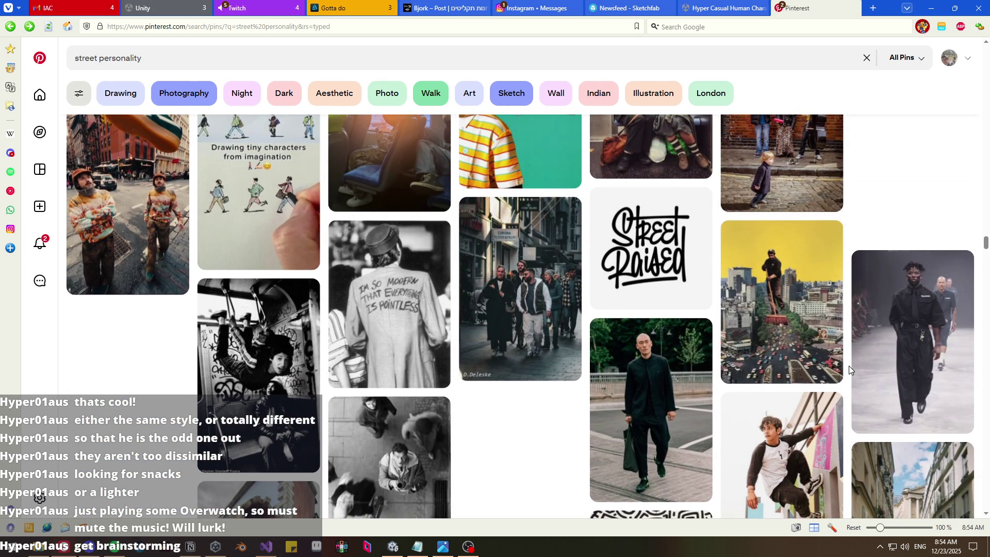
{"action": "scroll", "coordinate": [848, 367], "scroll_direction": "up", "scroll_amount": 8}
{"action": "scroll", "coordinate": [848, 368], "scroll_direction": "up", "scroll_amount": 1}
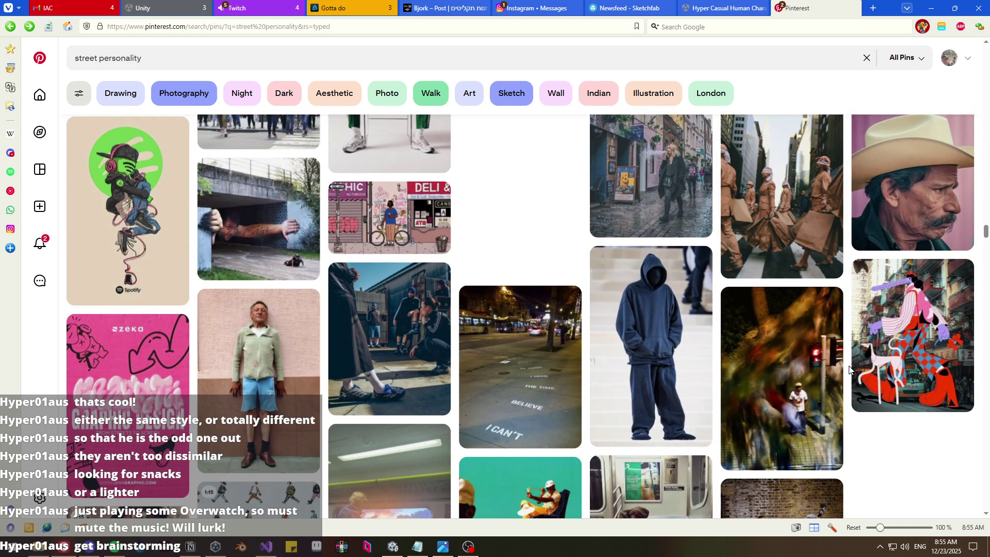
{"action": "scroll", "coordinate": [848, 369], "scroll_direction": "up", "scroll_amount": 7}
{"action": "scroll", "coordinate": [848, 368], "scroll_direction": "down", "scroll_amount": 3}
{"action": "scroll", "coordinate": [850, 367], "scroll_direction": "up", "scroll_amount": 4}
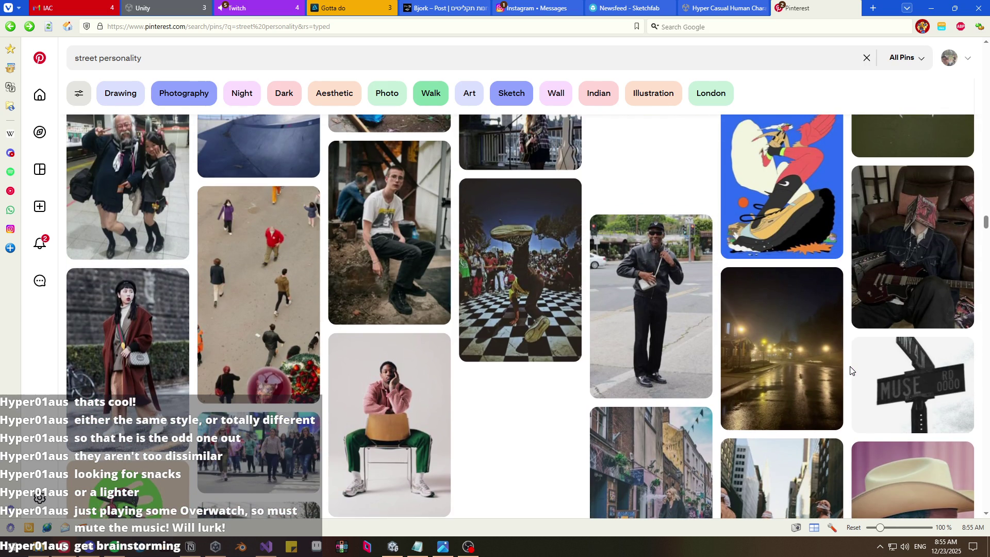
{"action": "scroll", "coordinate": [850, 370], "scroll_direction": "up", "scroll_amount": 15}
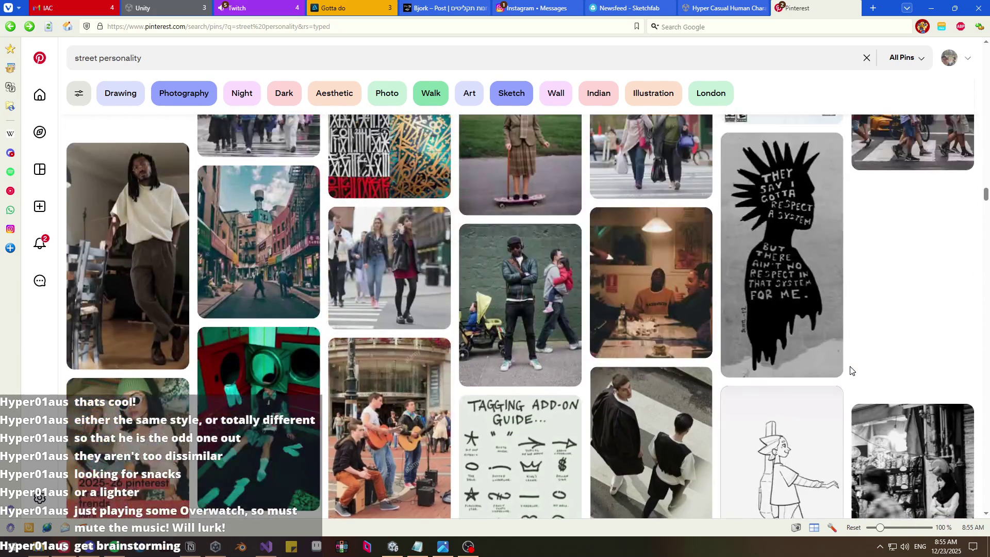
{"action": "scroll", "coordinate": [850, 370], "scroll_direction": "up", "scroll_amount": 8}
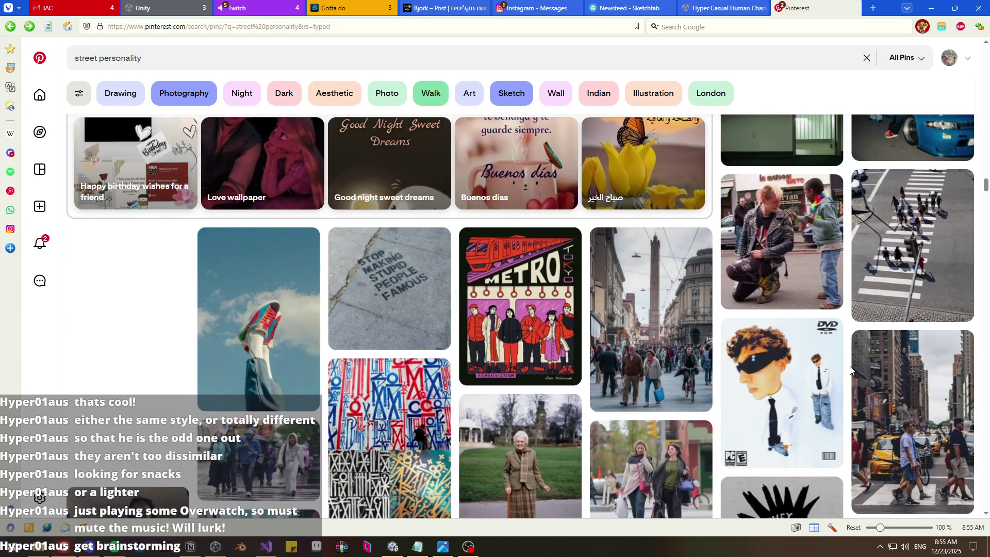
{"action": "scroll", "coordinate": [851, 370], "scroll_direction": "up", "scroll_amount": 10}
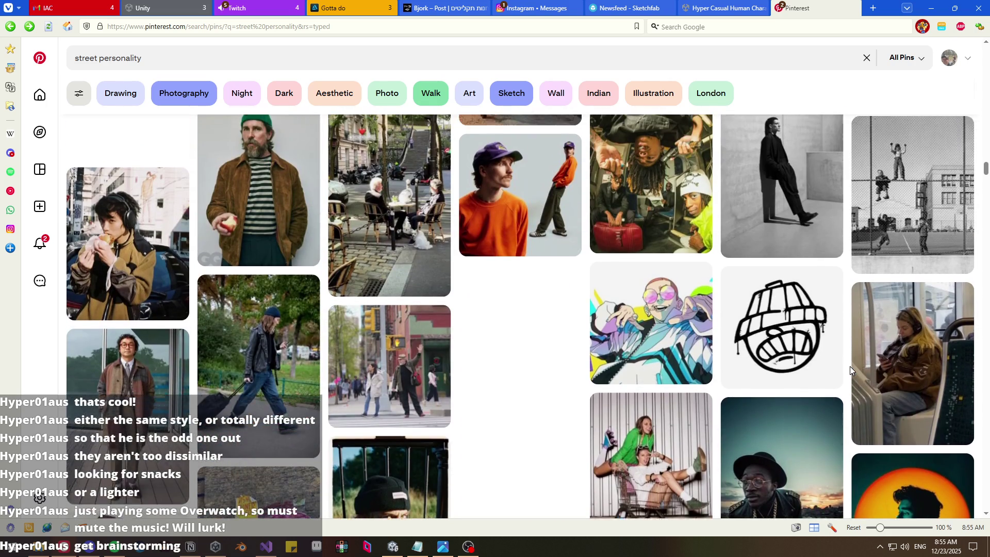
{"action": "scroll", "coordinate": [849, 366], "scroll_direction": "up", "scroll_amount": 15}
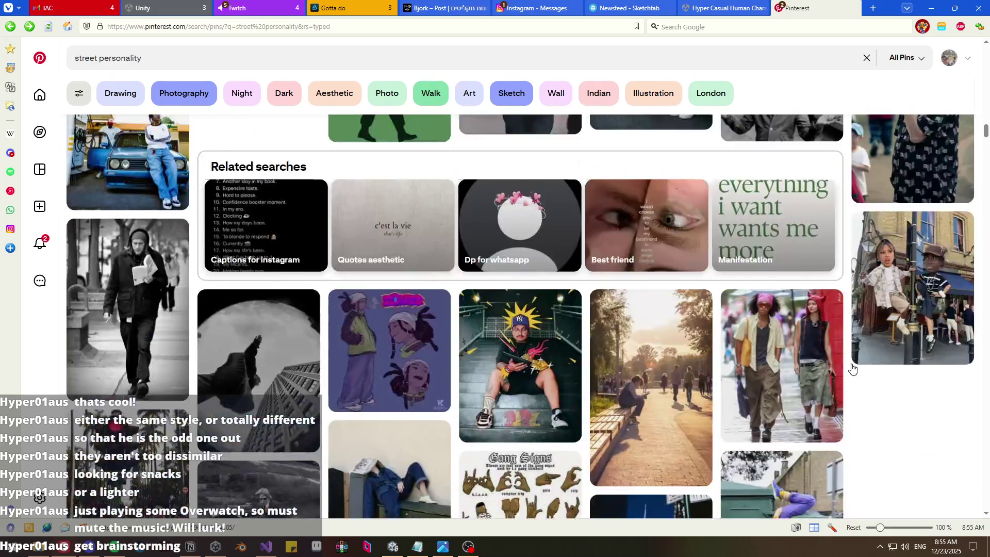
{"action": "scroll", "coordinate": [850, 369], "scroll_direction": "up", "scroll_amount": 15}
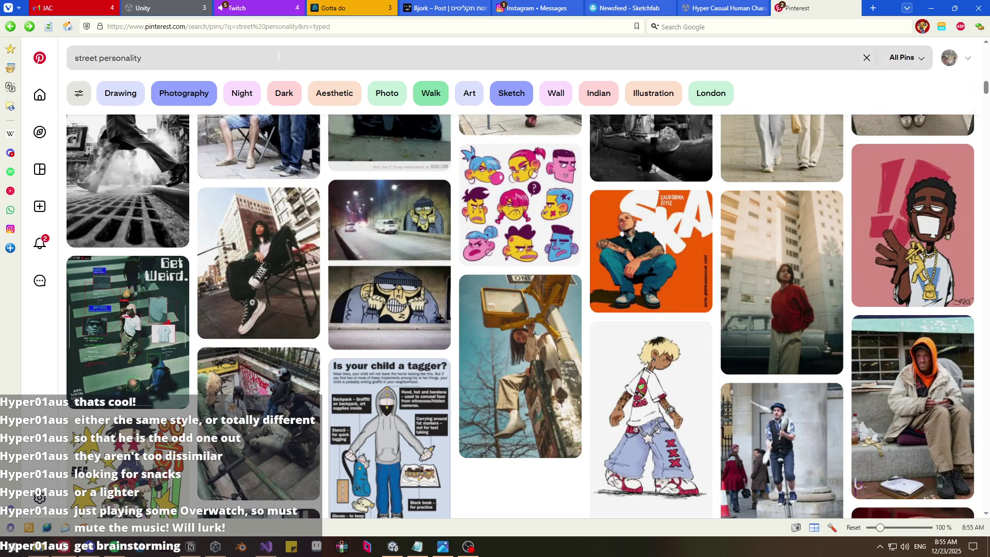
{"action": "left_click", "coordinate": [165, 7]}
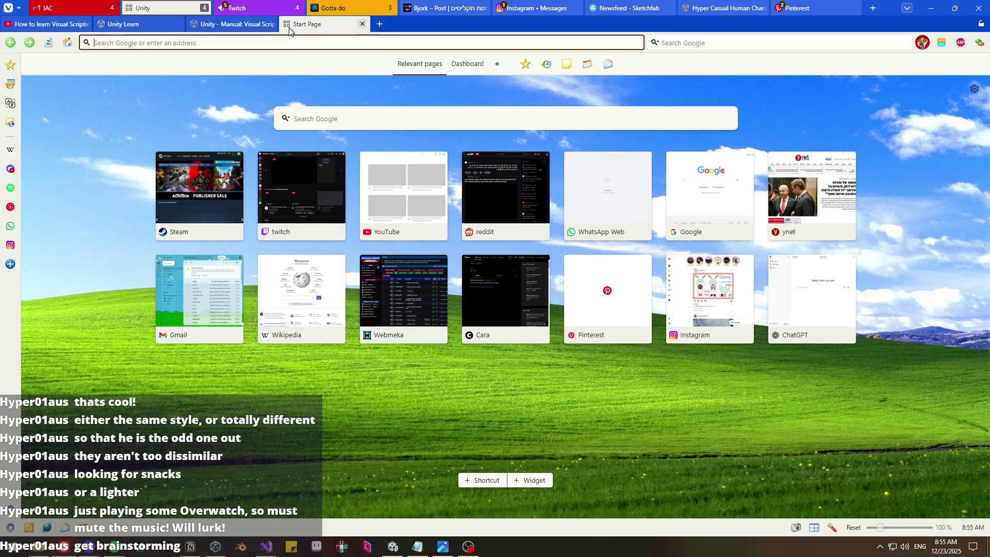
- Search Google for 'unity asset store' in a new tab and open the official store homepage
{"action": "left_click", "coordinate": [286, 23]}
{"action": "type", "text": "unity asset s"}
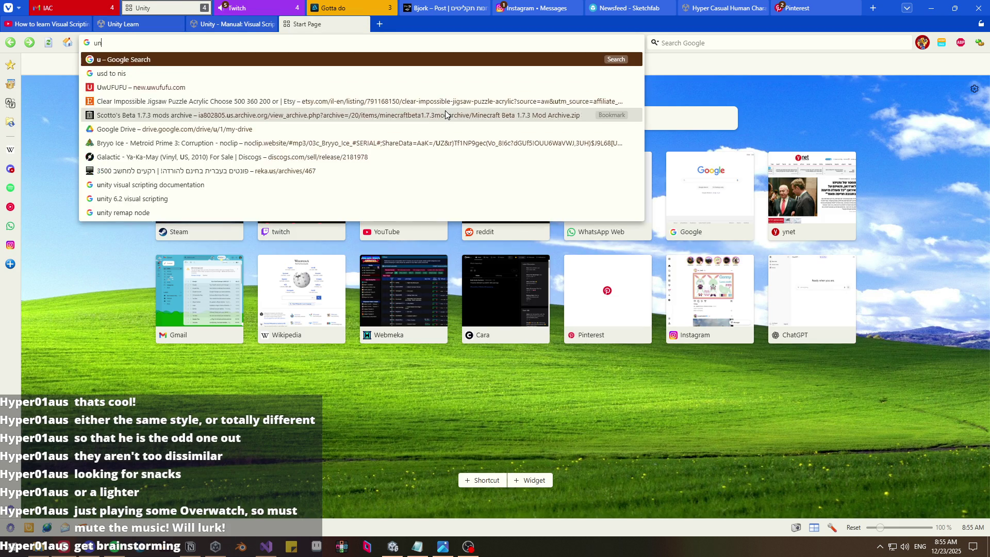
{"action": "type", "text": "tore"}
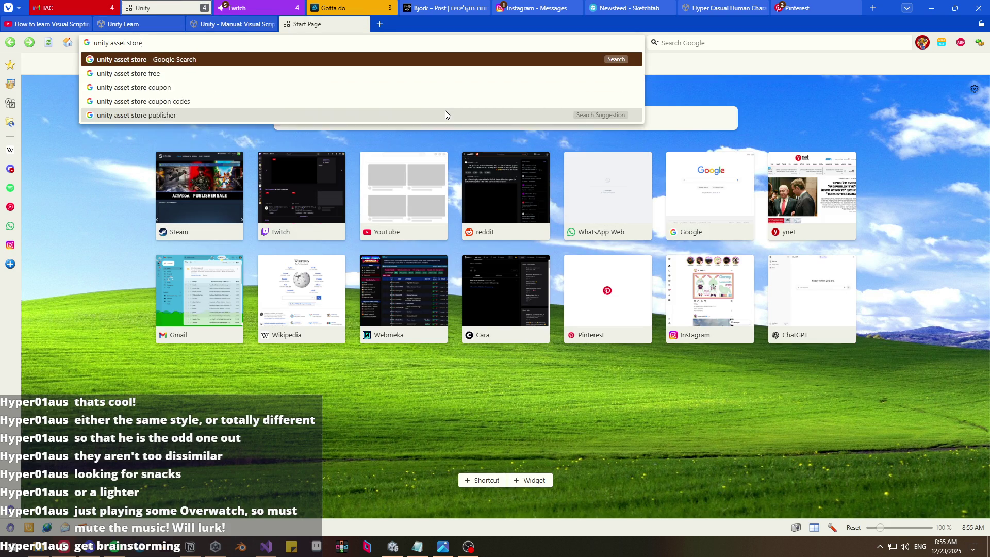
{"action": "key", "text": "Return"}
{"action": "scroll", "coordinate": [173, 250], "scroll_direction": "down", "scroll_amount": 5}
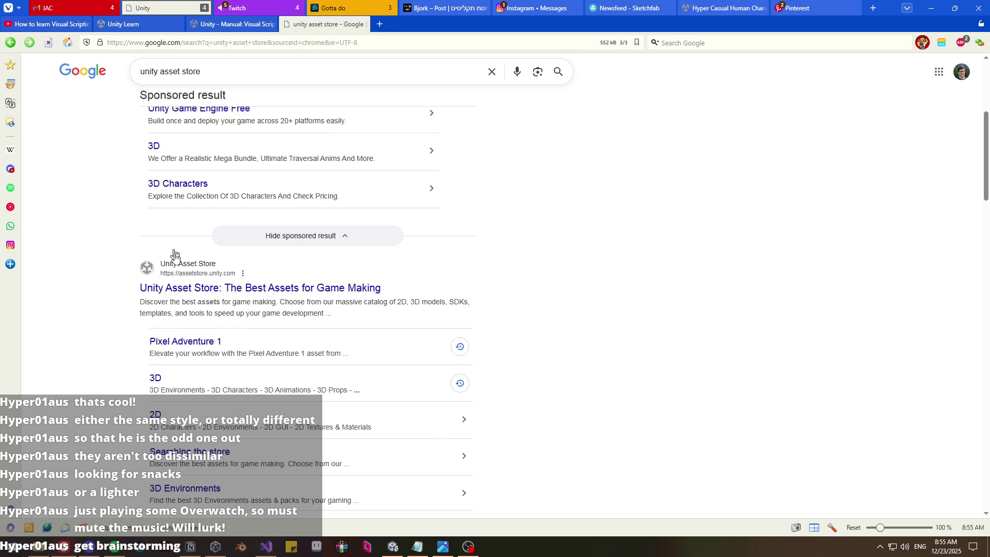
{"action": "left_click", "coordinate": [191, 285]}
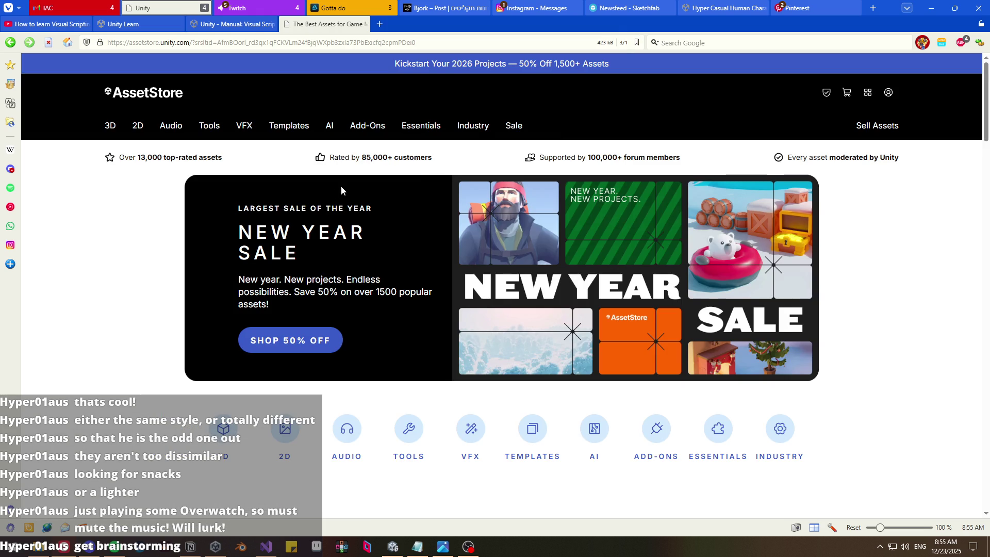
- Search the Asset Store for 'city buildings' and filter the results to Free
{"action": "left_click", "coordinate": [533, 95]}
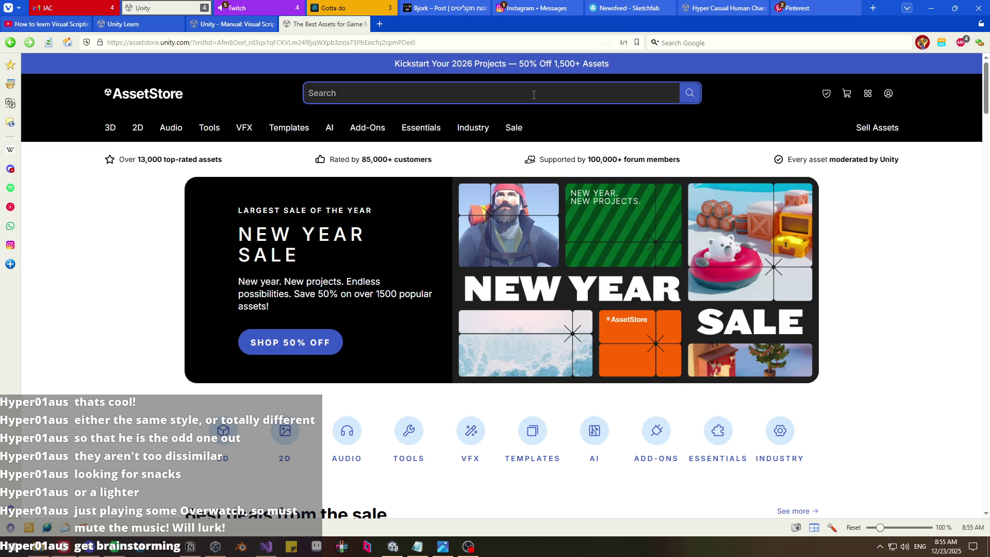
{"action": "type", "text": "city"}
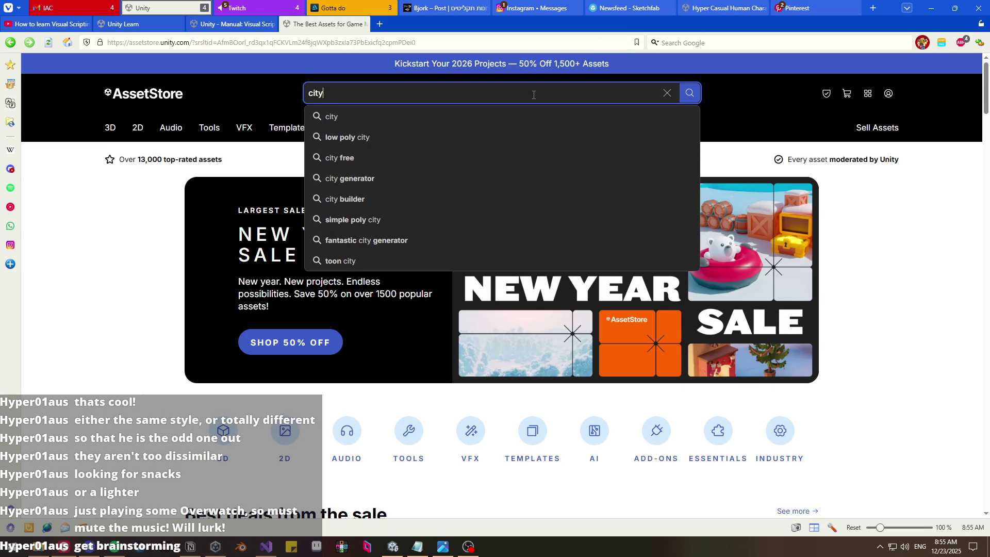
{"action": "type", "text": " bnu"}
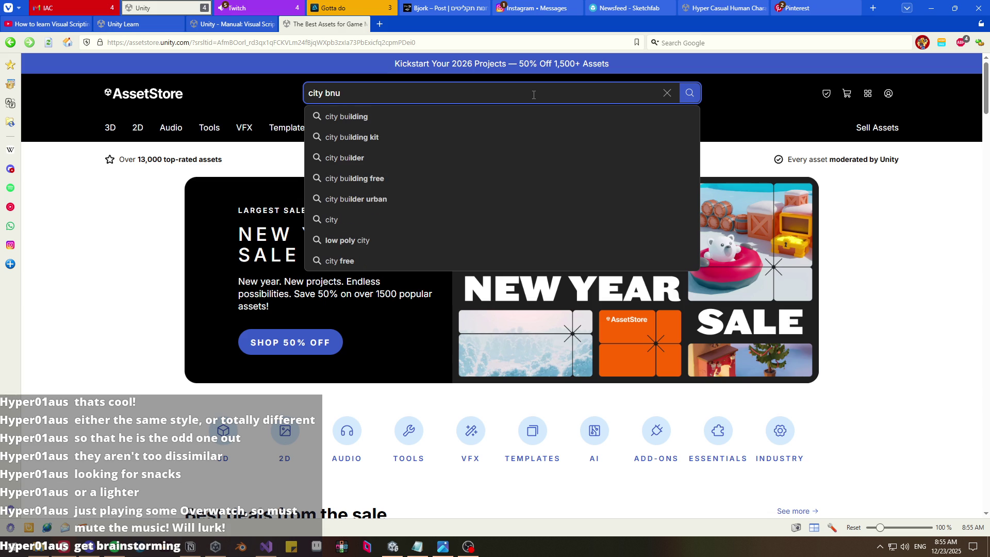
{"action": "key", "text": "BackSpace"}
{"action": "key", "text": "BackSpace"}
{"action": "type", "text": "uildings"}
{"action": "key", "text": "Return"}
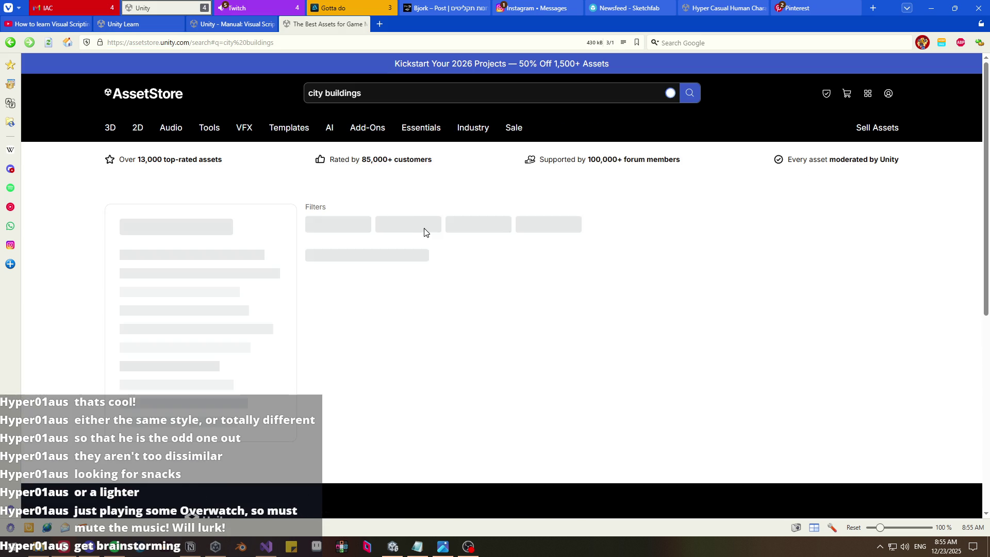
{"action": "scroll", "coordinate": [405, 227], "scroll_direction": "down", "scroll_amount": 3}
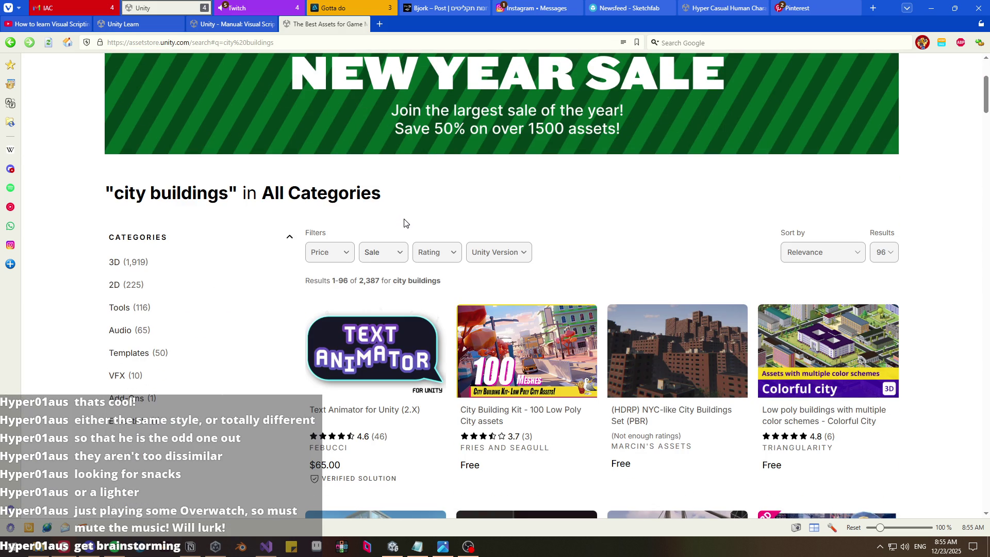
{"action": "scroll", "coordinate": [442, 221], "scroll_direction": "down", "scroll_amount": 2}
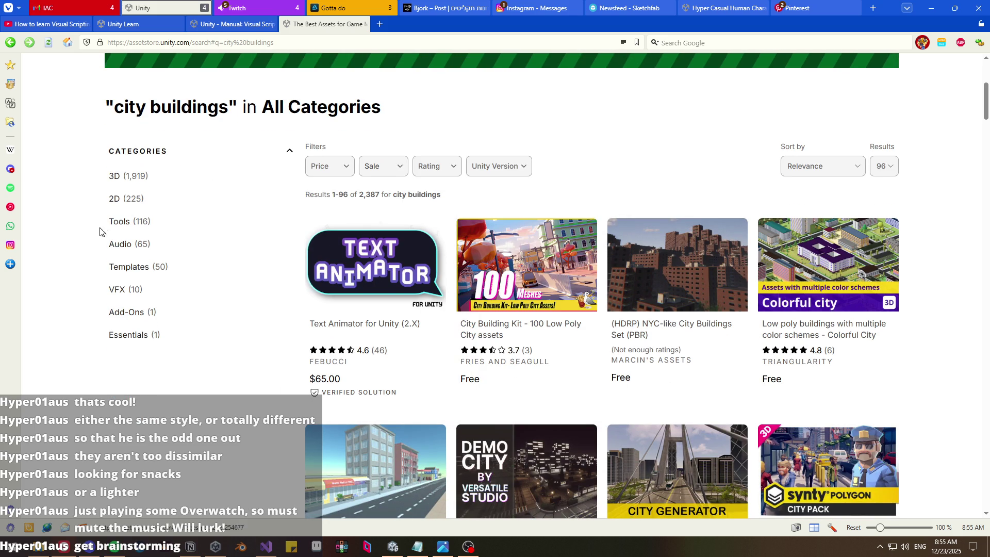
{"action": "left_click", "coordinate": [317, 166]}
{"action": "left_click", "coordinate": [341, 194]}
{"action": "left_click", "coordinate": [562, 158]}
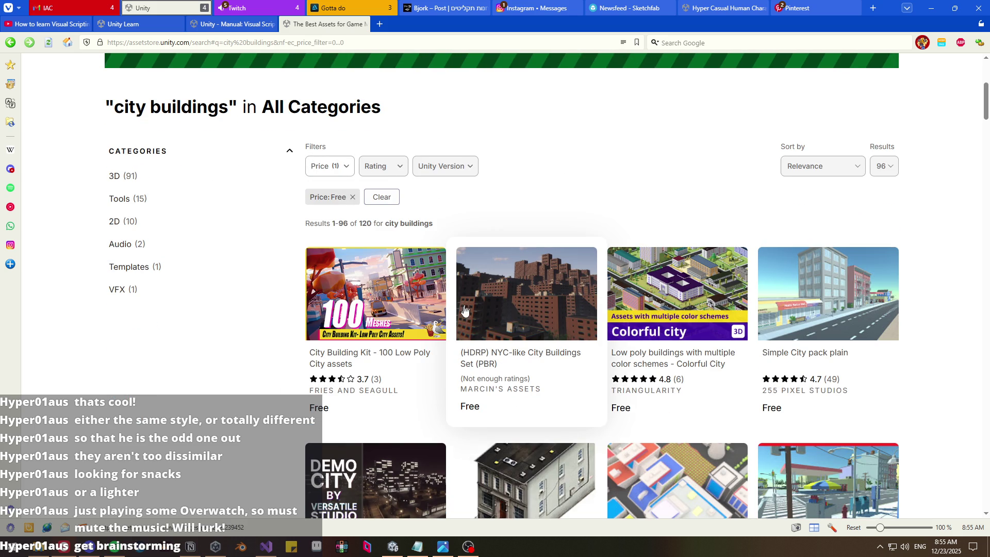
- Open the NYC-like, City Building Kit and White City packs in background tabs
{"action": "middle_click", "coordinate": [507, 366]}
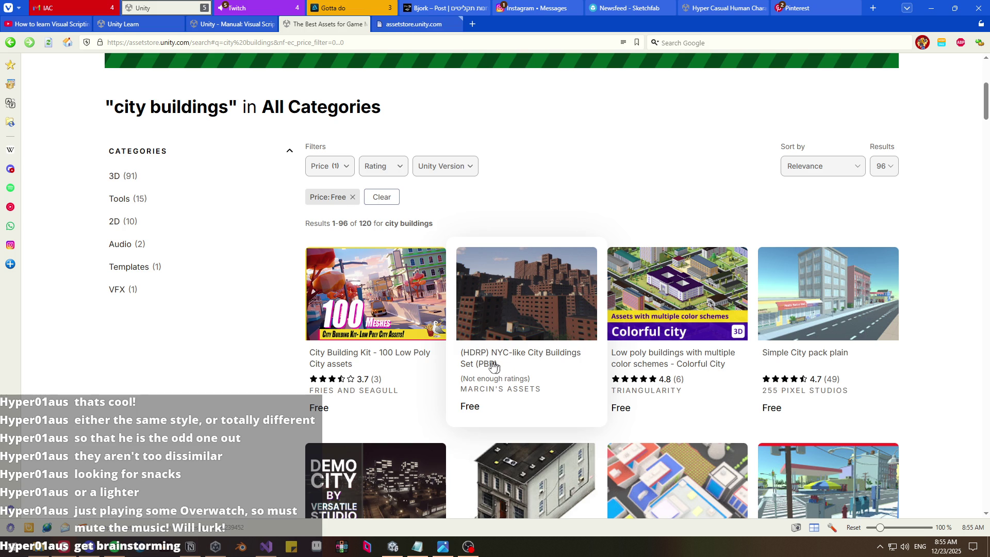
{"action": "middle_click", "coordinate": [380, 357]}
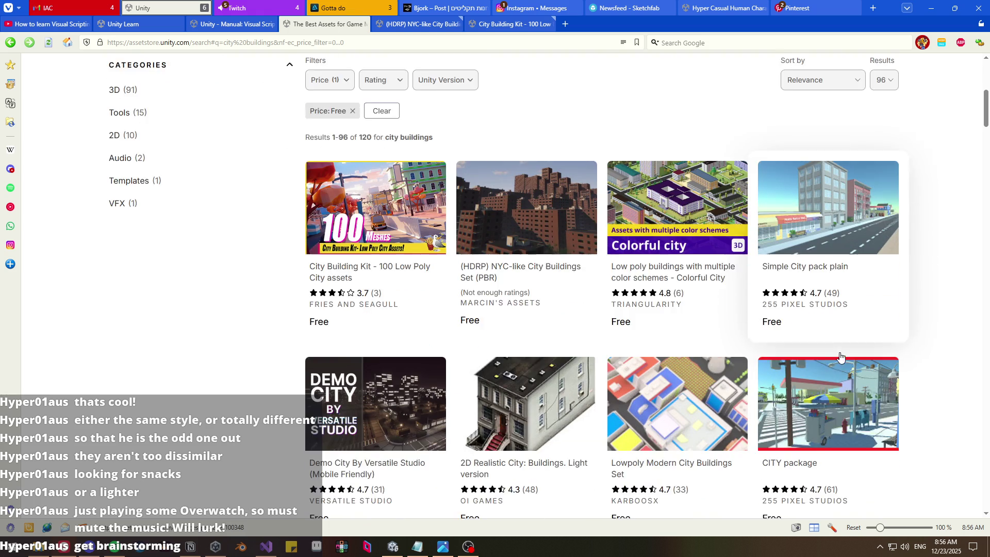
{"action": "scroll", "coordinate": [846, 359], "scroll_direction": "down", "scroll_amount": 3}
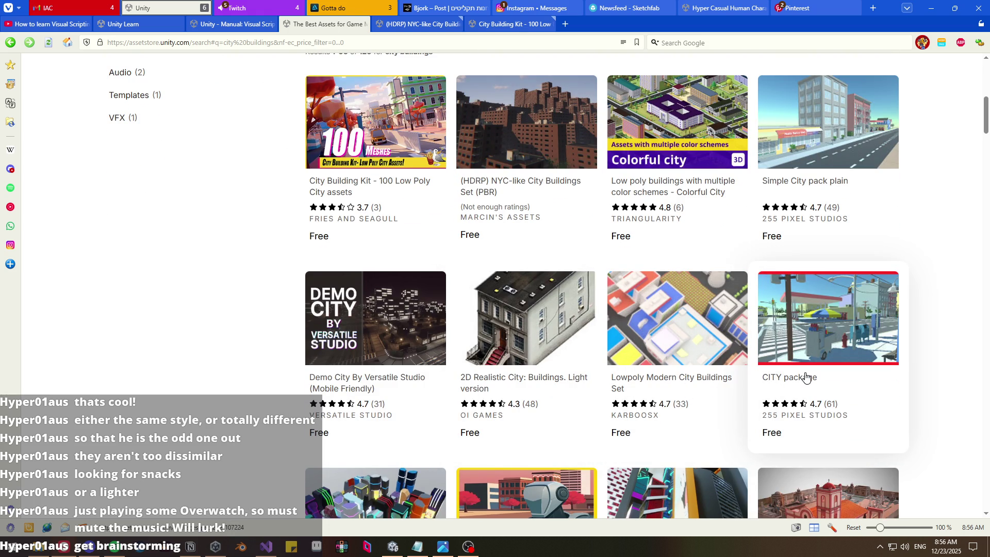
{"action": "scroll", "coordinate": [802, 376], "scroll_direction": "down", "scroll_amount": 3}
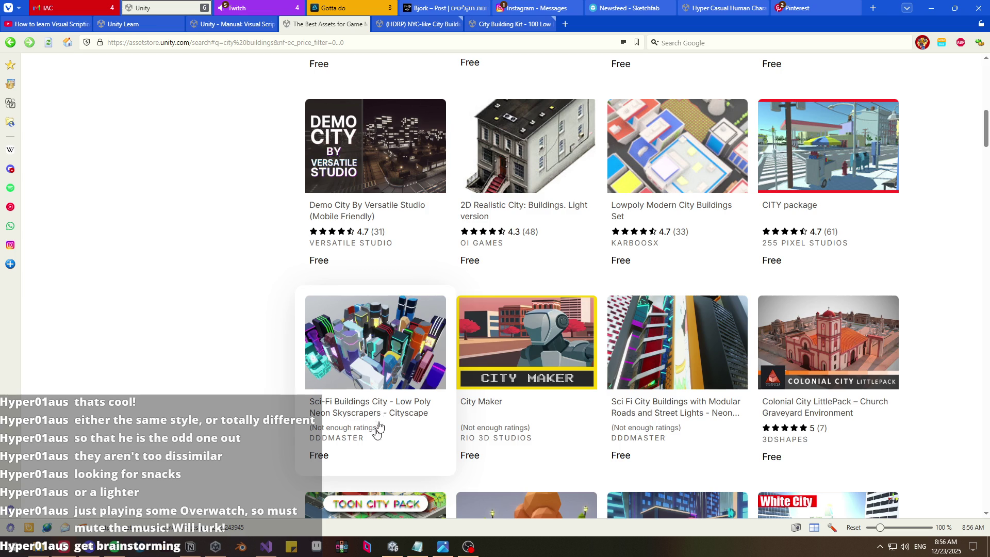
{"action": "scroll", "coordinate": [870, 407], "scroll_direction": "down", "scroll_amount": 1}
{"action": "scroll", "coordinate": [869, 407], "scroll_direction": "down", "scroll_amount": 2}
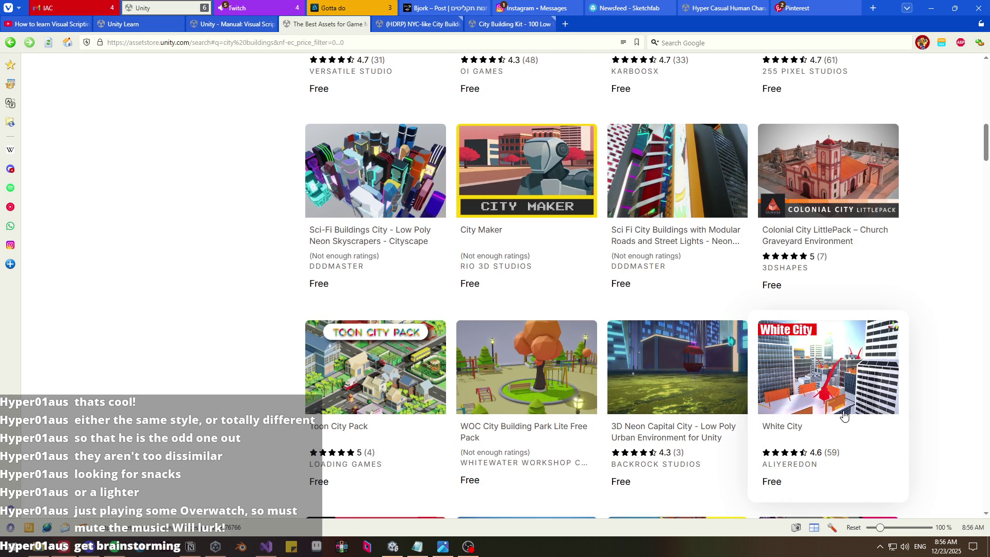
{"action": "middle_click", "coordinate": [800, 428]}
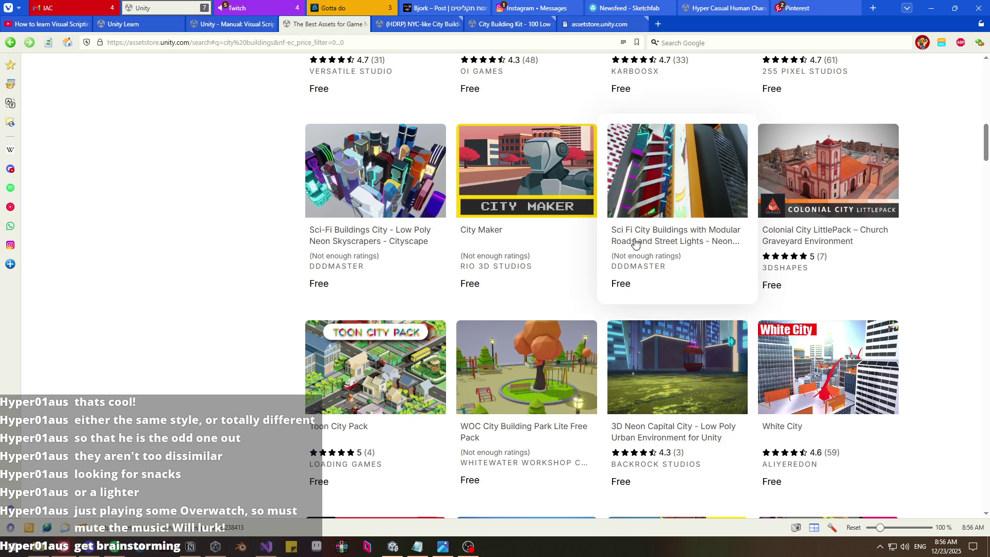
- Browse the White City preview images, then close the White City tab
{"action": "left_click", "coordinate": [597, 29]}
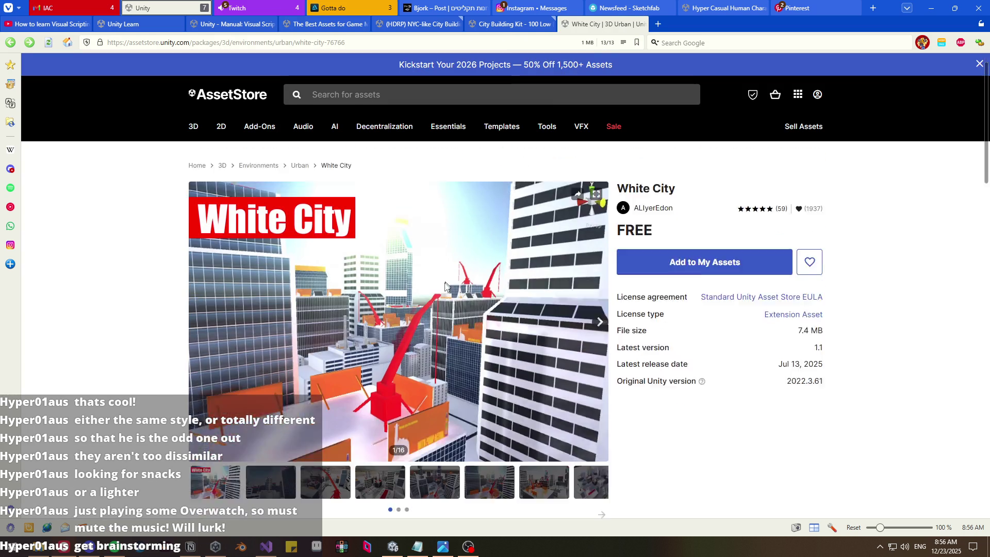
{"action": "scroll", "coordinate": [328, 406], "scroll_direction": "down", "scroll_amount": 2}
{"action": "left_click", "coordinate": [328, 385]}
{"action": "left_click", "coordinate": [377, 388]}
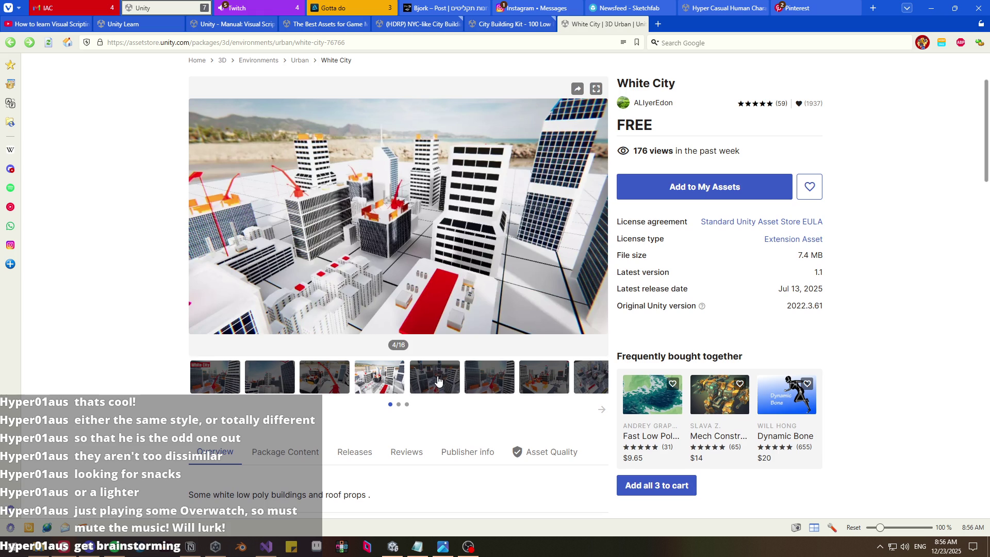
{"action": "left_click", "coordinate": [438, 381]}
{"action": "scroll", "coordinate": [438, 381], "scroll_direction": "up", "scroll_amount": 1}
{"action": "left_click", "coordinate": [492, 413]}
{"action": "scroll", "coordinate": [492, 415], "scroll_direction": "down", "scroll_amount": 1}
{"action": "left_click", "coordinate": [543, 392]}
{"action": "left_click", "coordinate": [591, 381]}
{"action": "scroll", "coordinate": [554, 276], "scroll_direction": "up", "scroll_amount": 1}
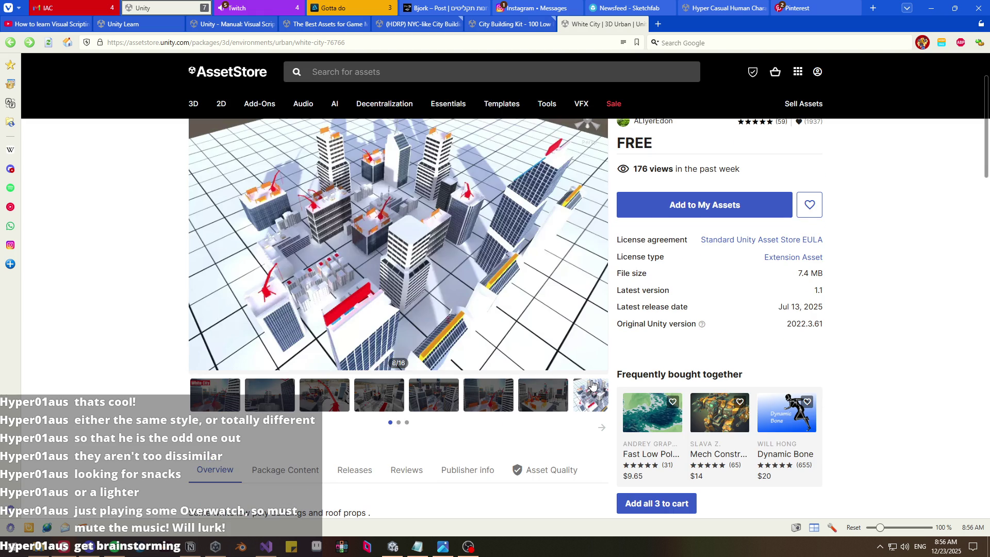
{"action": "middle_click", "coordinate": [615, 26]}
- Browse the City Building Kit previews: buildings and cars, road pieces, fences and props
{"action": "scroll", "coordinate": [670, 206], "scroll_direction": "down", "scroll_amount": 4}
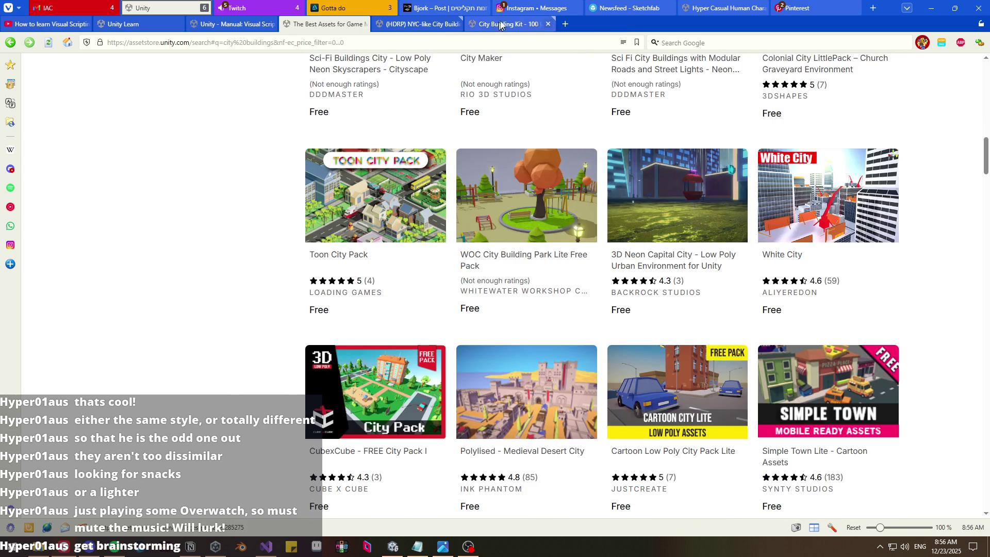
{"action": "left_click", "coordinate": [512, 23]}
{"action": "scroll", "coordinate": [367, 285], "scroll_direction": "down", "scroll_amount": 2}
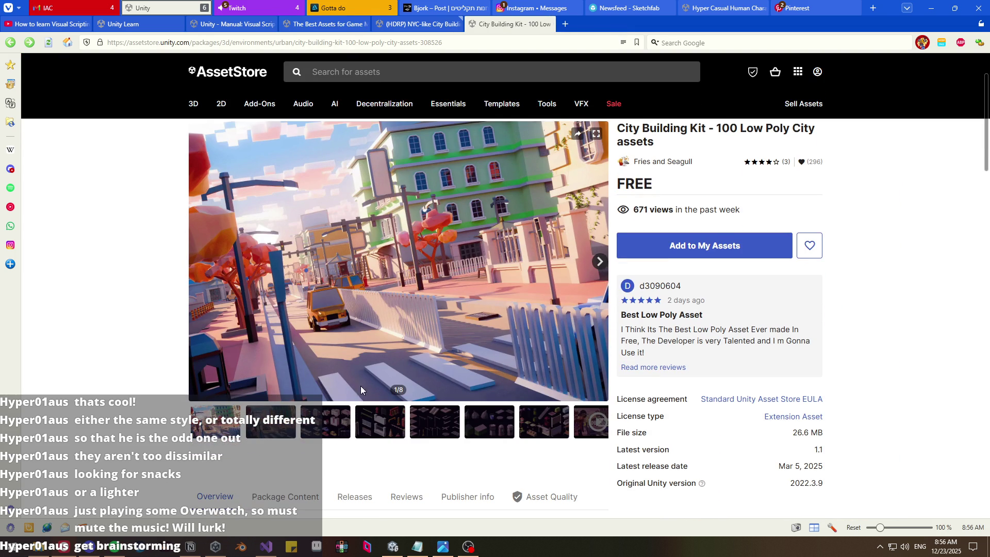
{"action": "left_click", "coordinate": [327, 429]}
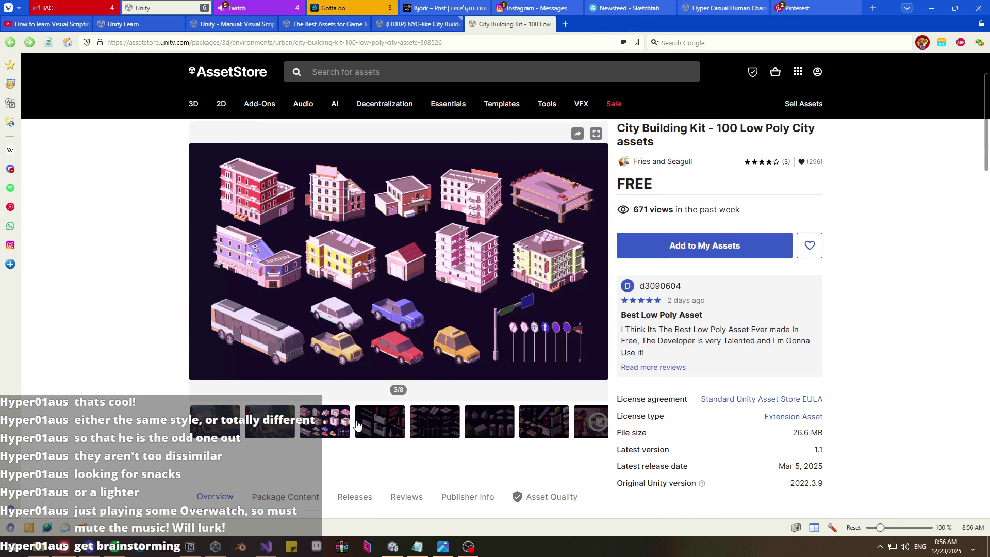
{"action": "left_click", "coordinate": [379, 427]}
{"action": "left_click", "coordinate": [444, 427]}
{"action": "left_click", "coordinate": [502, 424]}
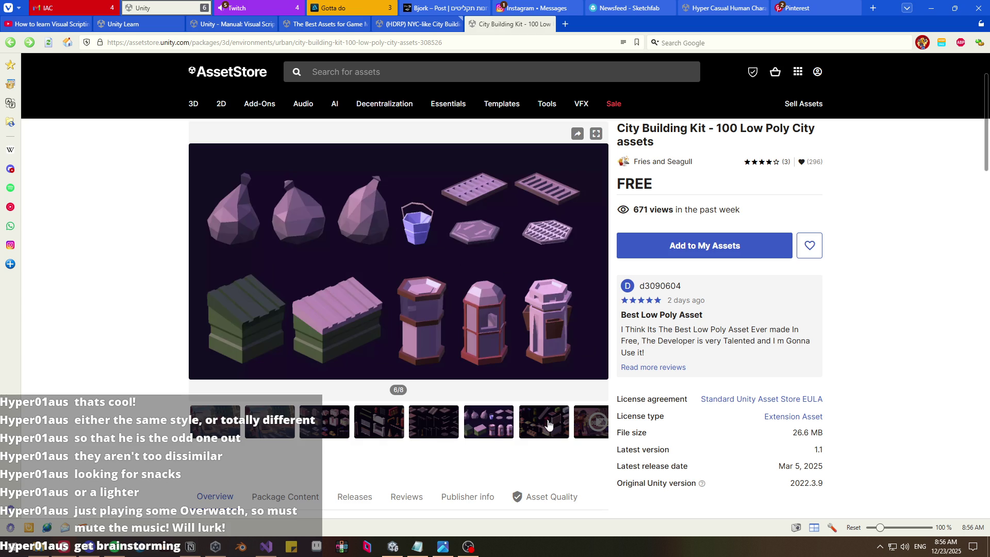
{"action": "left_click", "coordinate": [543, 422]}
{"action": "left_click", "coordinate": [488, 426]}
{"action": "left_click", "coordinate": [429, 426]}
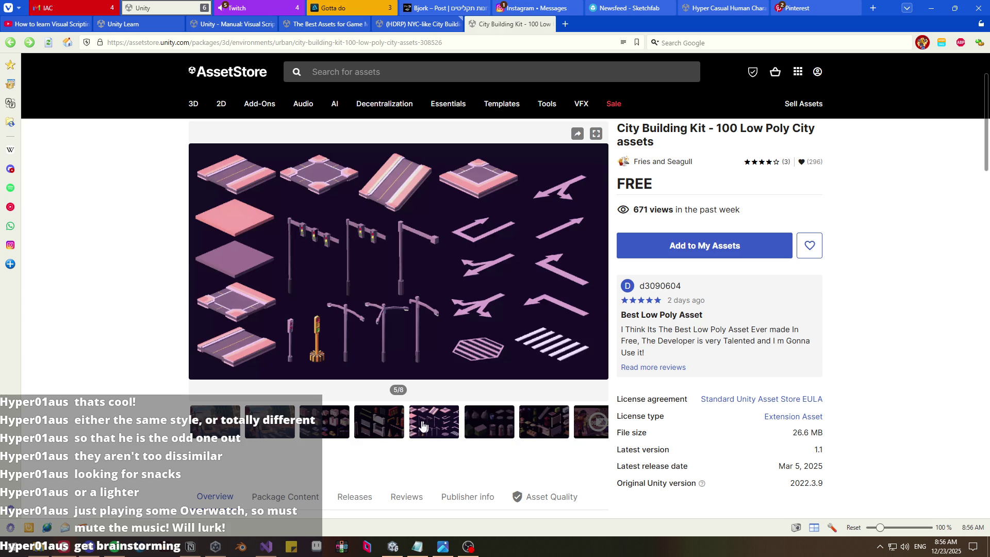
{"action": "left_click", "coordinate": [393, 429]}
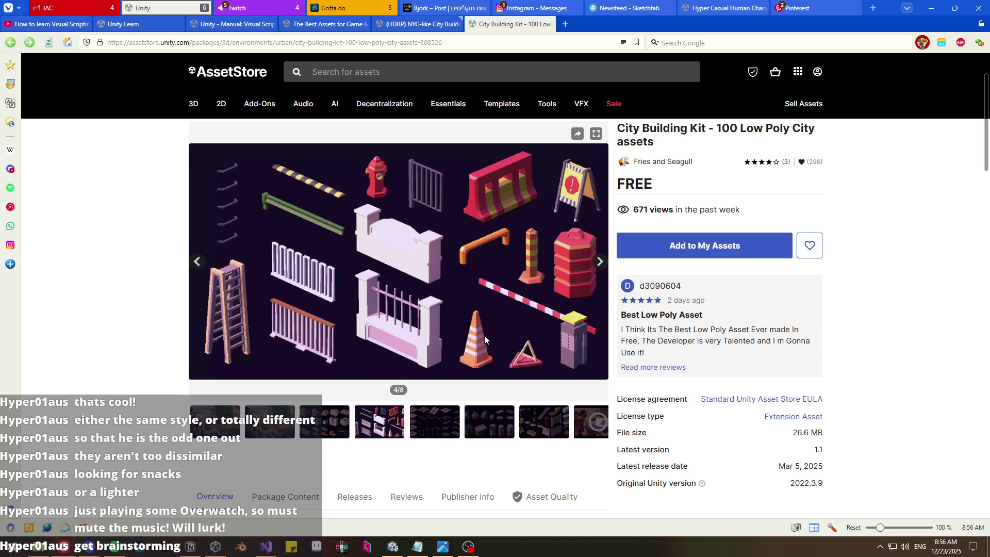
{"action": "left_click", "coordinate": [336, 419]}
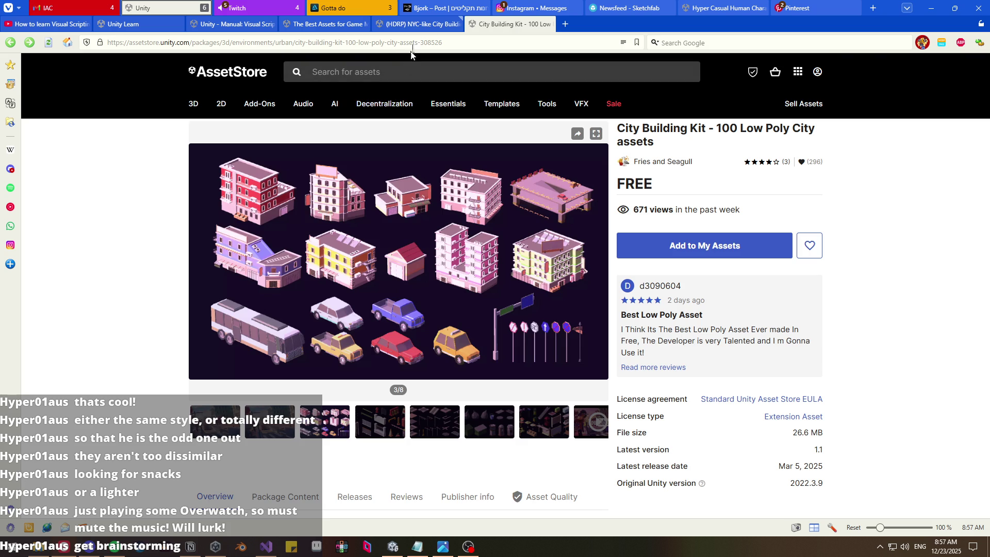
- Page through the eight NYC-like preview images, then return to the free results
{"action": "key", "text": "ctrl+shift+Tab"}
{"action": "left_click", "coordinate": [271, 250]}
{"action": "scroll", "coordinate": [271, 250], "scroll_direction": "up", "scroll_amount": 2}
{"action": "left_click", "coordinate": [325, 376]}
{"action": "left_click", "coordinate": [370, 392]}
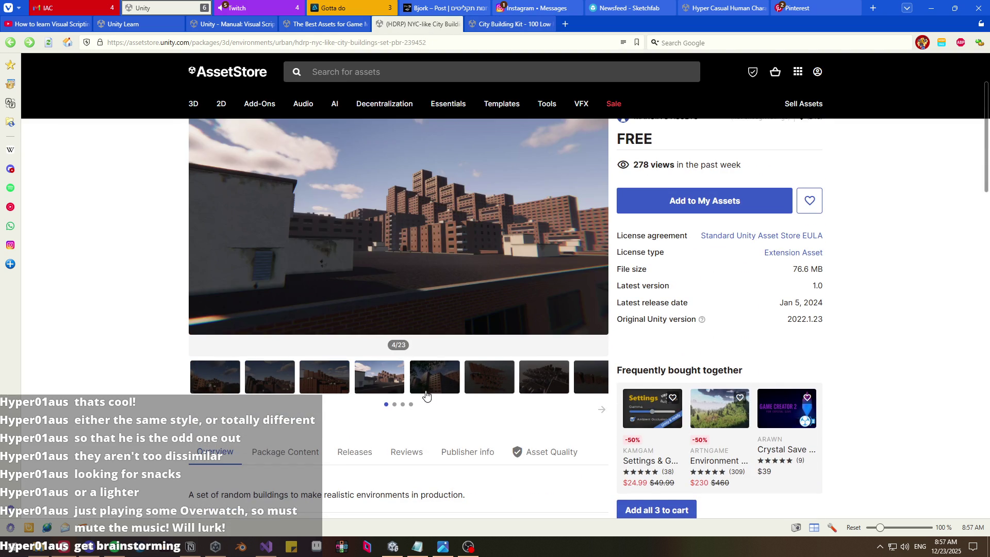
{"action": "left_click", "coordinate": [435, 390]}
{"action": "left_click", "coordinate": [511, 393]}
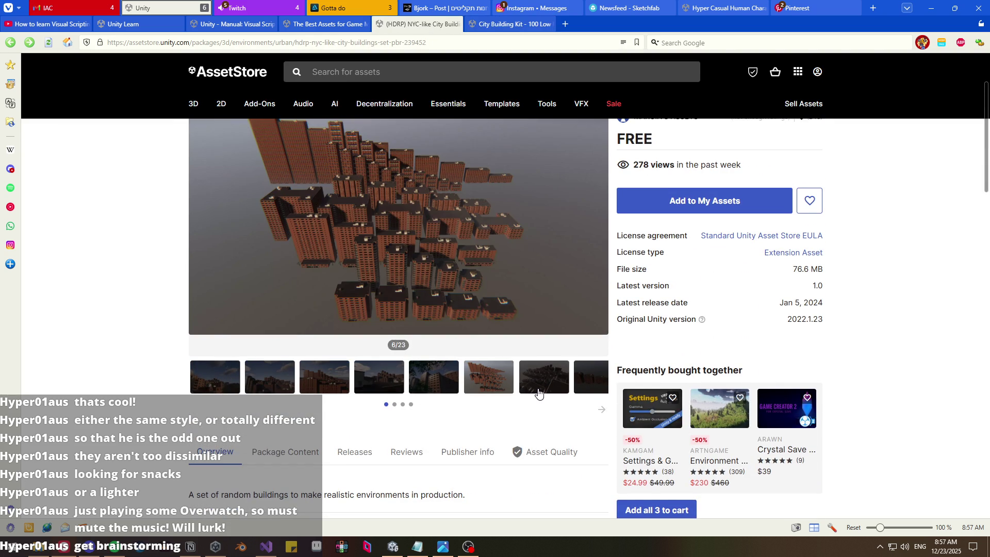
{"action": "left_click", "coordinate": [538, 391]}
{"action": "left_click", "coordinate": [592, 389]}
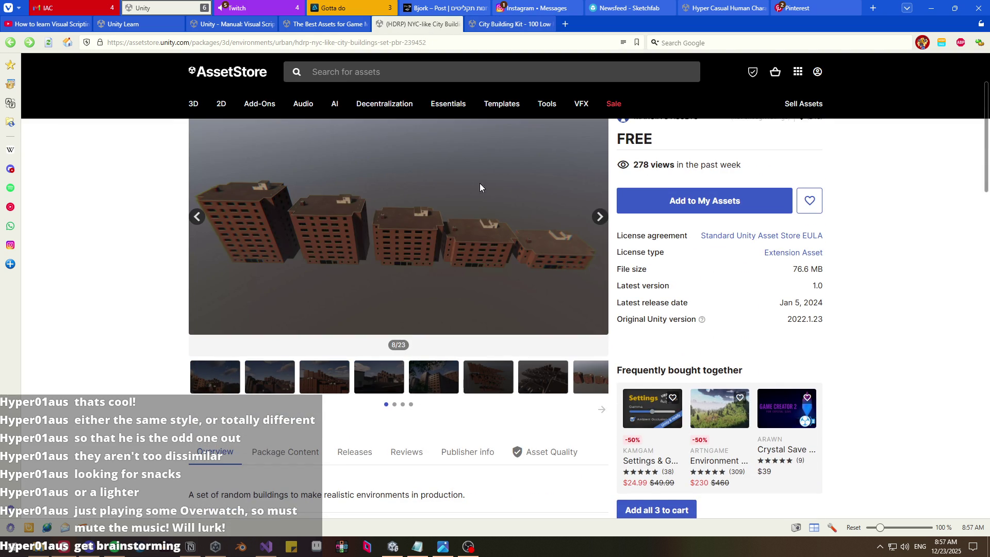
{"action": "left_click", "coordinate": [226, 370]}
{"action": "scroll", "coordinate": [225, 370], "scroll_direction": "up", "scroll_amount": 1}
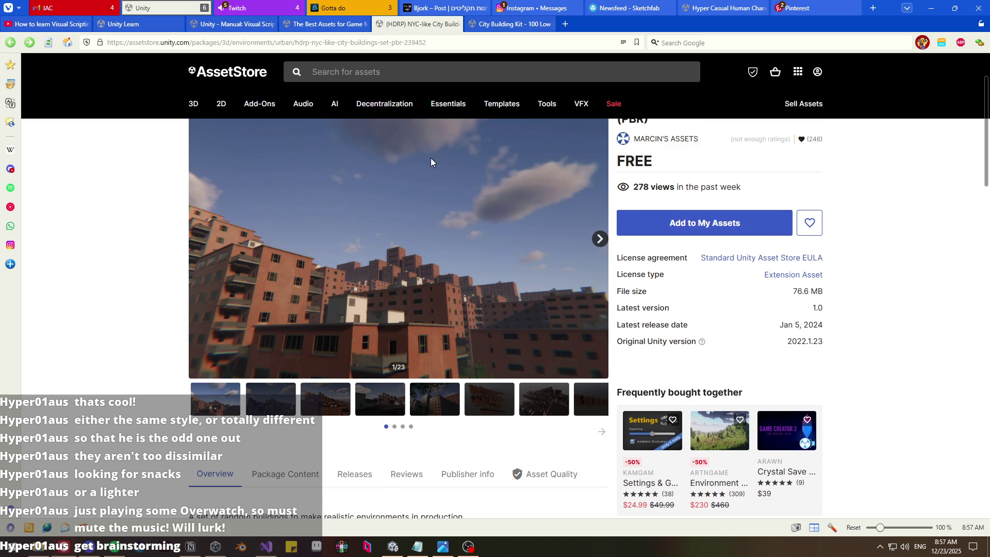
{"action": "left_click", "coordinate": [326, 24]}
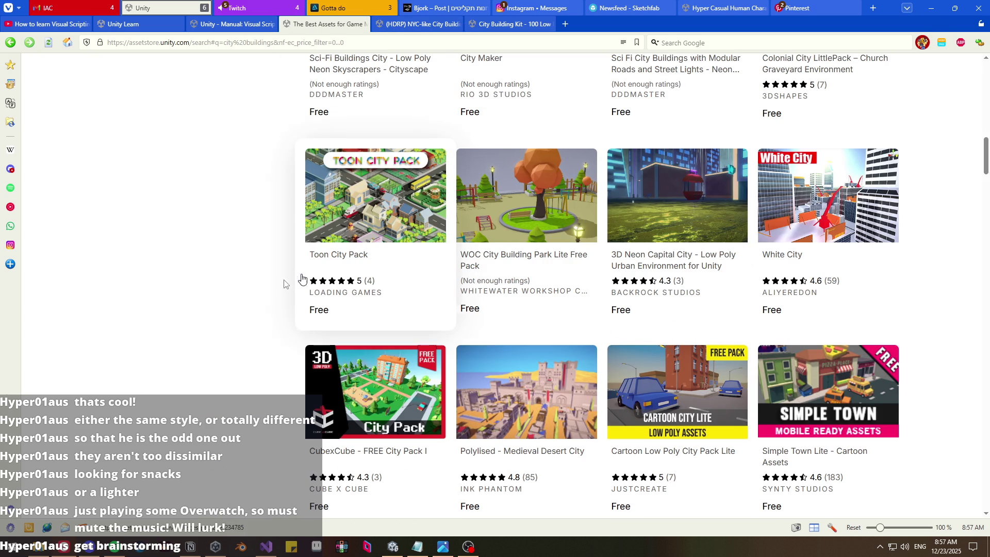
- Open Cartoon City Free - Low Poly City 3D Models Pack from further down the results
{"action": "scroll", "coordinate": [245, 293], "scroll_direction": "down", "scroll_amount": 2}
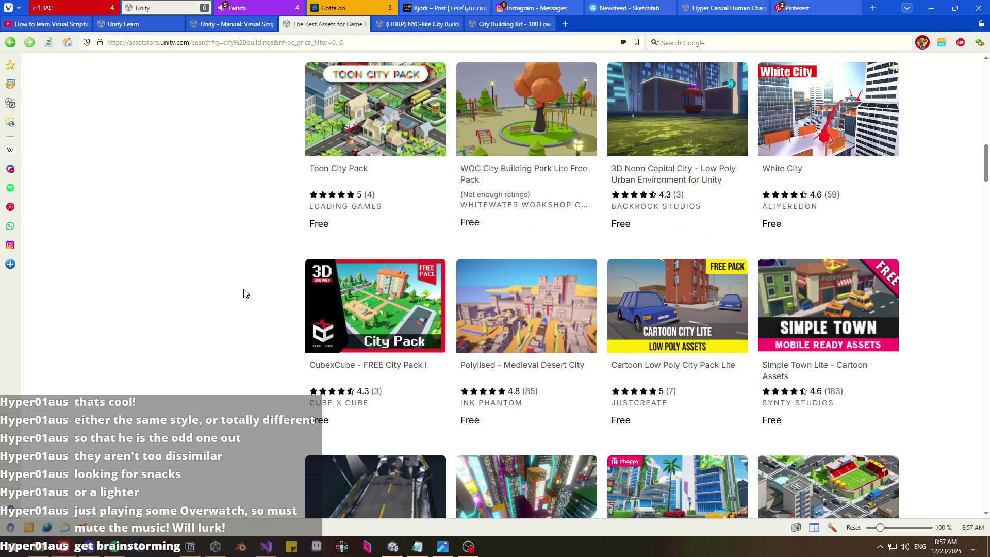
{"action": "scroll", "coordinate": [762, 320], "scroll_direction": "down", "scroll_amount": 4}
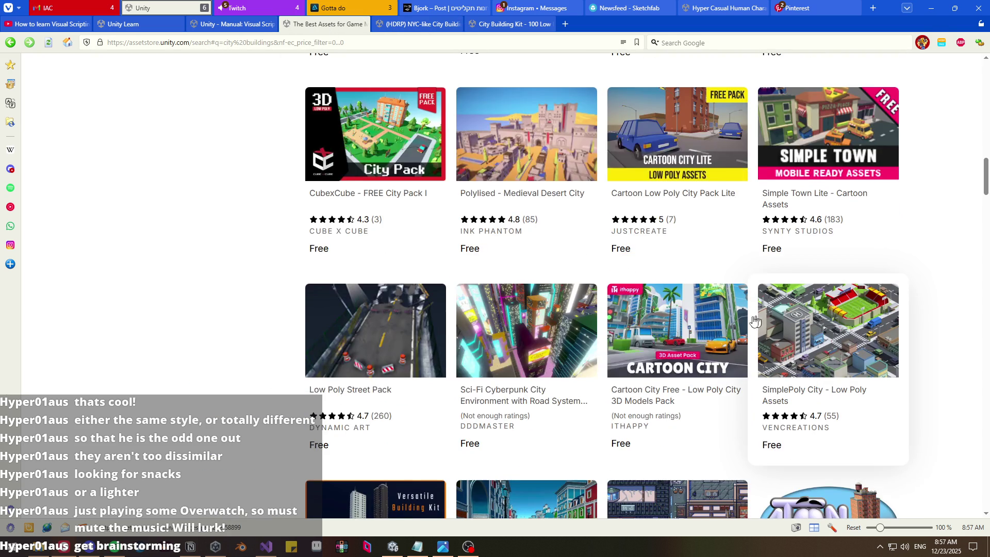
{"action": "middle_click", "coordinate": [676, 406]}
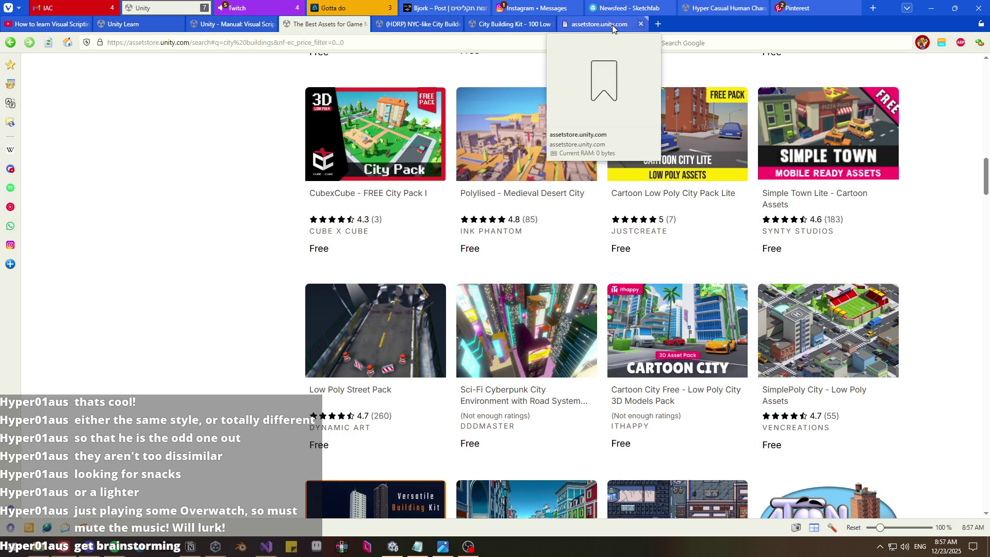
{"action": "left_click", "coordinate": [612, 25]}
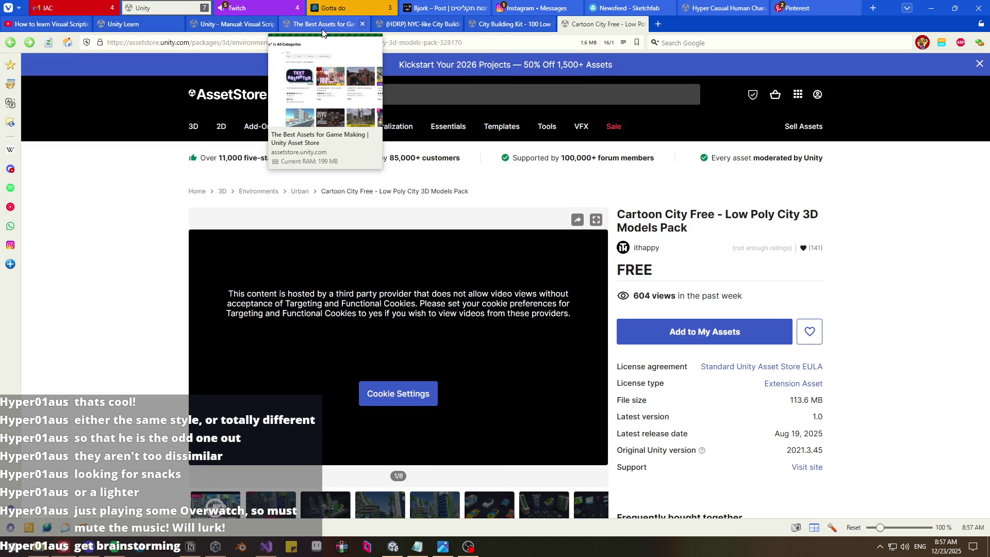
- Close the NYC-like tab and page through the Cartoon City Free screenshots
{"action": "middle_click", "coordinate": [397, 28]}
{"action": "scroll", "coordinate": [291, 409], "scroll_direction": "down", "scroll_amount": 2}
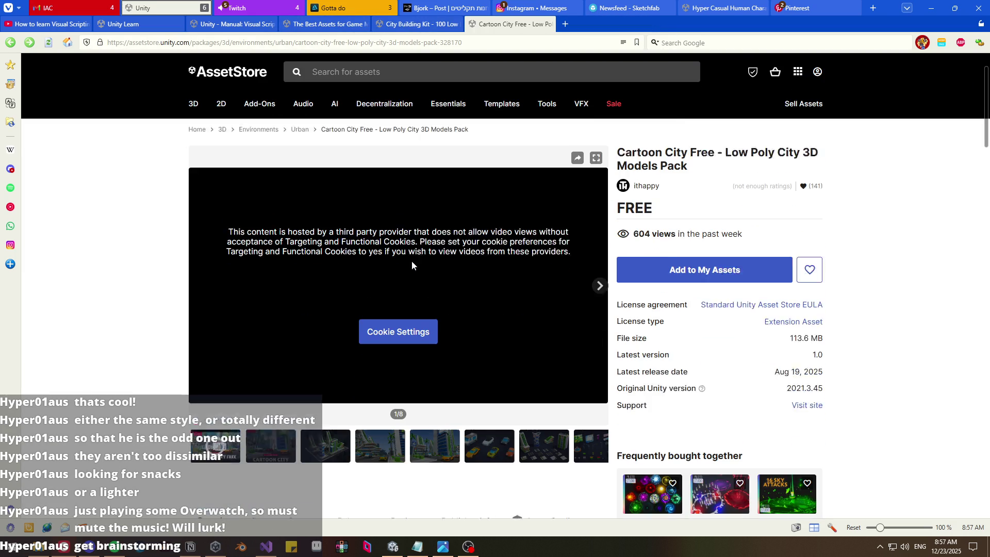
{"action": "left_click", "coordinate": [291, 410]}
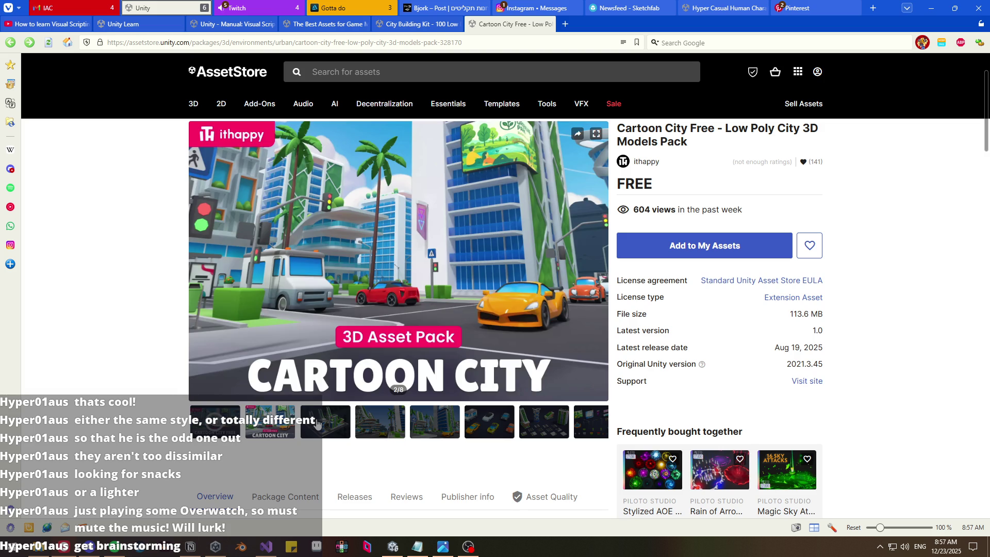
{"action": "left_click", "coordinate": [318, 424]}
{"action": "left_click", "coordinate": [365, 425]}
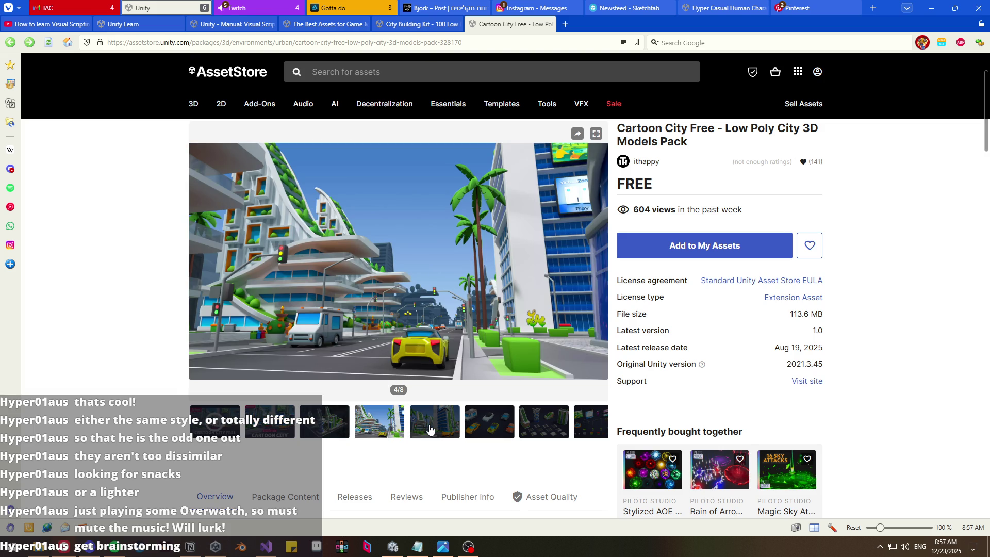
{"action": "left_click", "coordinate": [430, 429]}
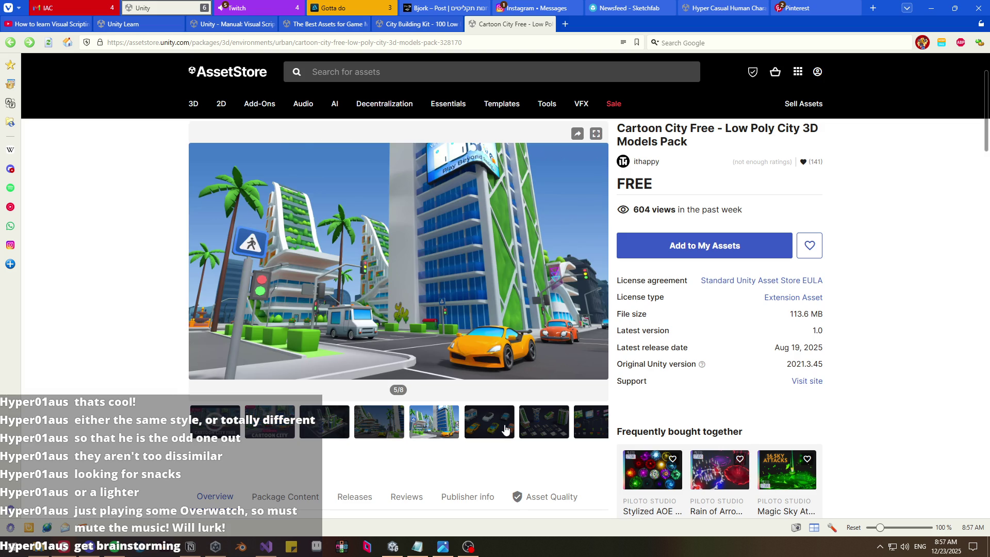
{"action": "left_click", "coordinate": [506, 428]}
{"action": "left_click", "coordinate": [543, 428]}
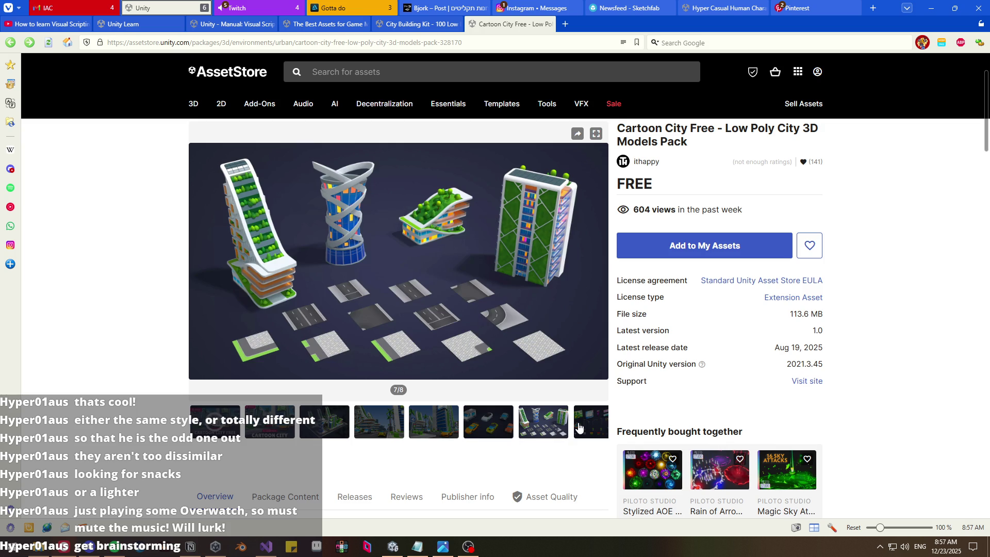
{"action": "left_click", "coordinate": [579, 427]}
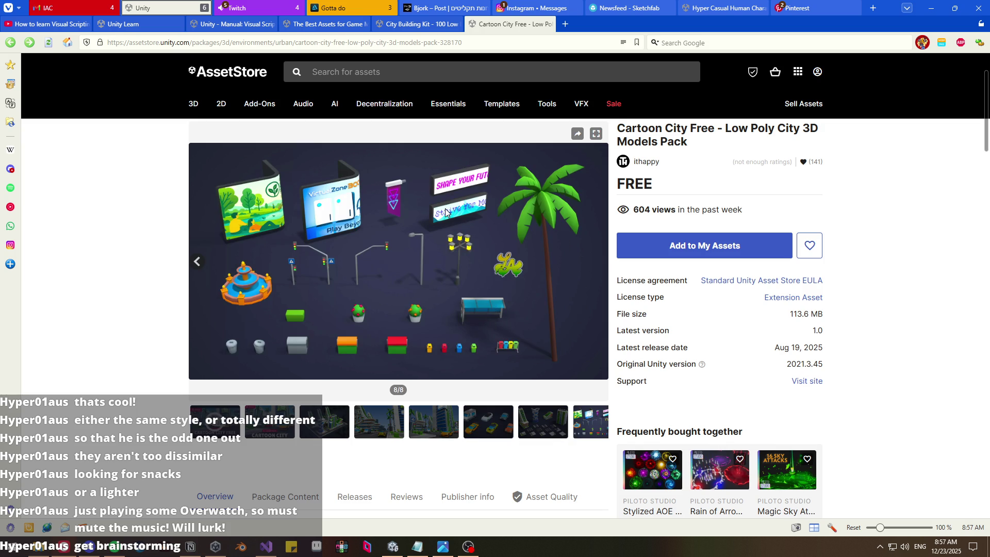
- Revisit the Cartoon City street view, isometric overview, tall building and cars screenshots
{"action": "left_click", "coordinate": [364, 421]}
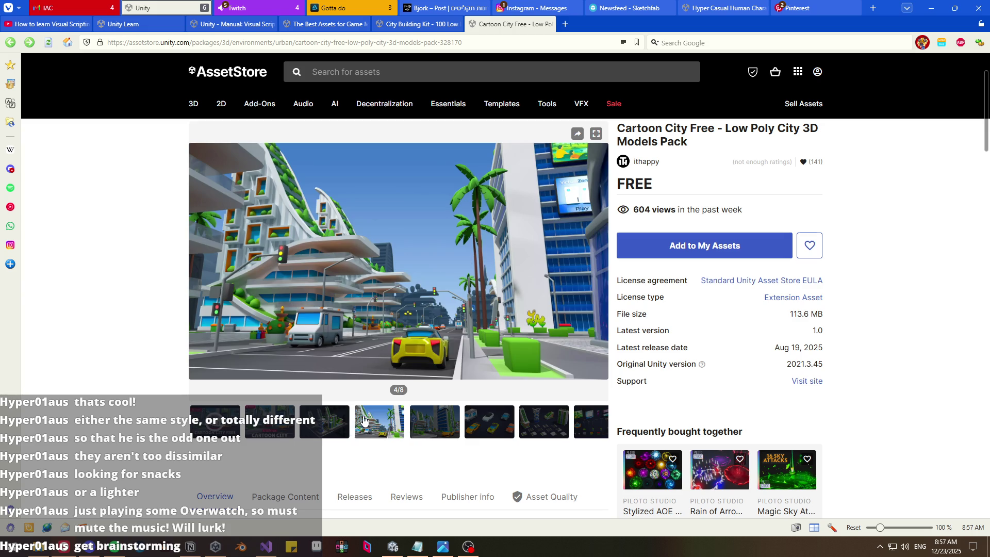
{"action": "left_click", "coordinate": [330, 422]}
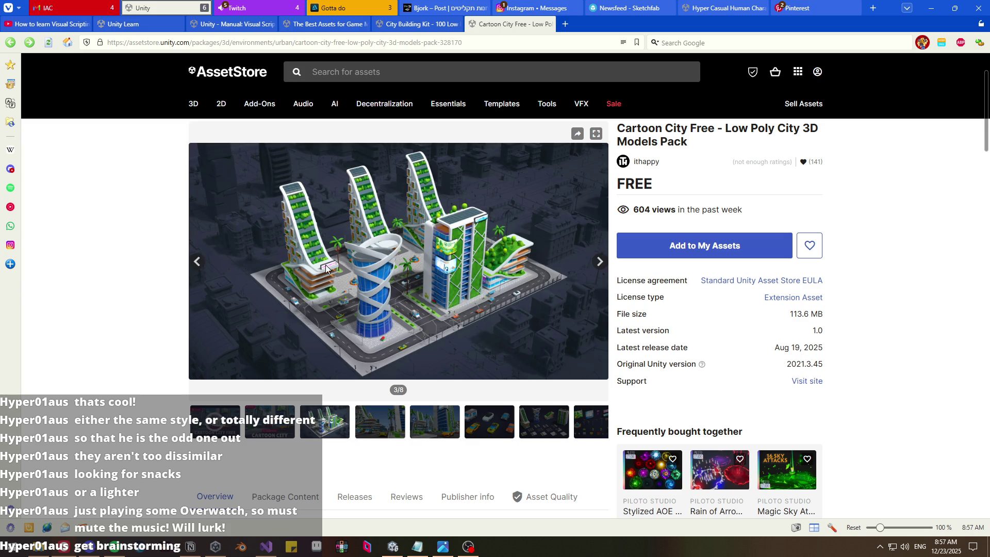
{"action": "left_click", "coordinate": [380, 422]}
{"action": "left_click", "coordinate": [439, 427]}
{"action": "left_click", "coordinate": [480, 429]}
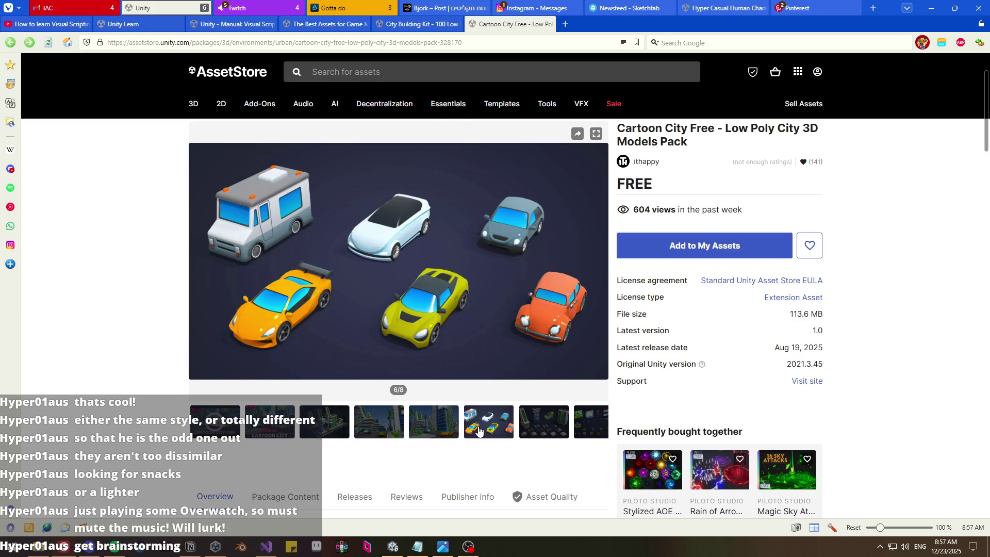
- From the search results, open the Versatile Building Kit page in a new tab
{"action": "left_click", "coordinate": [414, 26]}
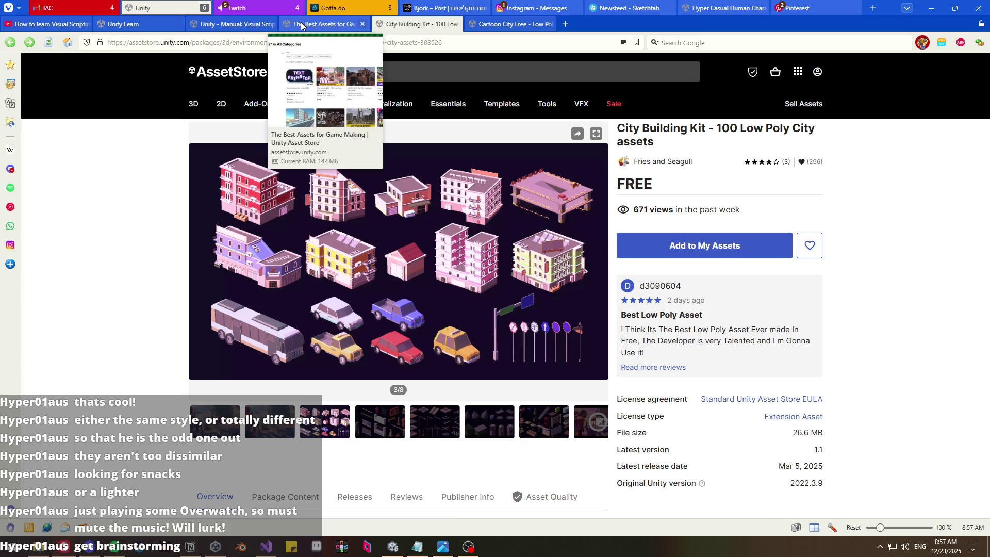
{"action": "left_click", "coordinate": [325, 24]}
{"action": "scroll", "coordinate": [272, 373], "scroll_direction": "down", "scroll_amount": 2}
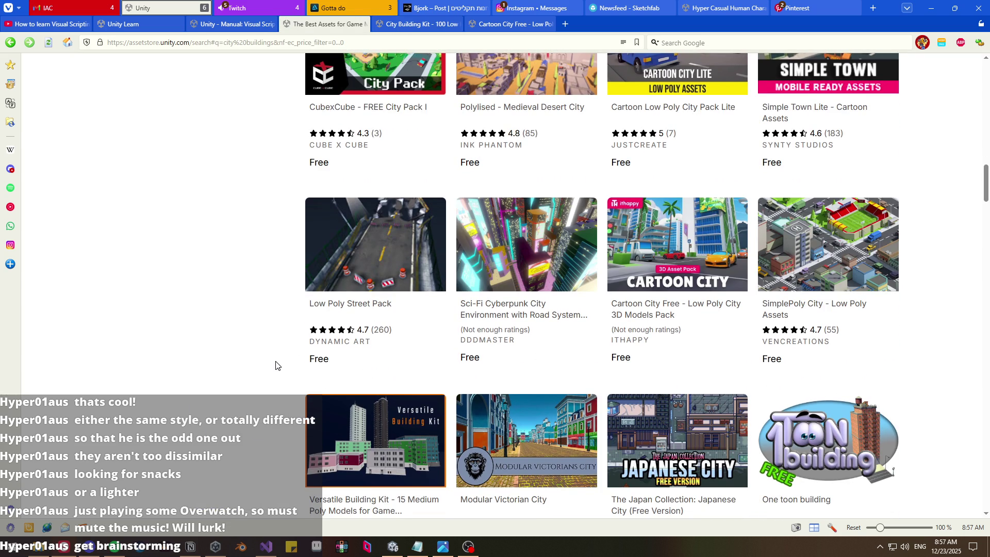
{"action": "scroll", "coordinate": [276, 365], "scroll_direction": "down", "scroll_amount": 2}
{"action": "middle_click", "coordinate": [375, 426]}
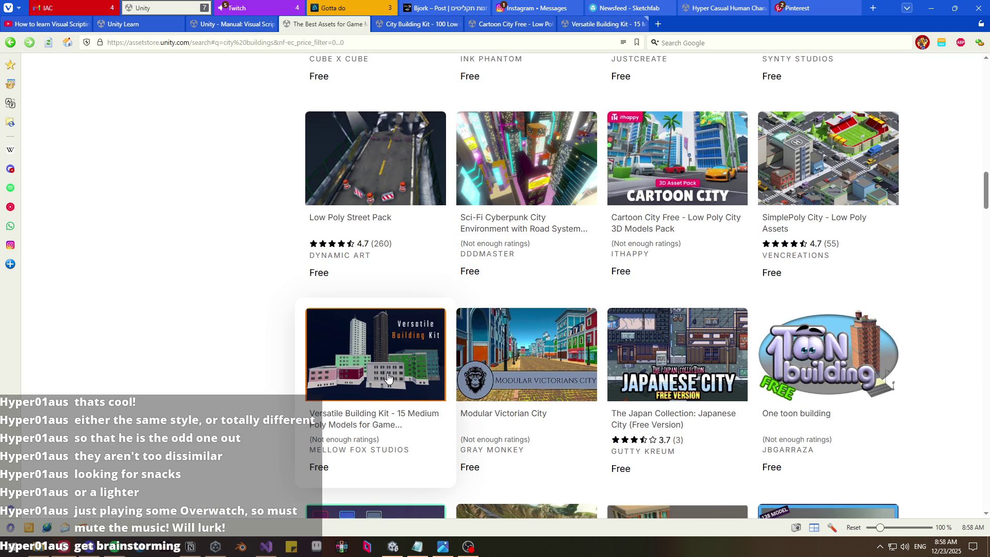
{"action": "left_click", "coordinate": [603, 24]}
- Page through all nine Versatile Building Kit screenshots, including Contemporary Design
{"action": "scroll", "coordinate": [279, 345], "scroll_direction": "down", "scroll_amount": 3}
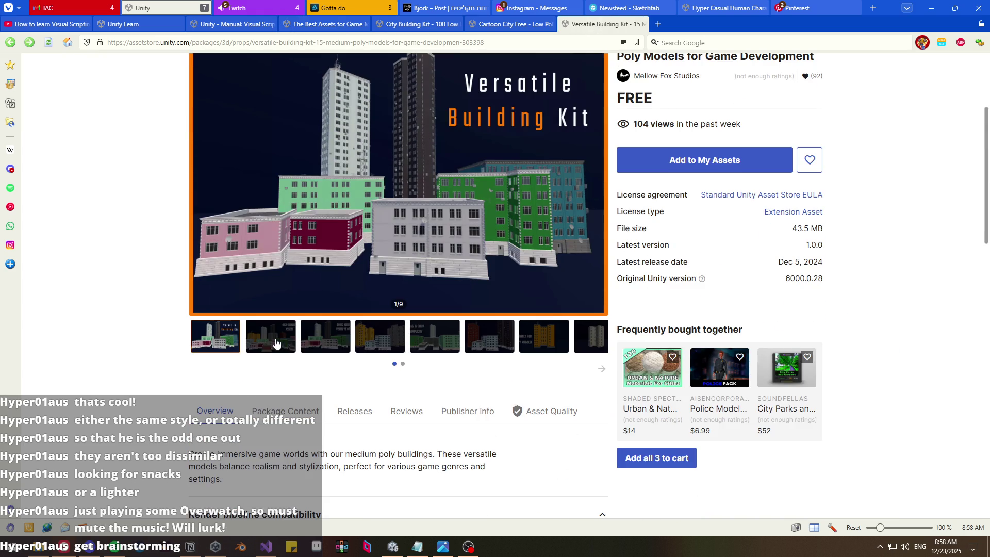
{"action": "left_click", "coordinate": [344, 317]}
{"action": "left_click", "coordinate": [381, 315]}
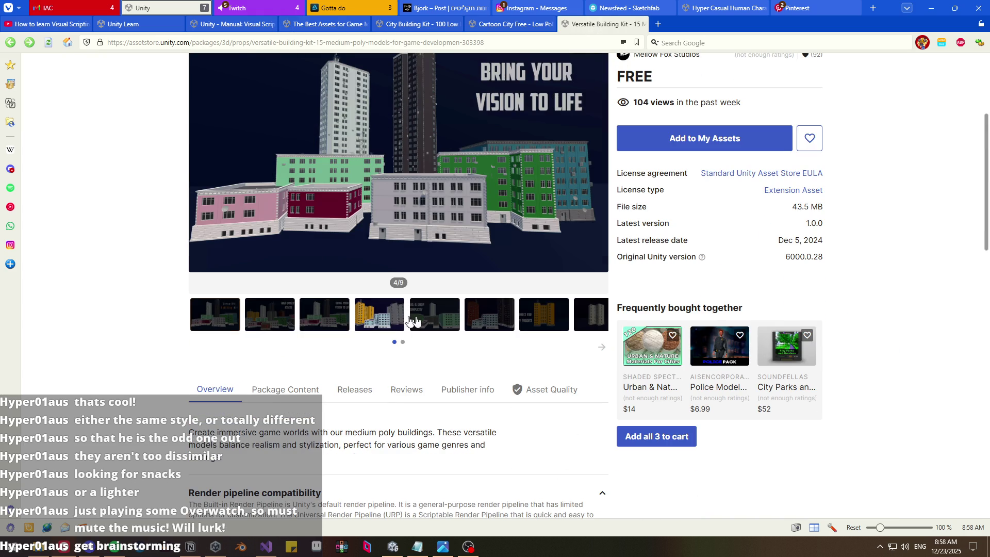
{"action": "left_click", "coordinate": [444, 320]}
{"action": "left_click", "coordinate": [489, 315]}
{"action": "left_click", "coordinate": [543, 316]}
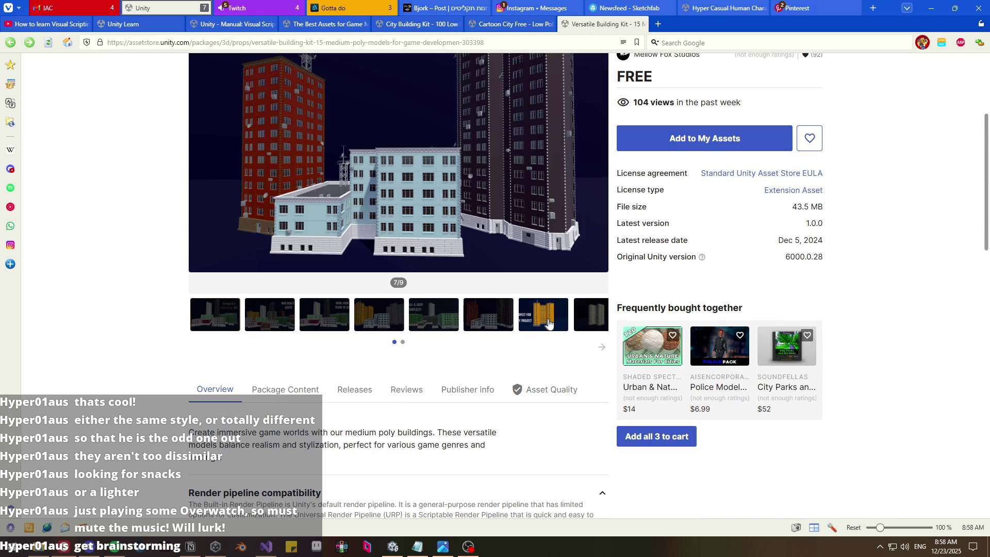
{"action": "left_click", "coordinate": [590, 324]}
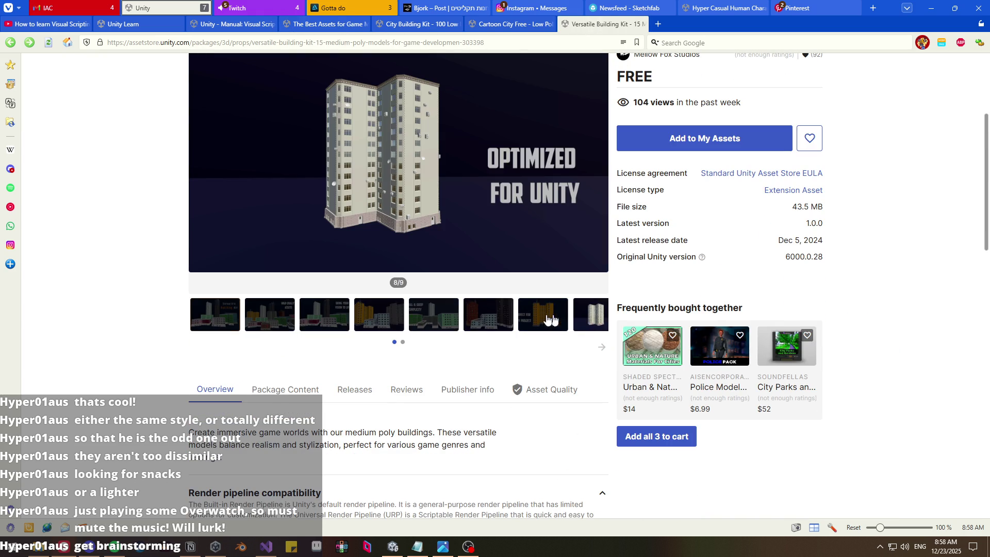
{"action": "left_click", "coordinate": [403, 342]}
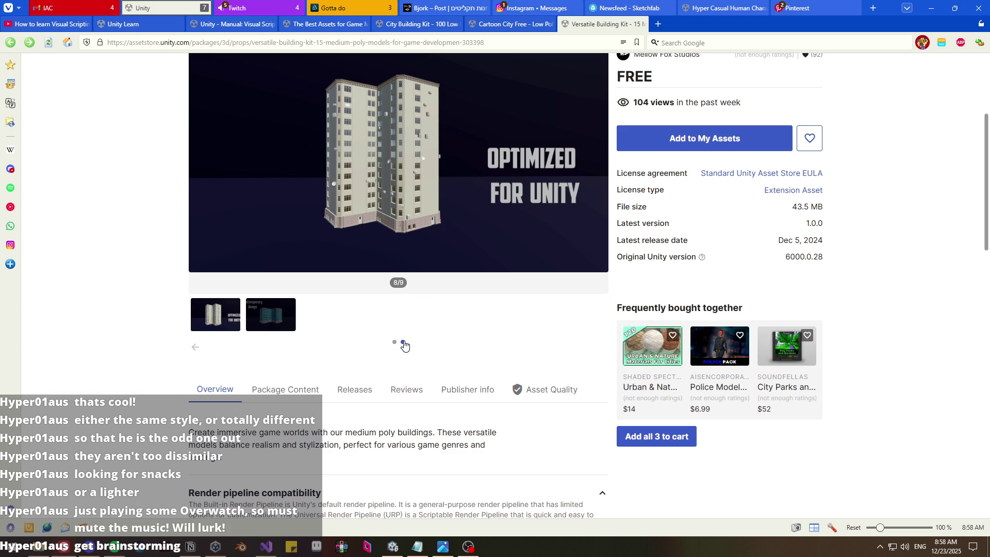
{"action": "left_click", "coordinate": [270, 323]}
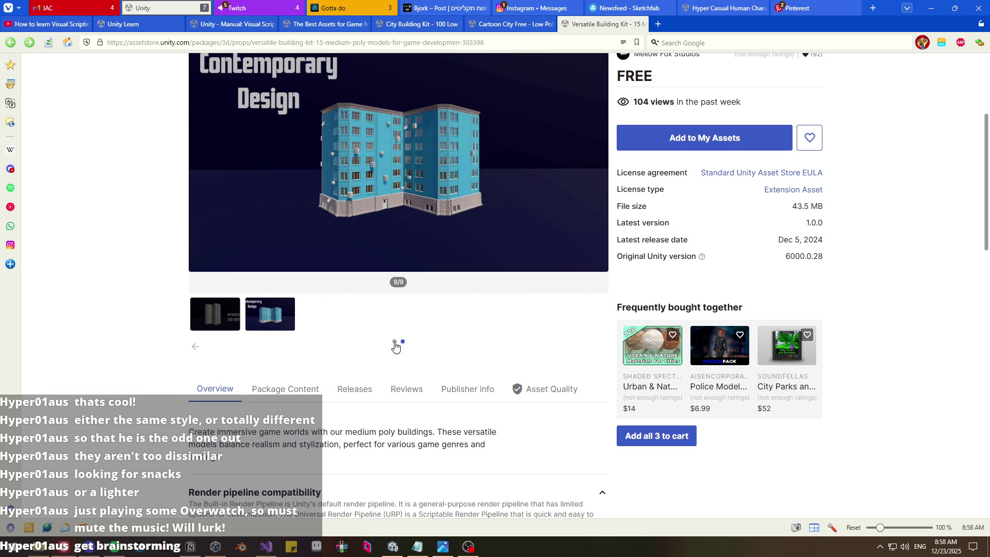
{"action": "left_click", "coordinate": [395, 342]}
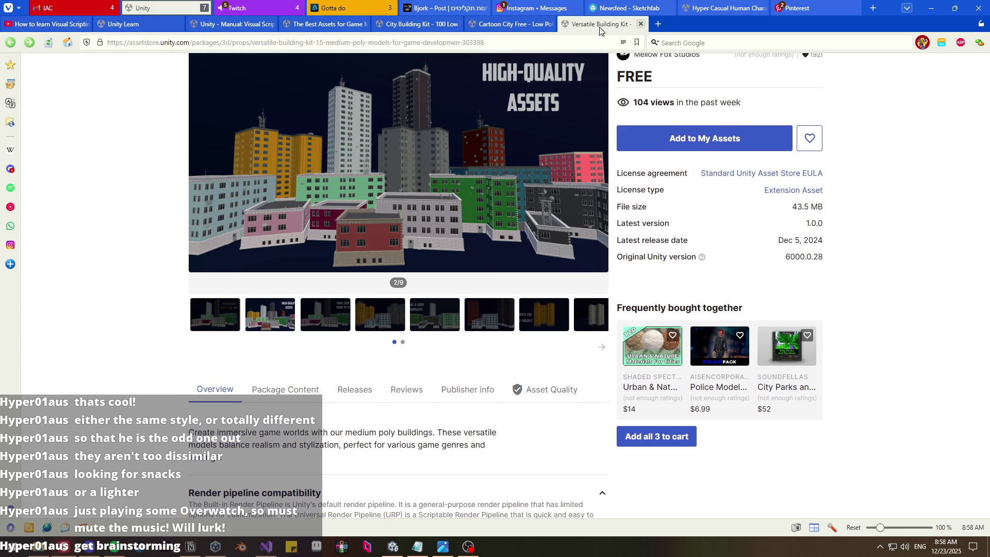
- Move the Versatile Building Kit tab beside City Building Kit and return to the results
{"action": "left_click_drag", "start_coordinate": [599, 31], "coordinate": [510, 25]}
{"action": "left_click", "coordinate": [399, 24]}
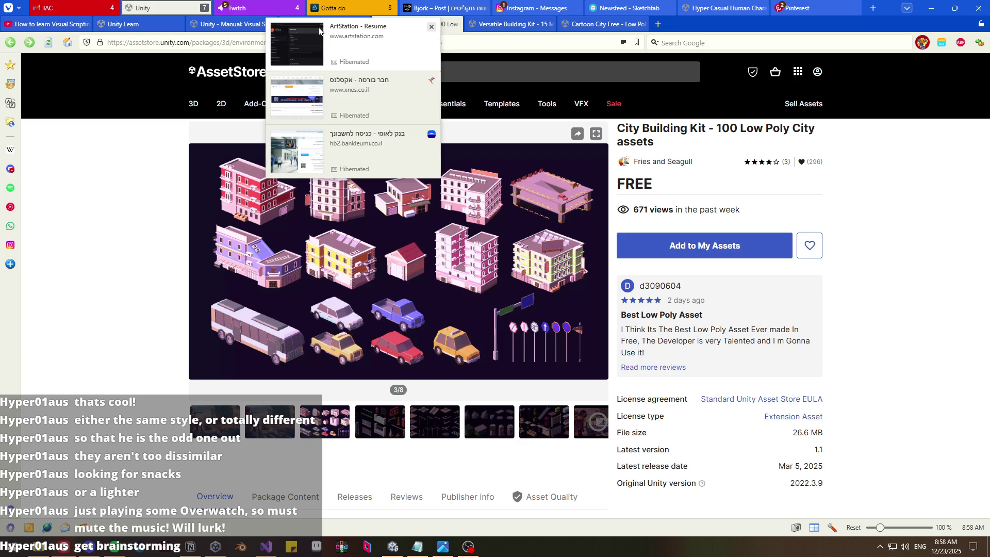
{"action": "left_click", "coordinate": [320, 25]}
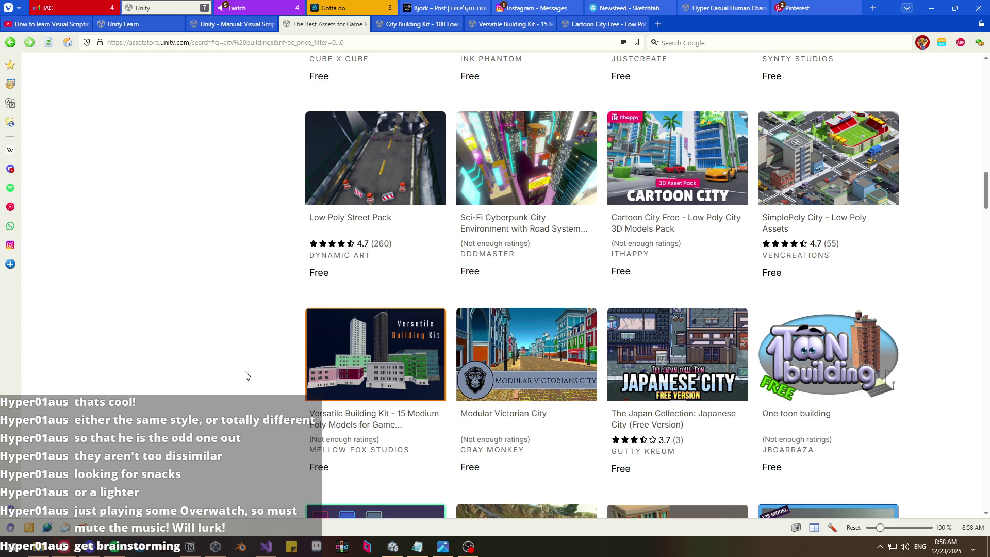
- Open the free 48.2 MB Modular Victorian City pack in a new tab
{"action": "scroll", "coordinate": [246, 375], "scroll_direction": "down", "scroll_amount": 2}
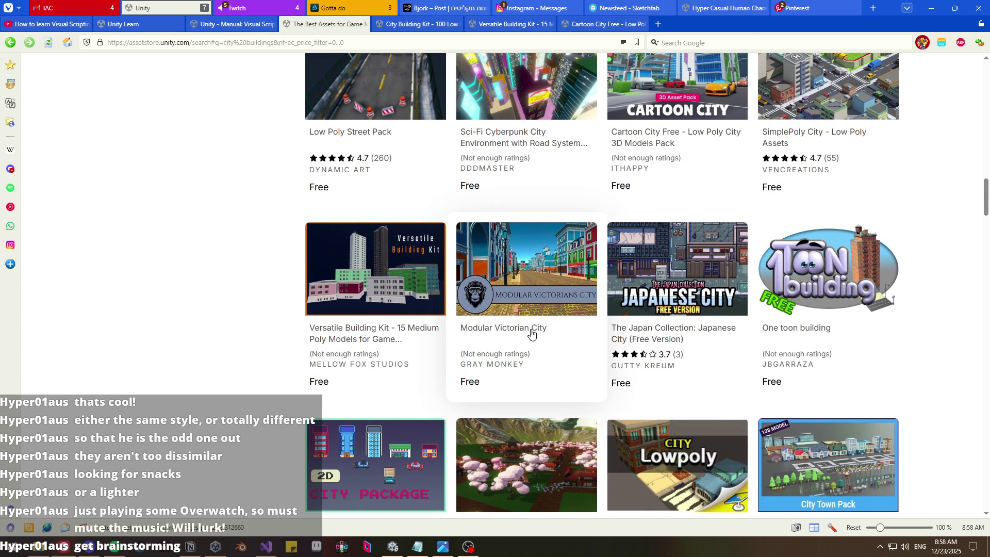
{"action": "middle_click", "coordinate": [532, 334]}
{"action": "left_click", "coordinate": [694, 28]}
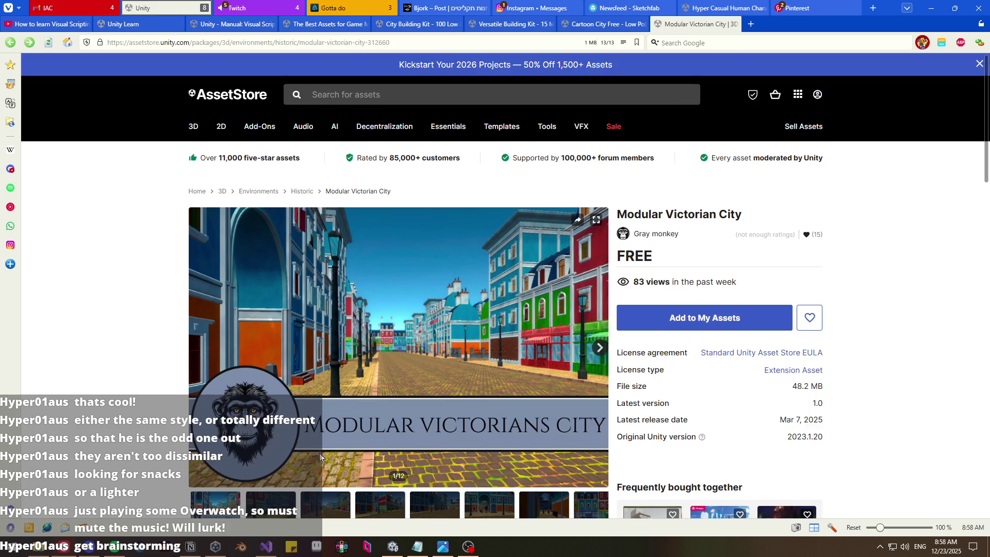
- Page through all Modular Victorian City preview images, including the second thumbnail set
{"action": "scroll", "coordinate": [281, 435], "scroll_direction": "down", "scroll_amount": 2}
{"action": "left_click", "coordinate": [279, 423]}
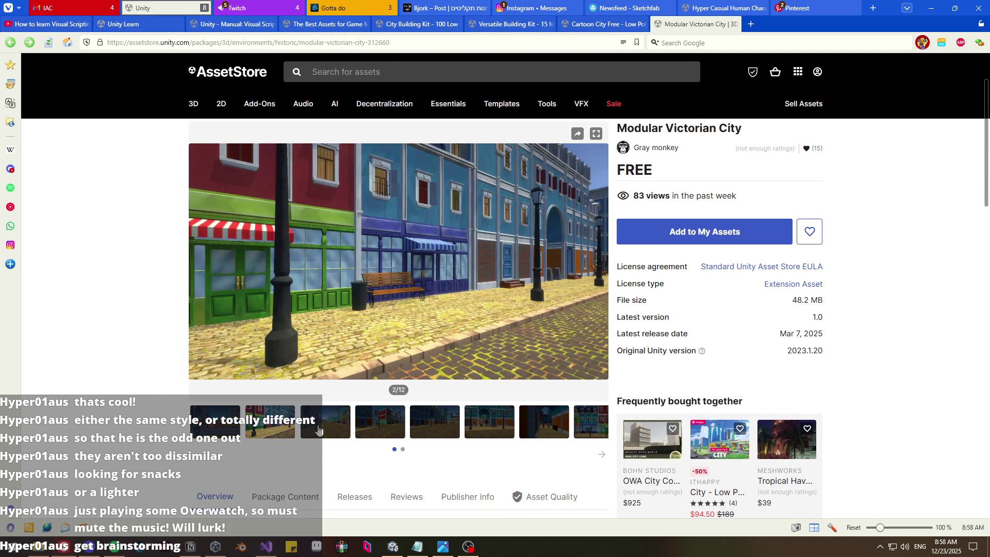
{"action": "left_click", "coordinate": [320, 429]}
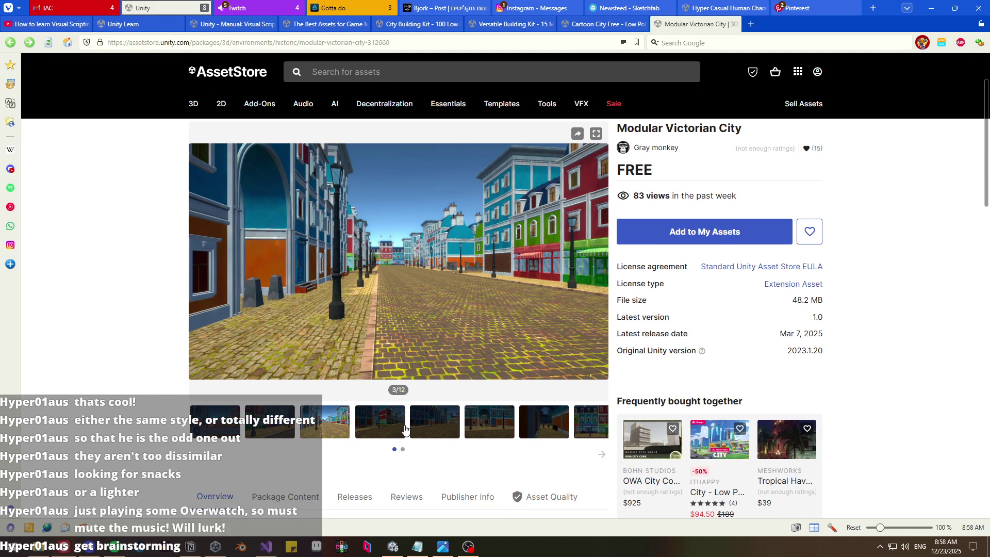
{"action": "left_click", "coordinate": [403, 428]}
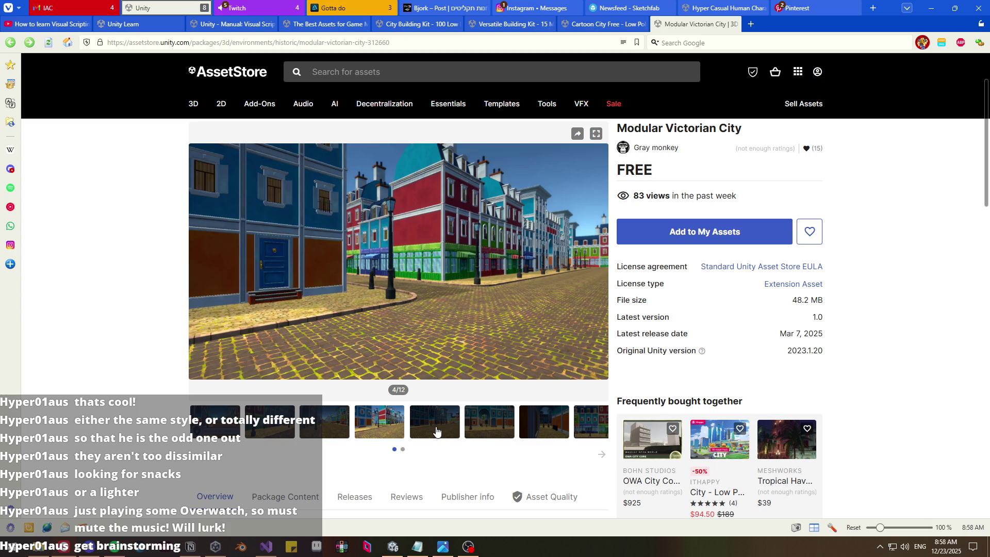
{"action": "left_click", "coordinate": [436, 431]}
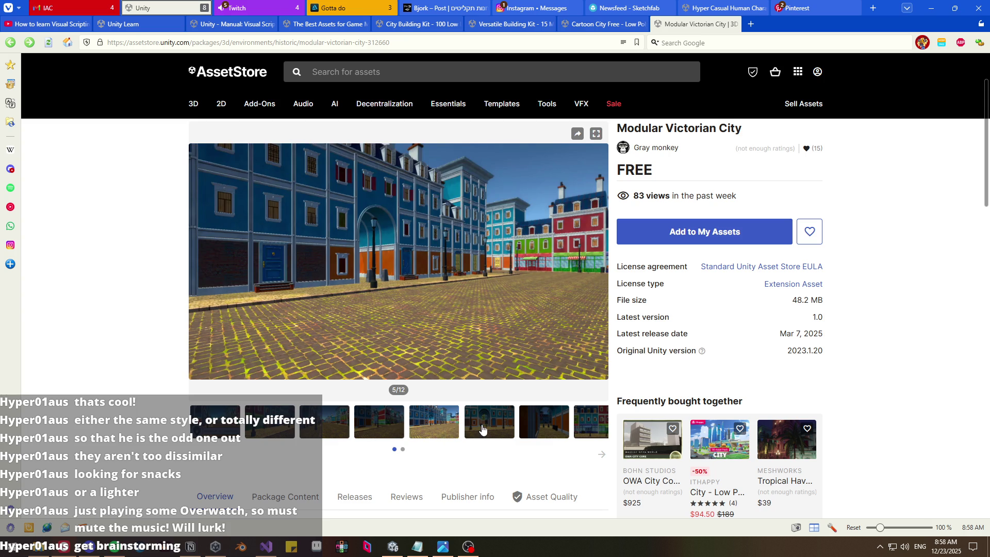
{"action": "left_click", "coordinate": [482, 429]}
{"action": "left_click", "coordinate": [535, 428]}
{"action": "left_click", "coordinate": [579, 427]}
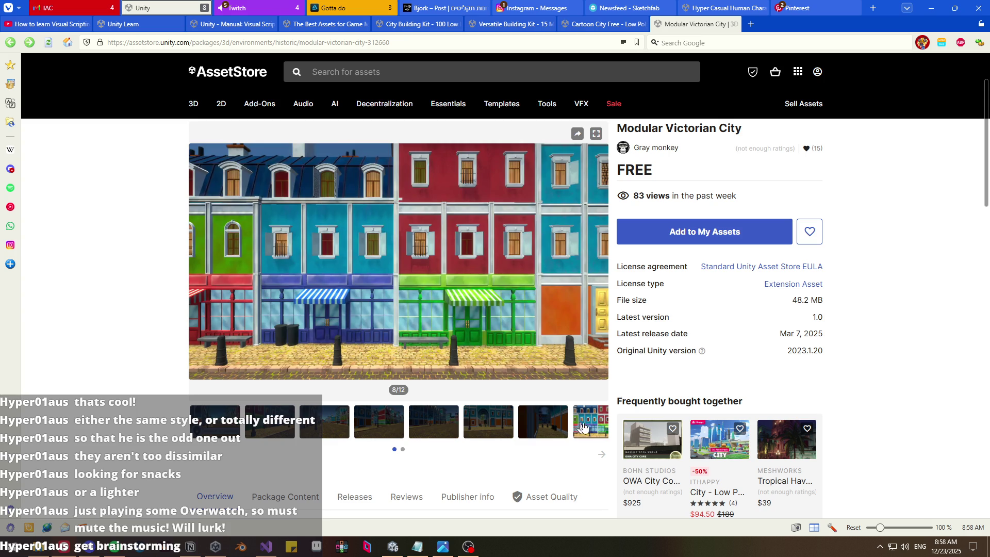
{"action": "left_click", "coordinate": [606, 458]}
{"action": "left_click", "coordinate": [257, 402]}
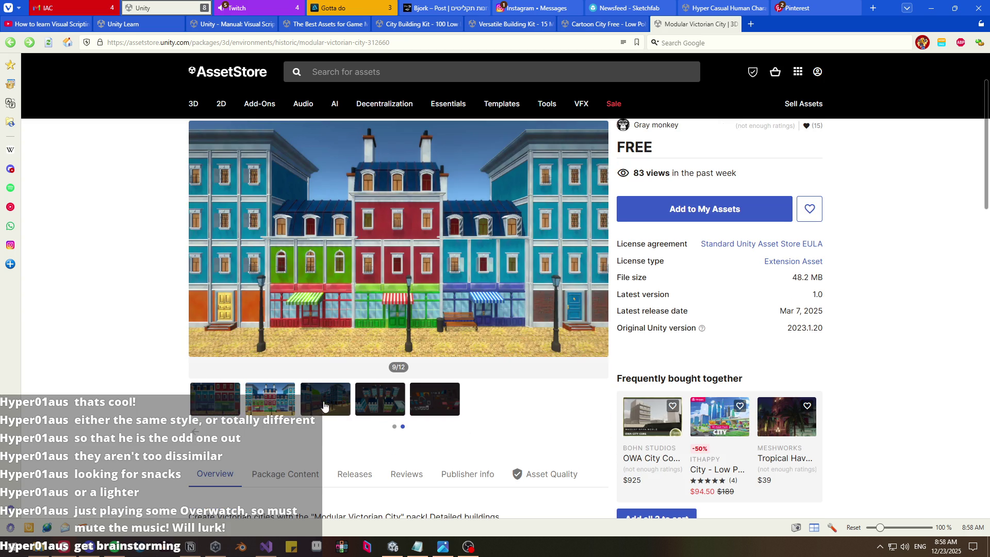
{"action": "left_click", "coordinate": [347, 407]}
{"action": "left_click", "coordinate": [398, 404]}
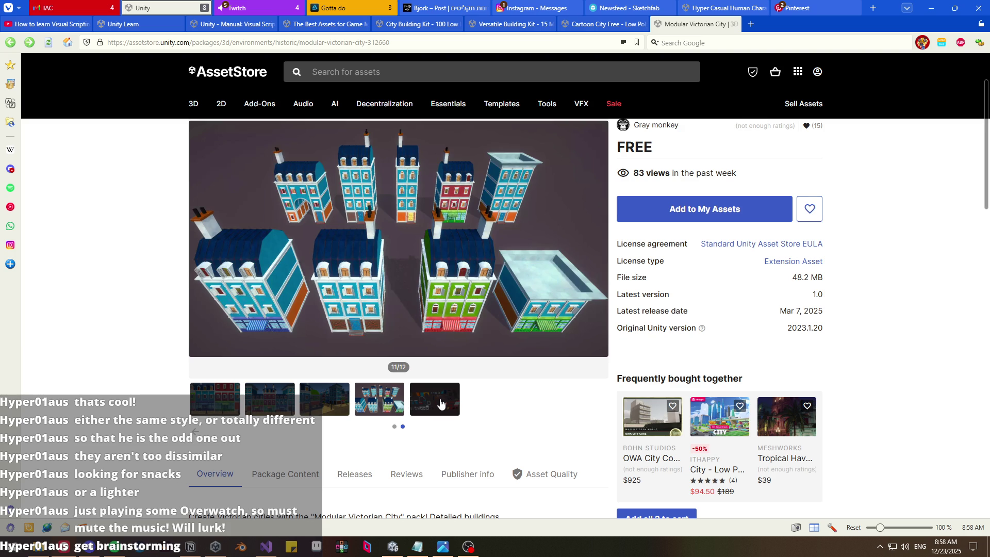
{"action": "left_click", "coordinate": [441, 403]}
- Revisit the street scene and building model images, then close the Modular Victorian City tab
{"action": "left_click", "coordinate": [201, 414]}
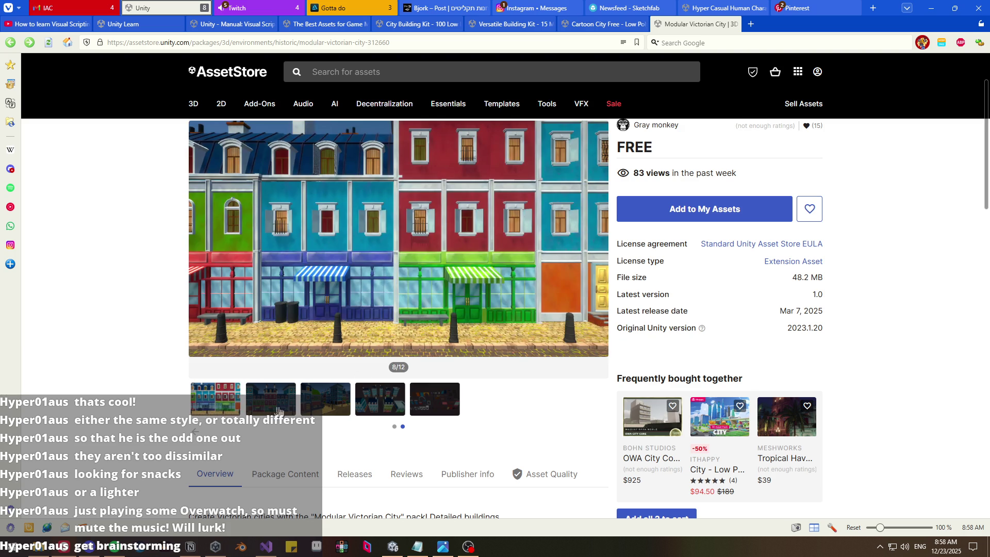
{"action": "left_click", "coordinate": [279, 409]}
{"action": "left_click", "coordinate": [339, 407]}
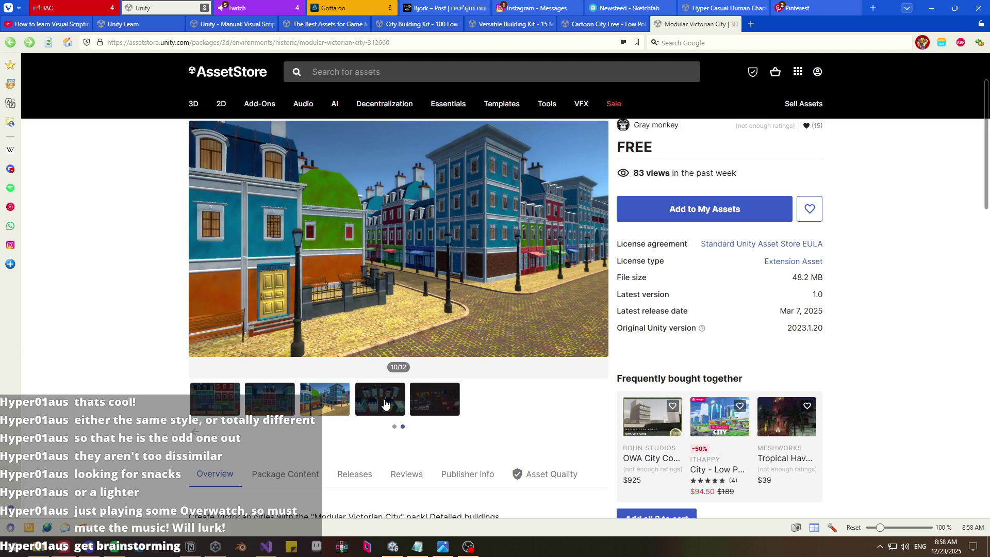
{"action": "left_click", "coordinate": [390, 400]}
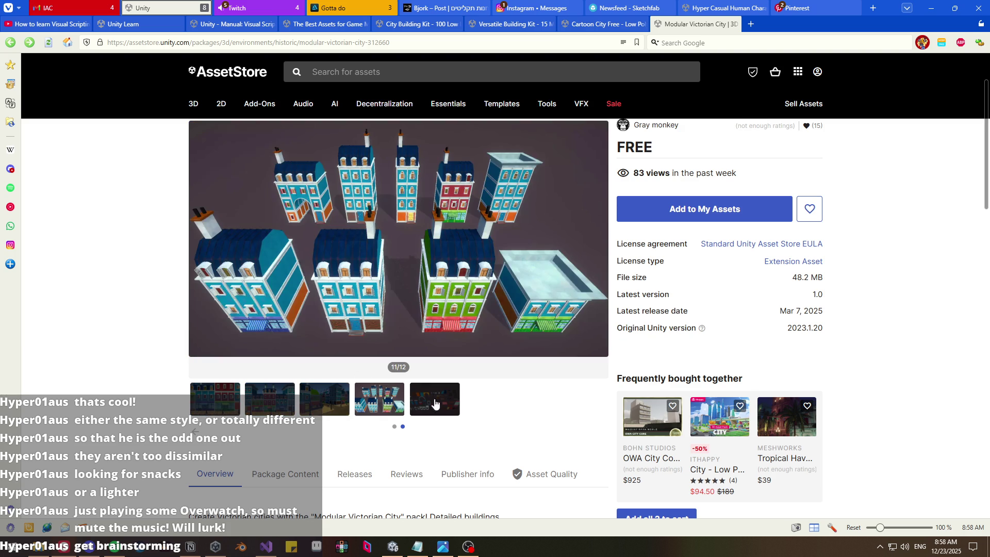
{"action": "left_click", "coordinate": [446, 405]}
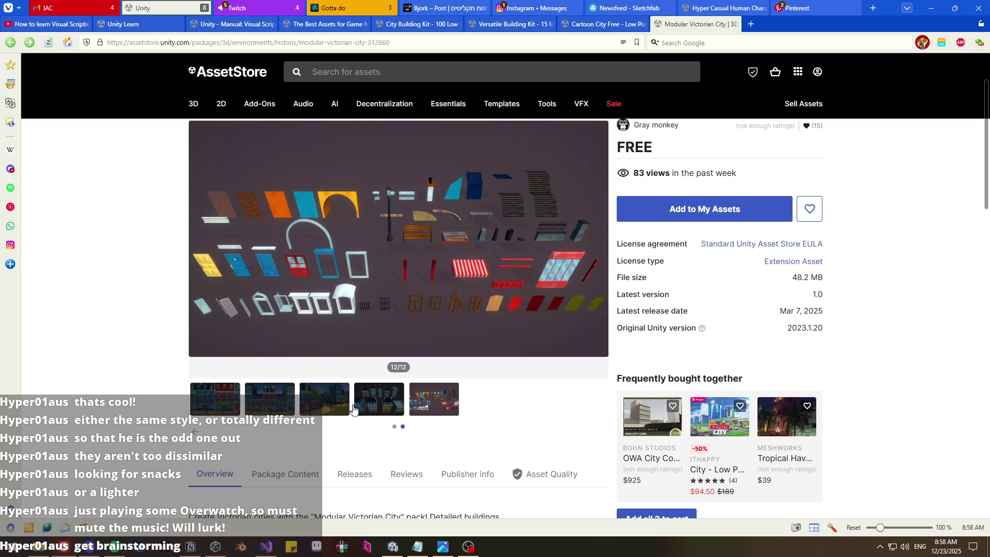
{"action": "left_click", "coordinate": [373, 411]}
{"action": "left_click", "coordinate": [317, 408]}
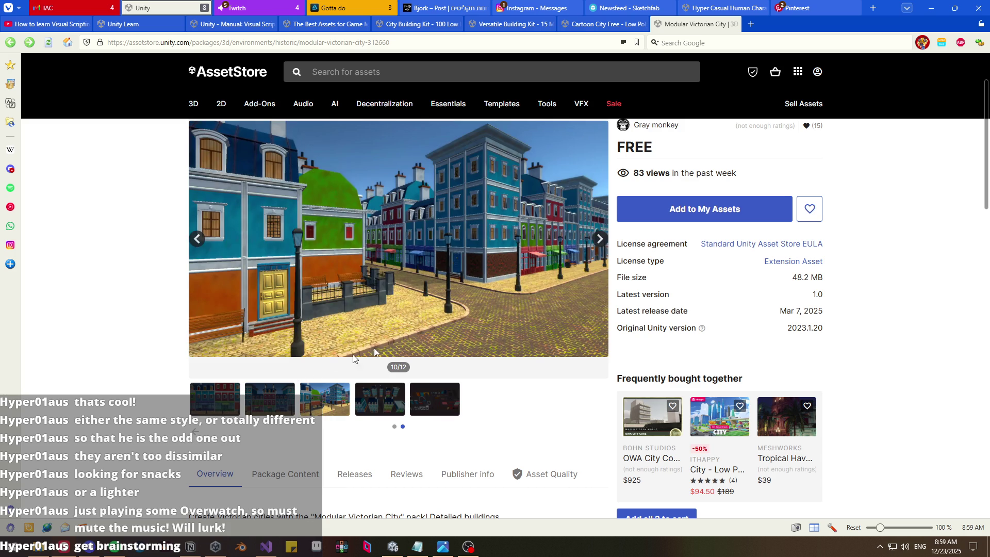
{"action": "middle_click", "coordinate": [679, 29]}
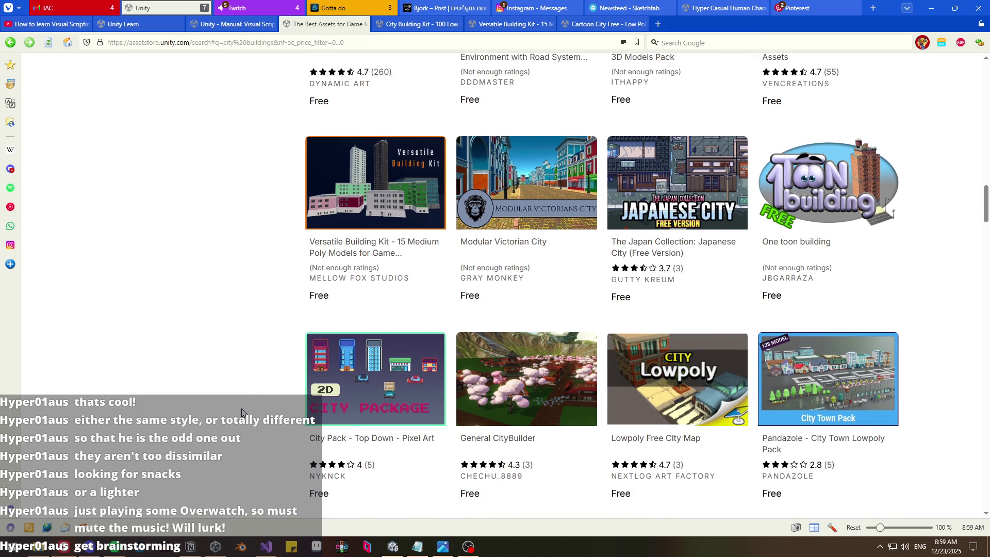
{"action": "scroll", "coordinate": [425, 269], "scroll_direction": "down", "scroll_amount": 4}
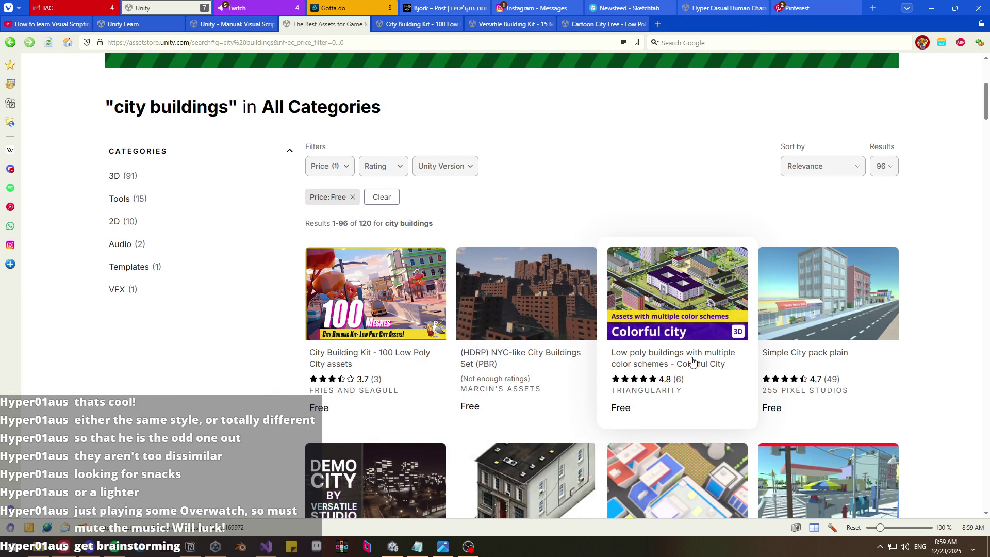
- Open Simple City pack plain in a new tab and place it beside City Building Kit
{"action": "middle_click", "coordinate": [799, 359]}
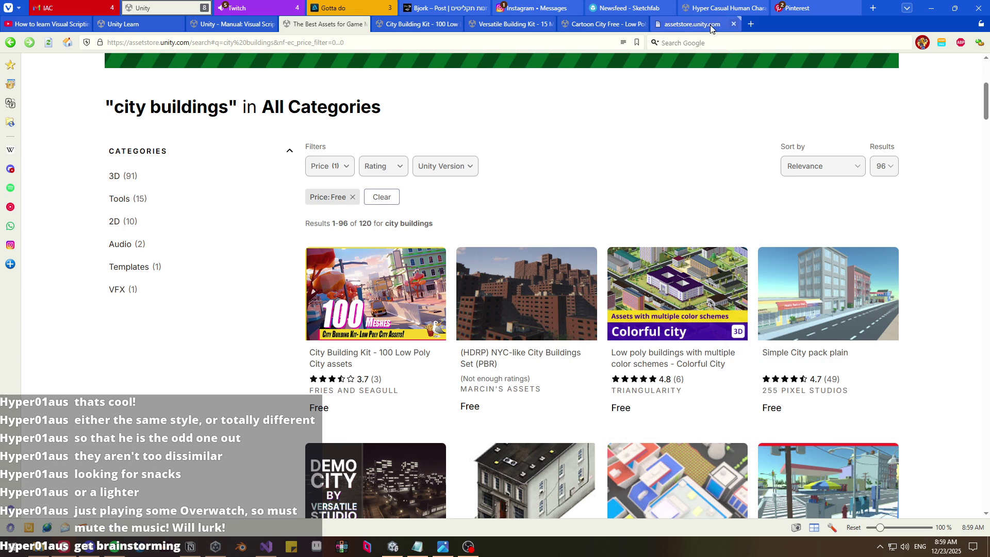
{"action": "left_click", "coordinate": [711, 26]}
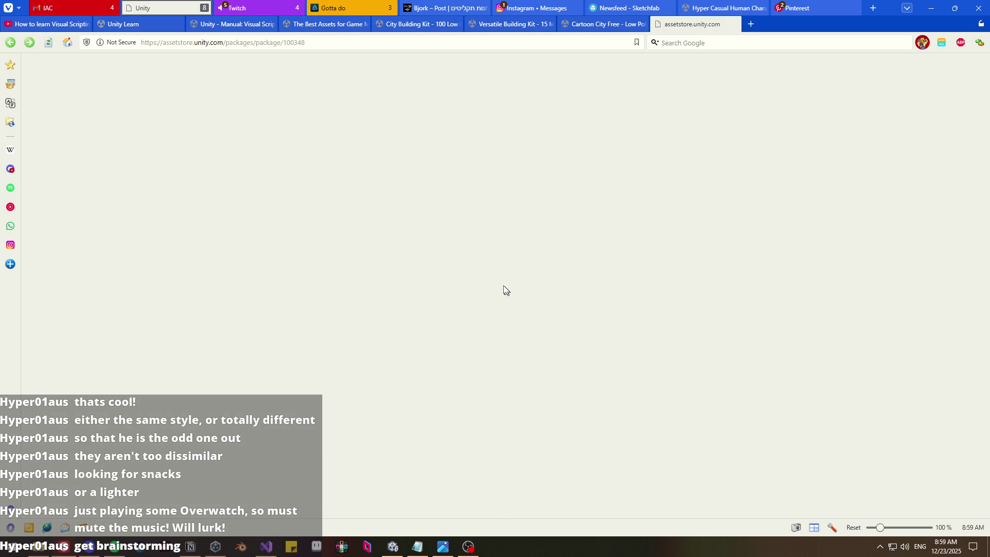
{"action": "left_click", "coordinate": [321, 29]}
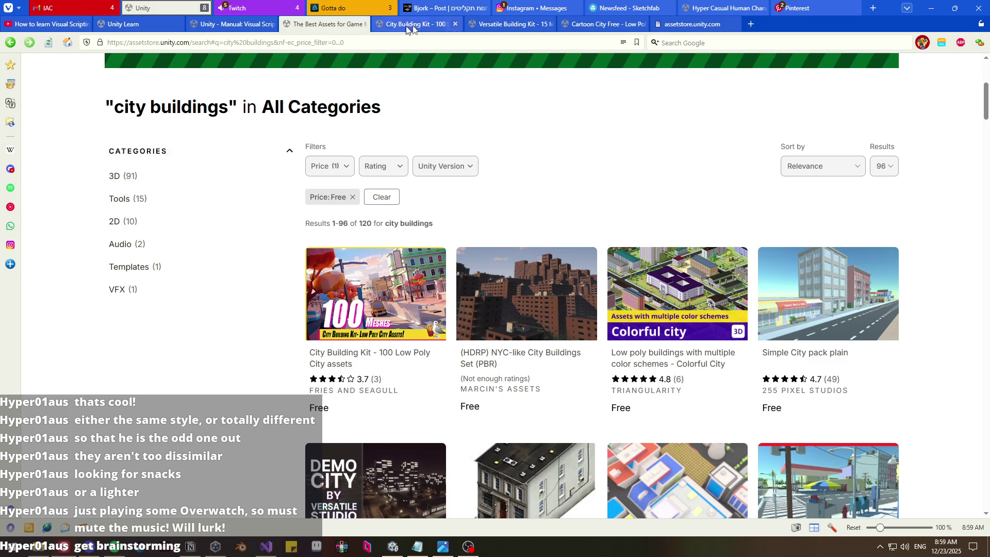
{"action": "left_click", "coordinate": [417, 26]}
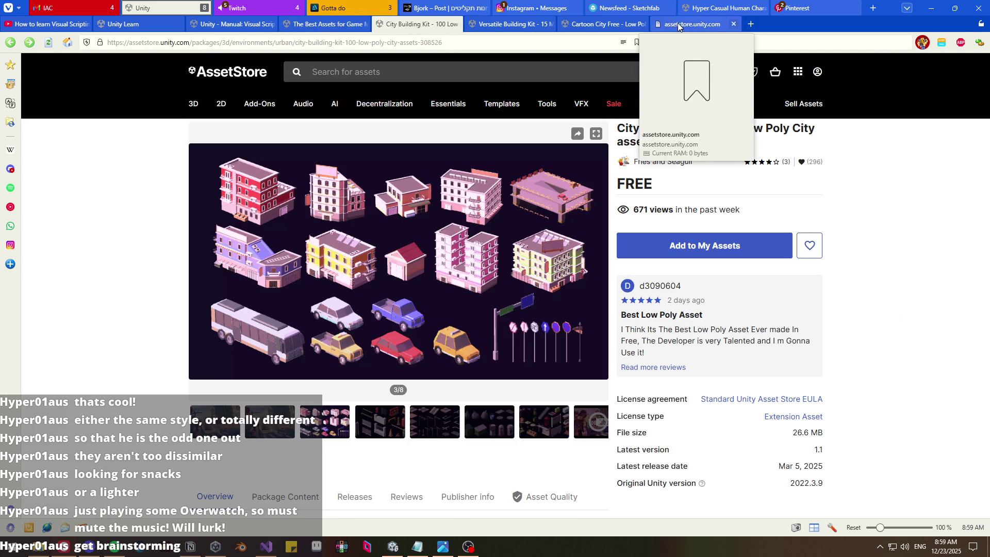
{"action": "left_click_drag", "start_coordinate": [693, 24], "coordinate": [510, 24]}
- View the Simple City pack screenshots and compare the pack against City Building Kit
{"action": "scroll", "coordinate": [402, 319], "scroll_direction": "down", "scroll_amount": 2}
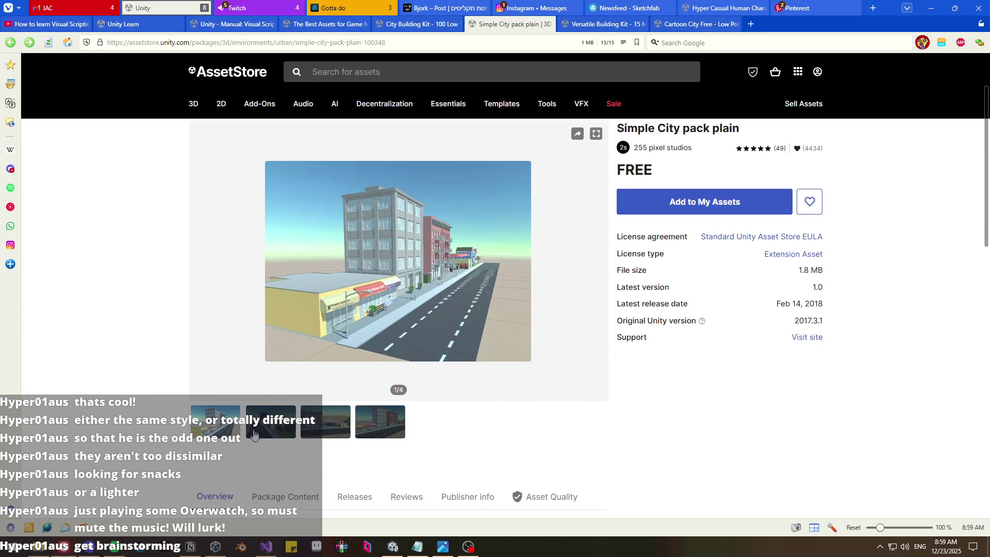
{"action": "left_click", "coordinate": [273, 411]}
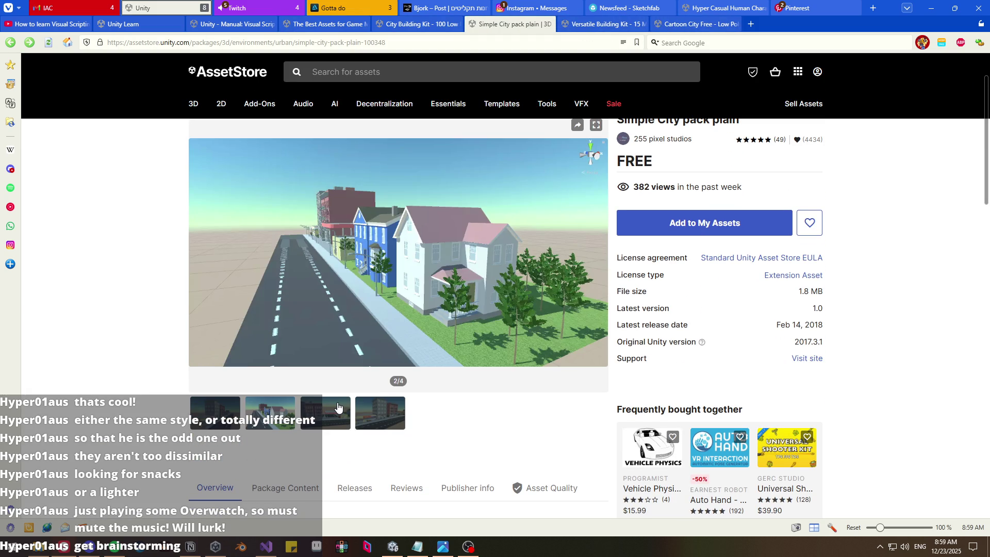
{"action": "left_click", "coordinate": [338, 408]}
{"action": "left_click", "coordinate": [385, 414]}
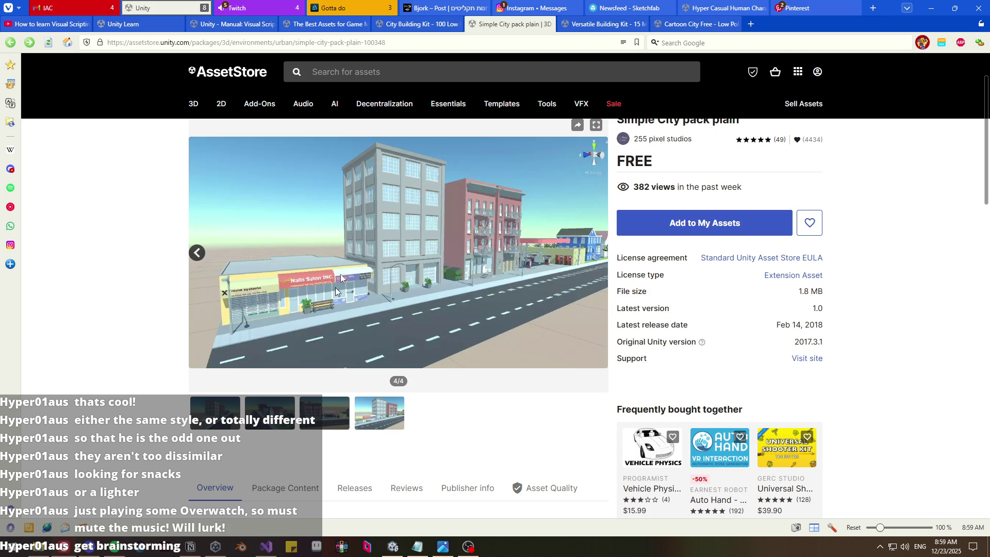
{"action": "left_click", "coordinate": [424, 26]}
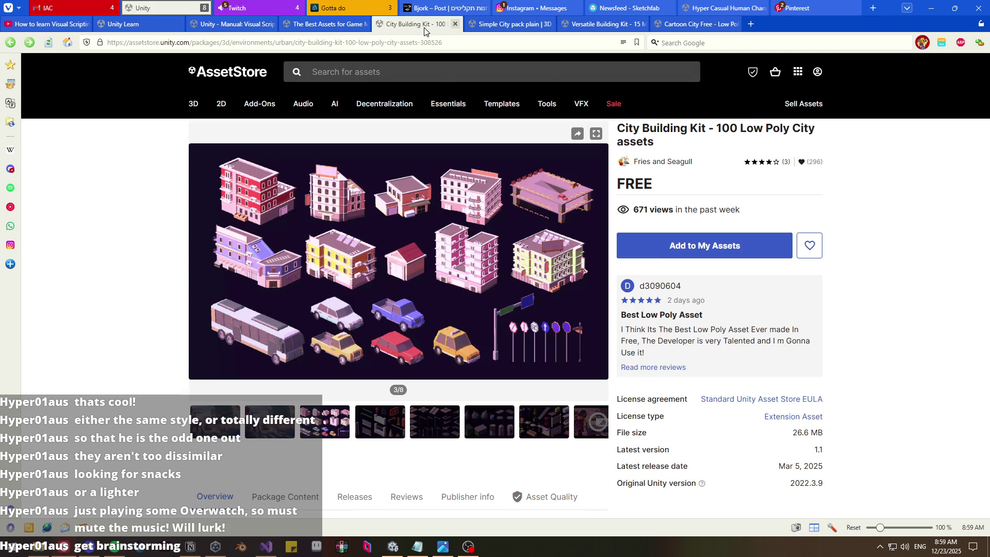
{"action": "left_click", "coordinate": [518, 23]}
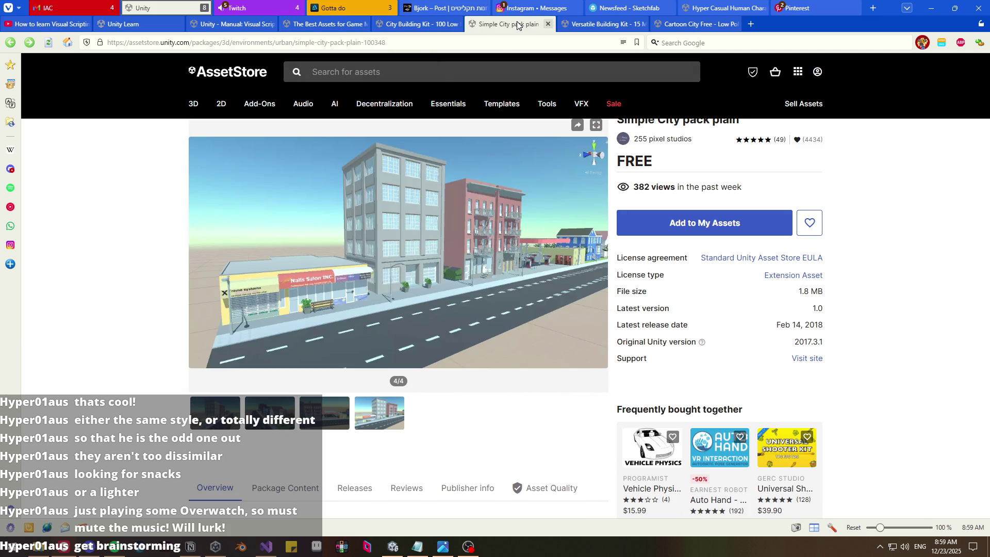
{"action": "left_click", "coordinate": [397, 21]}
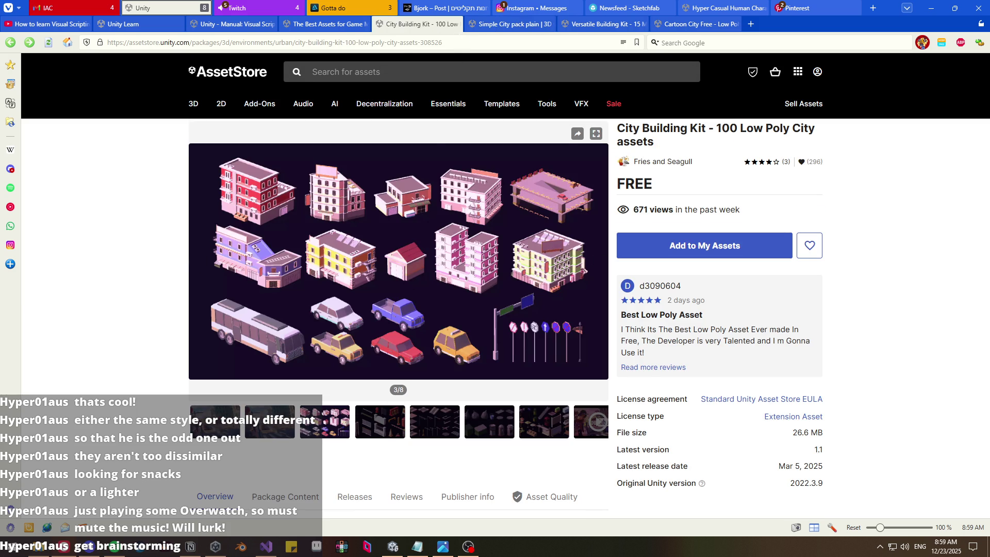
{"action": "left_click", "coordinate": [493, 26]}
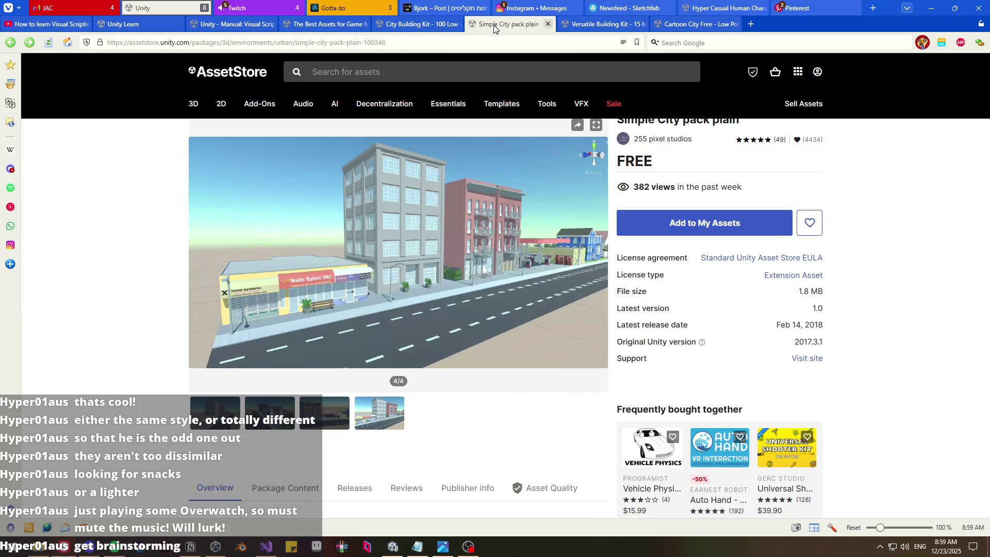
{"action": "left_click", "coordinate": [418, 25]}
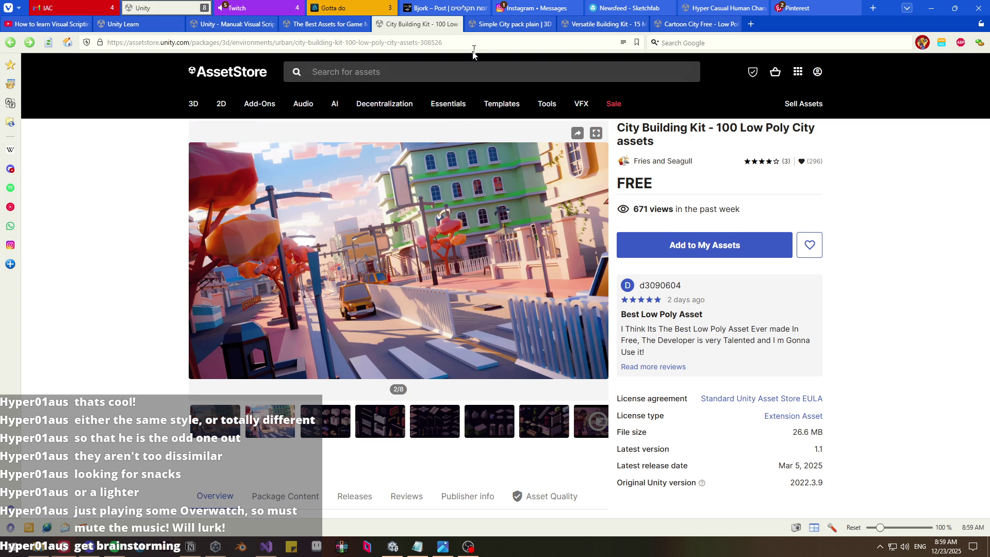
- Compare Simple City pack plain with City Building Kit, then open the CITY package in a new tab
{"action": "left_click", "coordinate": [500, 25]}
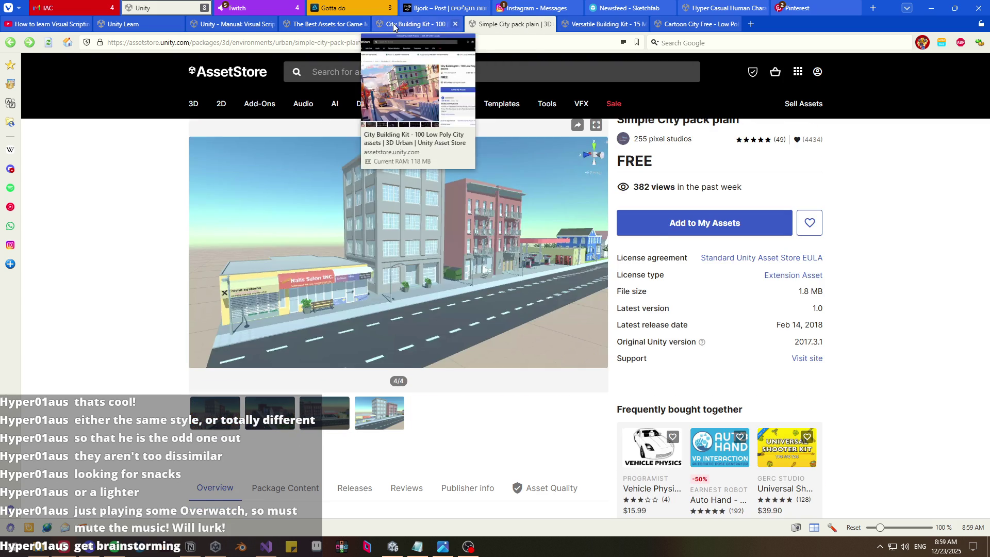
{"action": "left_click", "coordinate": [393, 23]}
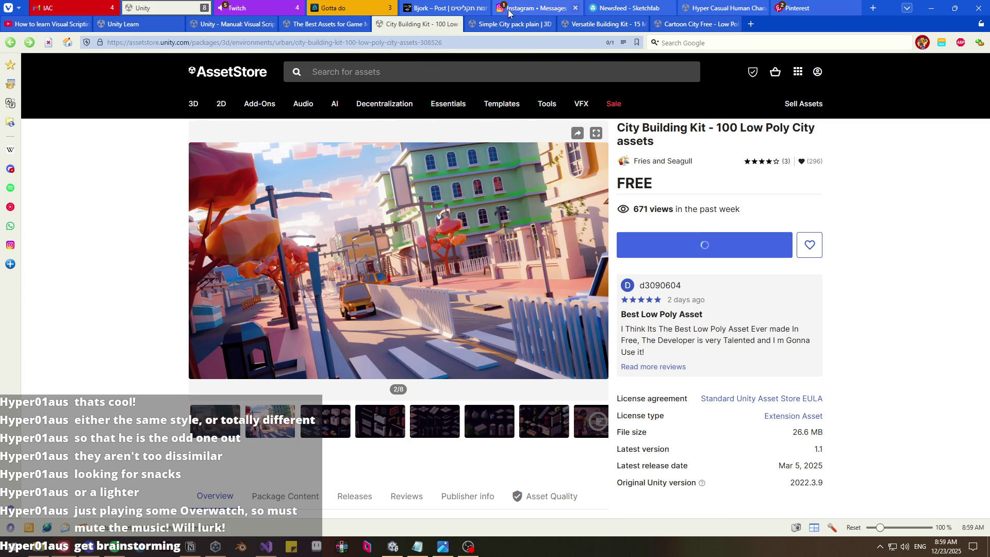
{"action": "left_click", "coordinate": [507, 26]}
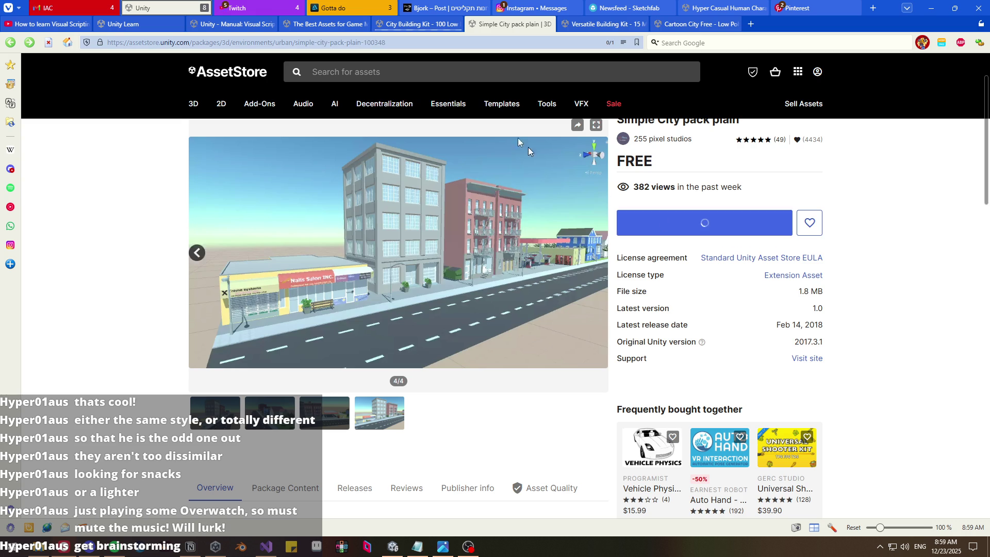
{"action": "left_click", "coordinate": [325, 25]}
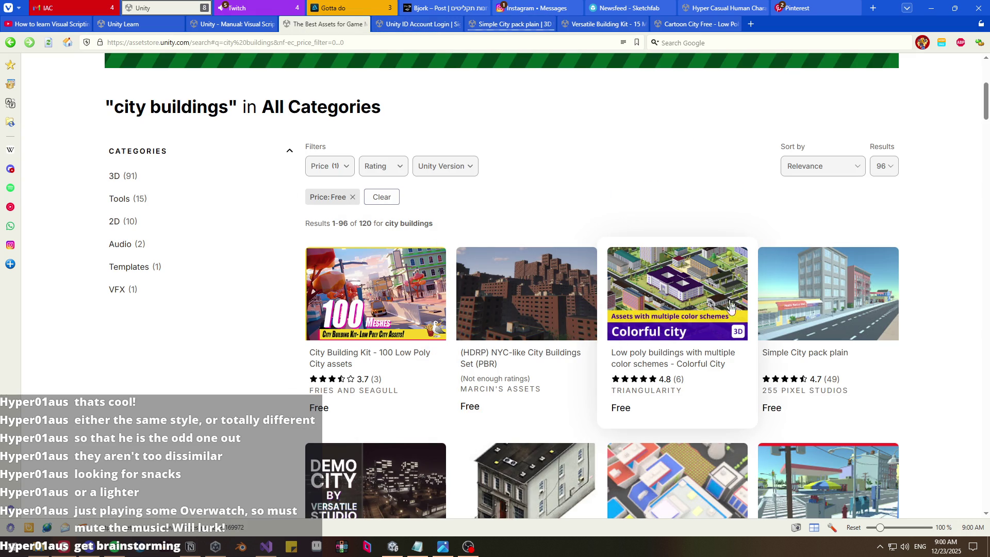
{"action": "scroll", "coordinate": [658, 342], "scroll_direction": "down", "scroll_amount": 3}
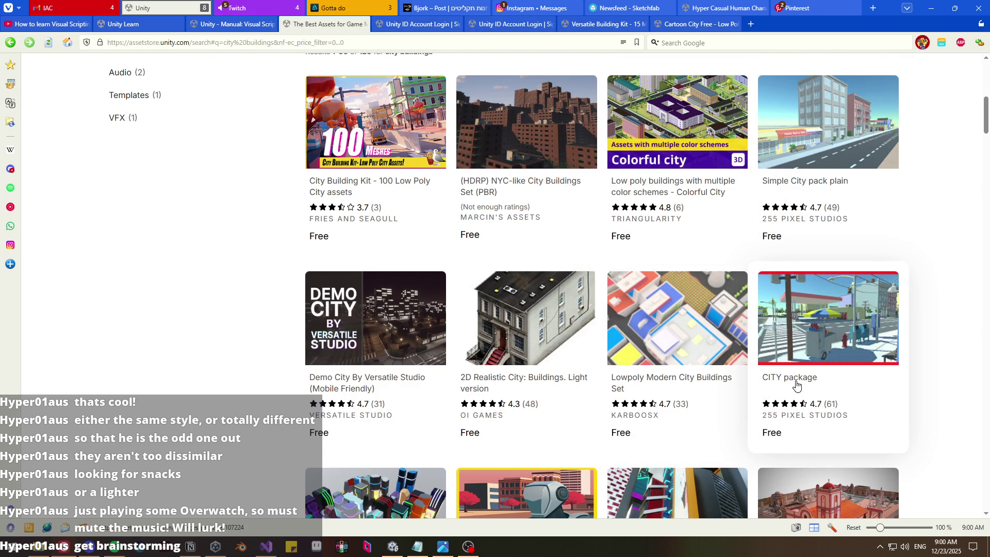
{"action": "middle_click", "coordinate": [795, 384]}
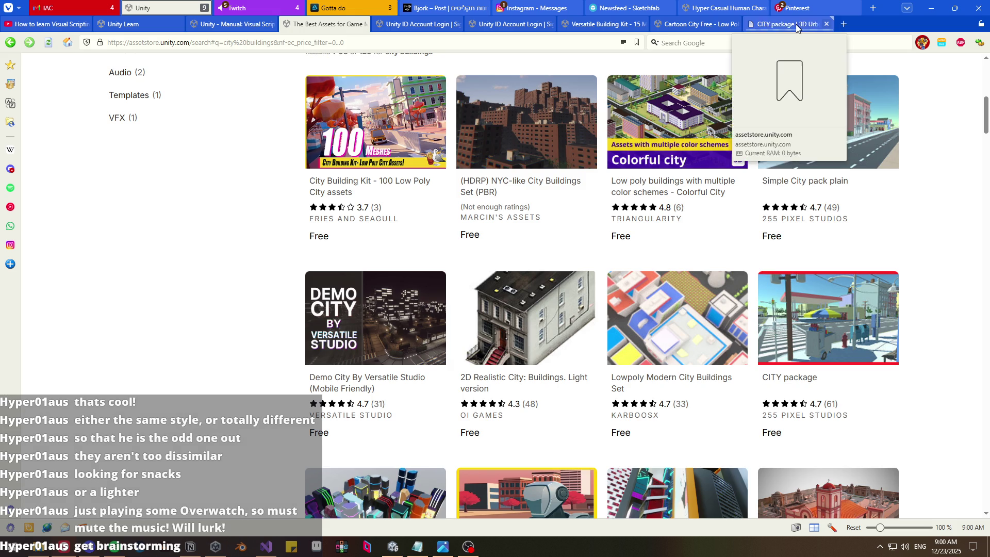
{"action": "left_click_drag", "start_coordinate": [801, 24], "coordinate": [608, 24]}
- Go to the Unity ID sign-in page, enter the Email field, then return to the Unity editor
{"action": "left_click", "coordinate": [487, 24]}
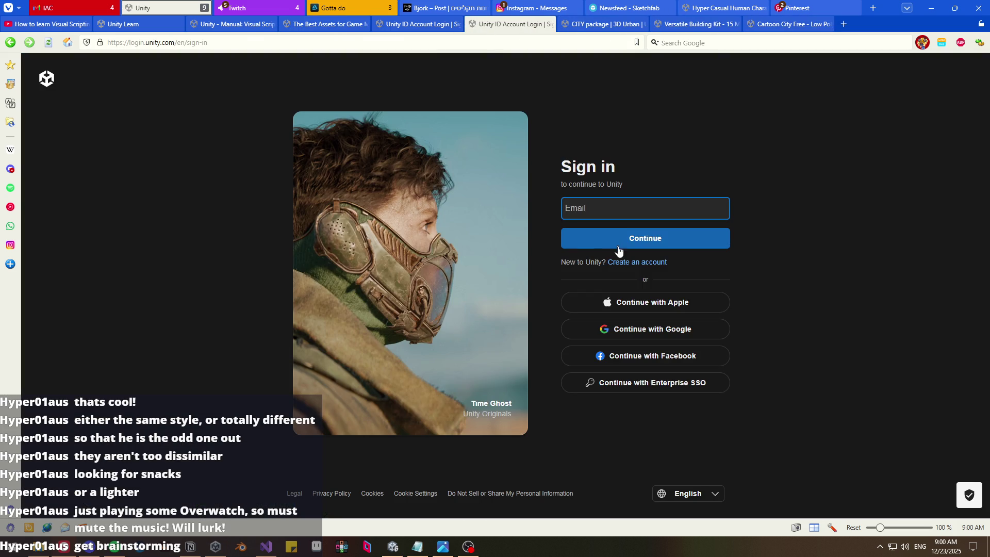
{"action": "left_click", "coordinate": [645, 208]}
{"action": "left_click", "coordinate": [578, 172]}
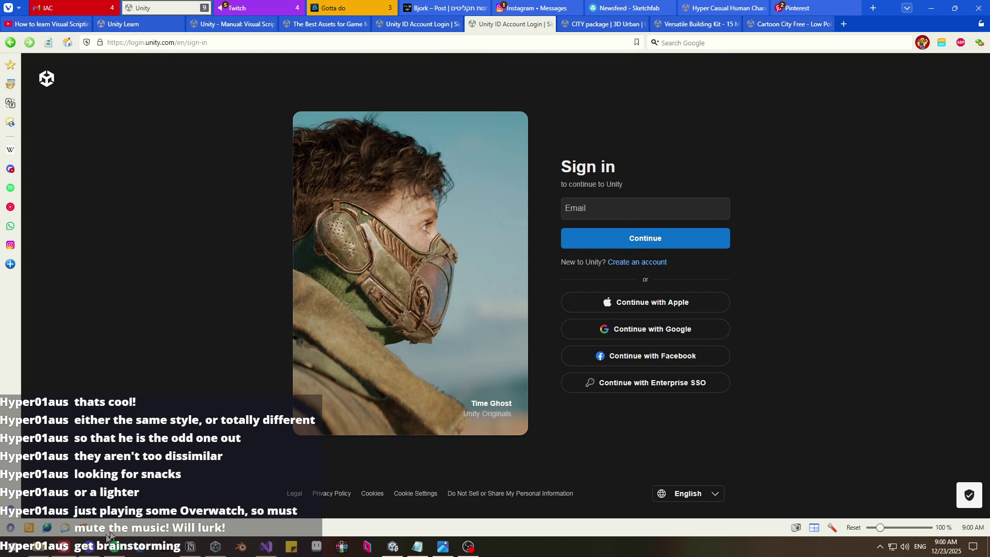
{"action": "left_click", "coordinate": [392, 546]}
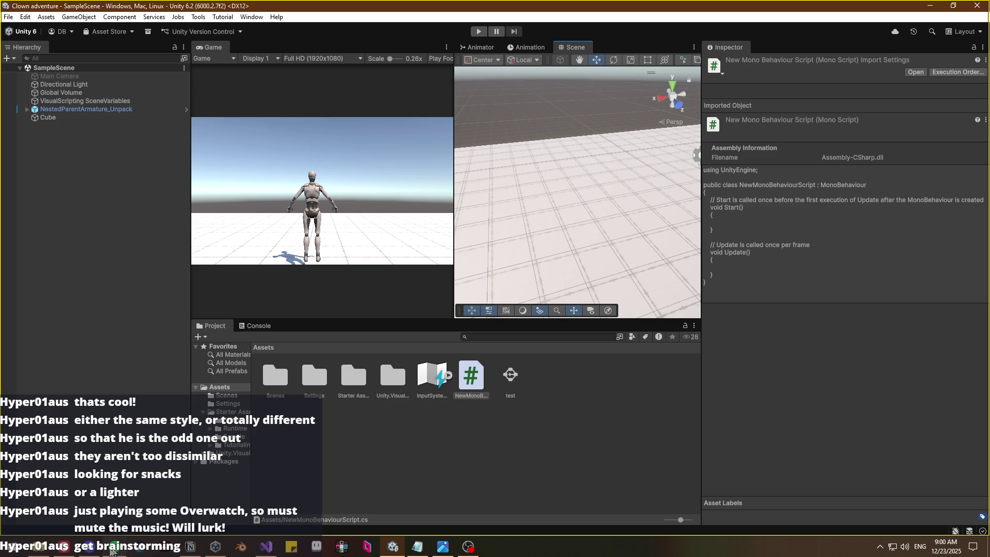
- Fade the OBS Studio live stream over to the Unity scene with Transition
{"action": "mouse_move", "coordinate": [90, 554]}
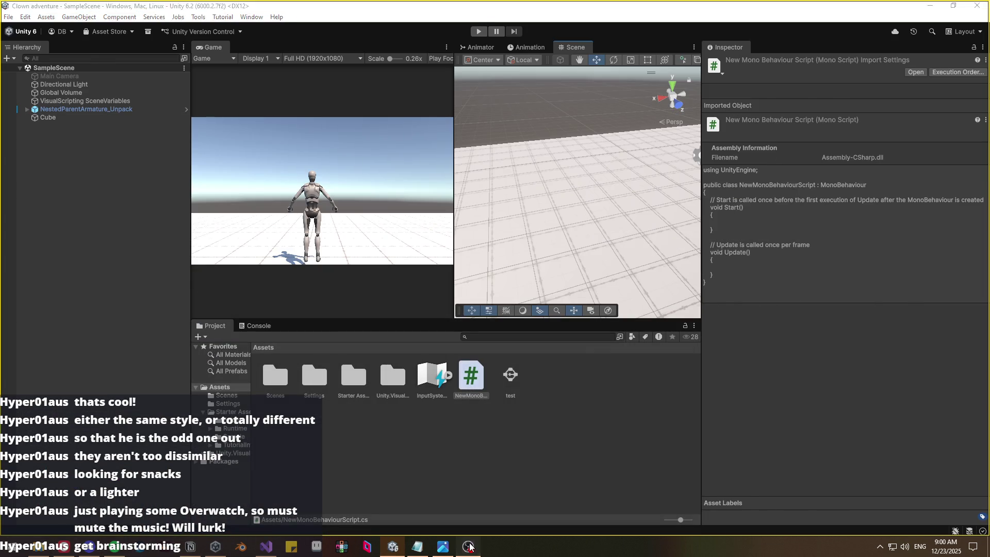
{"action": "left_click", "coordinate": [465, 543]}
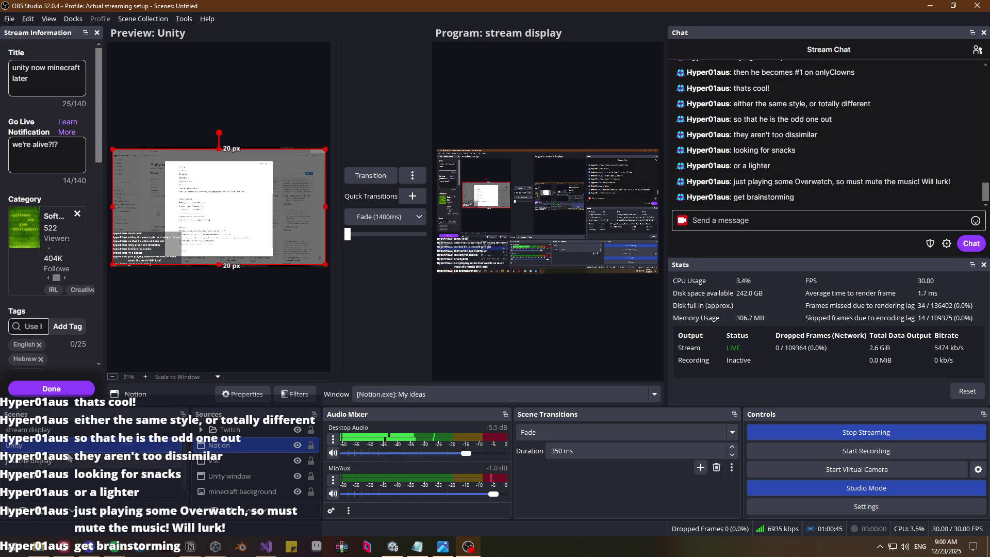
{"action": "left_click", "coordinate": [370, 175]}
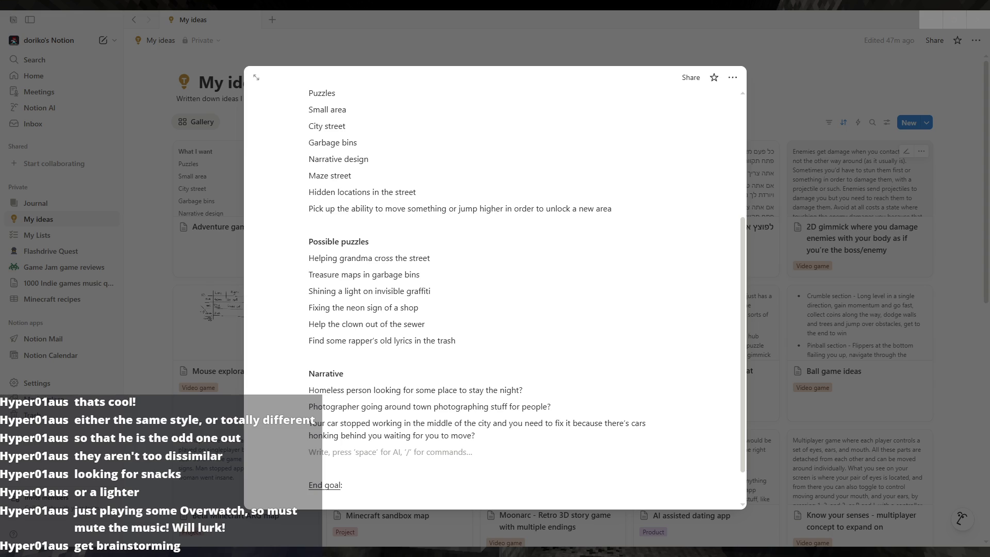
- Bring the Unity editor back full screen and orbit the Clown adventure scene view
{"action": "left_click", "coordinate": [214, 547]}
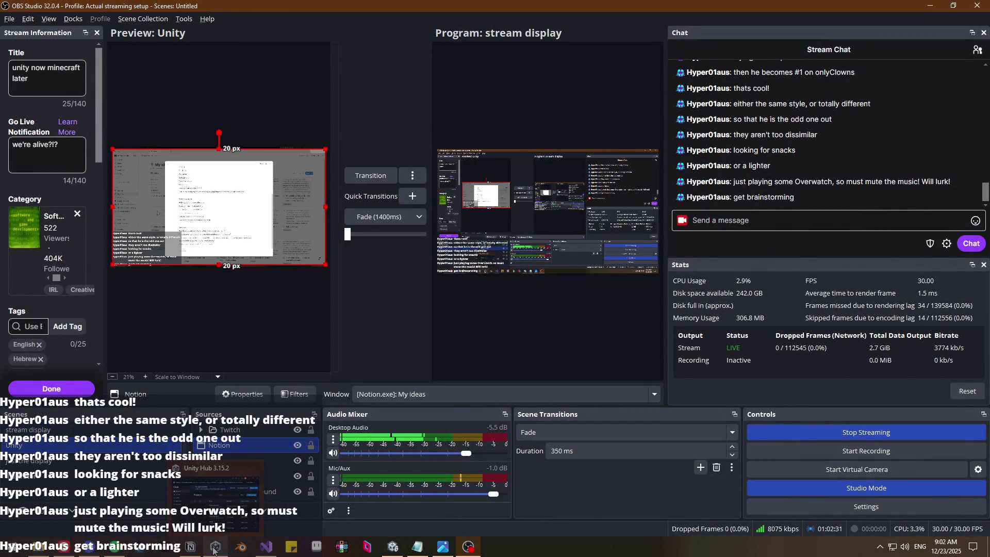
{"action": "left_click", "coordinate": [215, 547]}
{"action": "left_click", "coordinate": [393, 546]}
{"action": "mouse_move", "coordinate": [585, 214]}
{"action": "left_mouse_down"}
{"action": "mouse_move", "coordinate": [587, 191]}
{"action": "mouse_move", "coordinate": [486, 166]}
{"action": "left_mouse_up"}
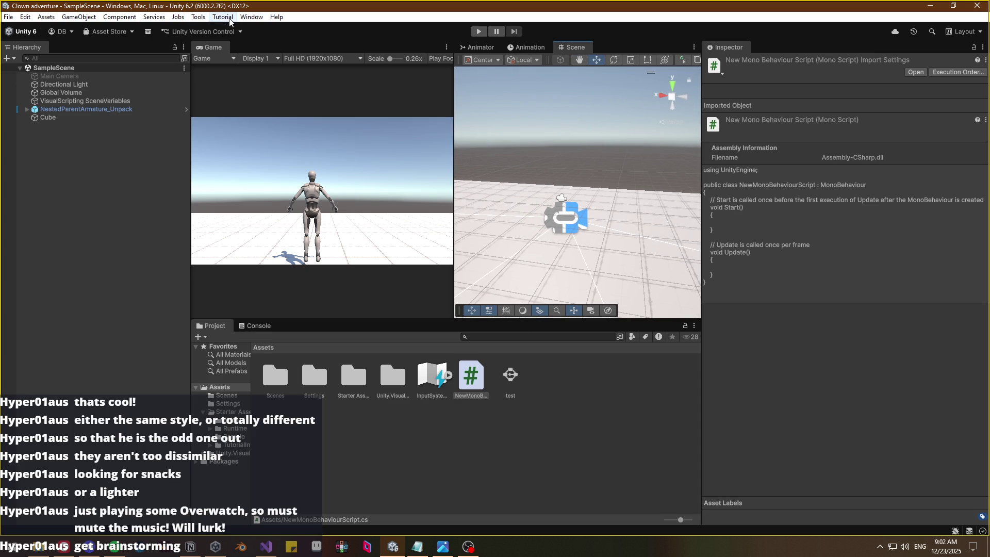
- Open the Package Manager on My Assets and browse the city building packs
{"action": "left_click", "coordinate": [253, 17]}
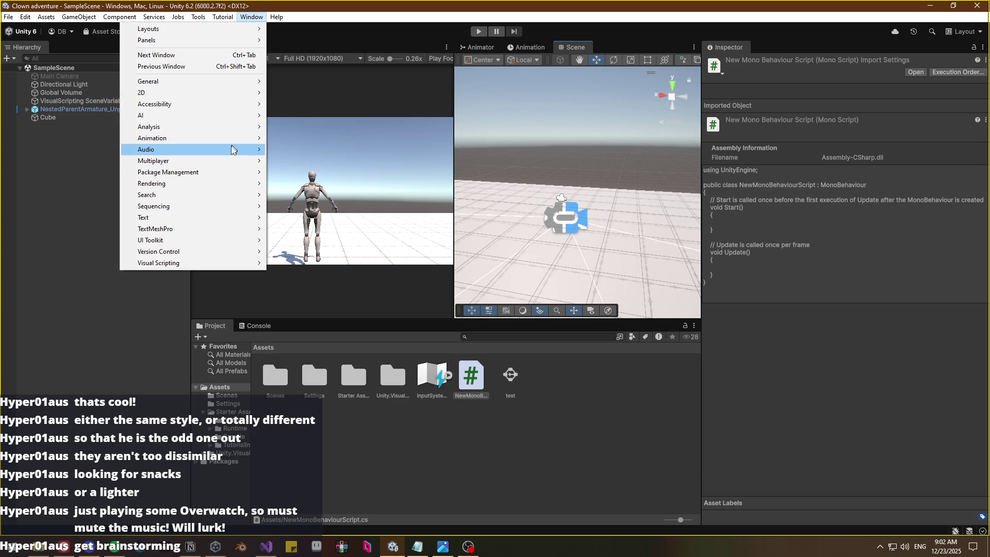
{"action": "mouse_move", "coordinate": [212, 172]}
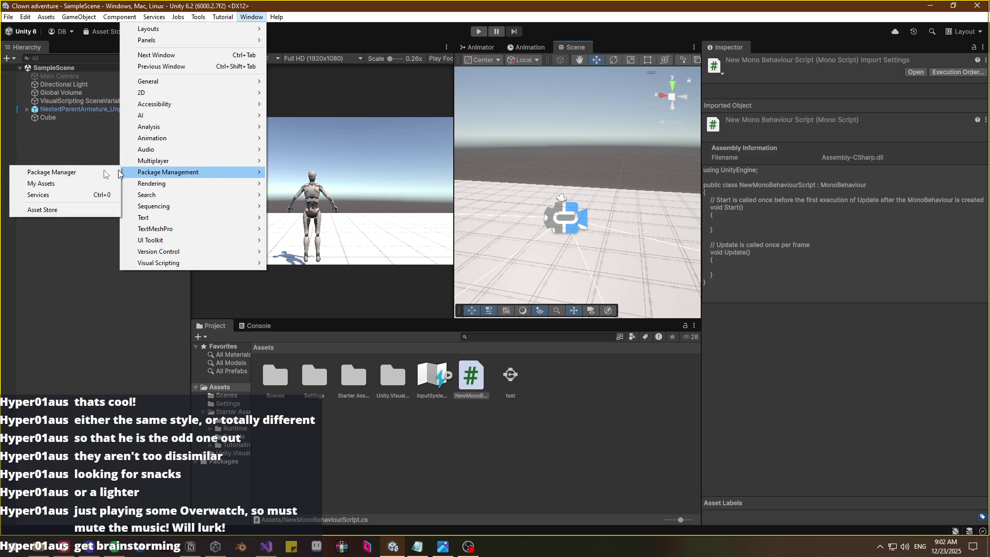
{"action": "left_click", "coordinate": [77, 180]}
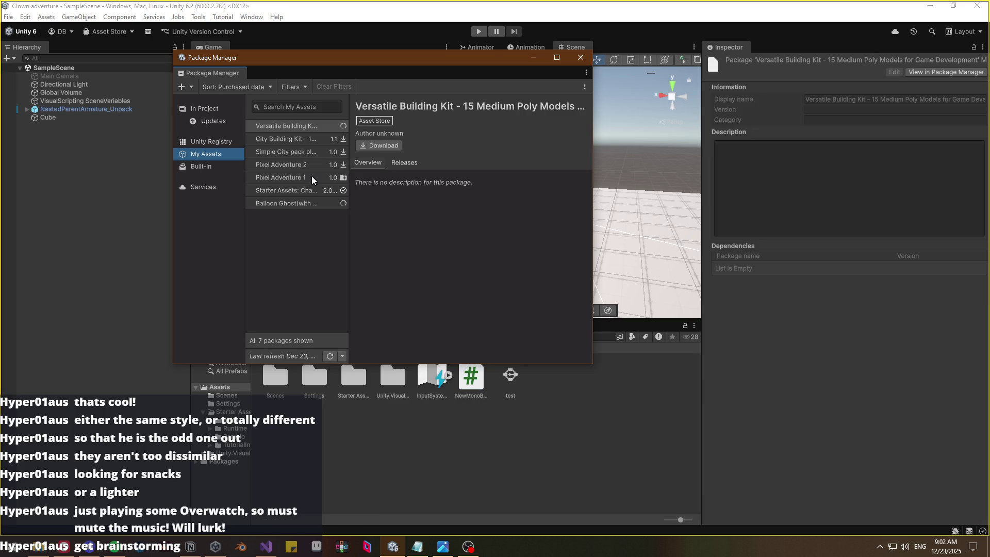
{"action": "left_click", "coordinate": [285, 141]}
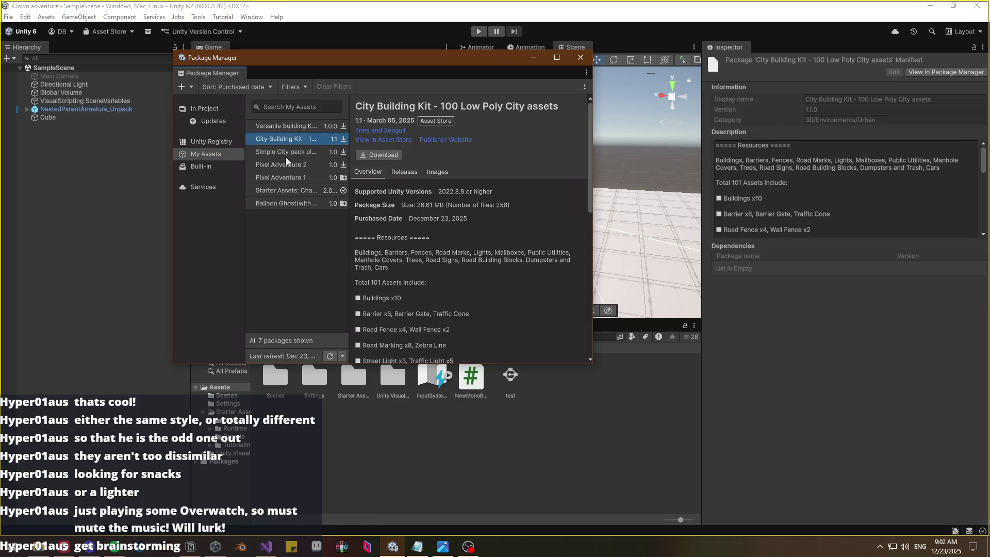
{"action": "left_click", "coordinate": [287, 153]}
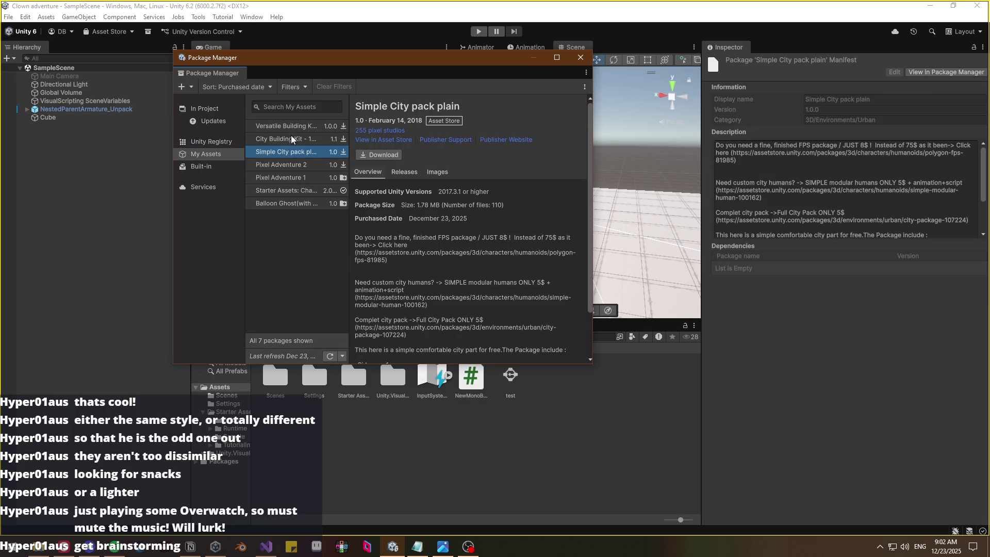
{"action": "left_click", "coordinate": [290, 128]}
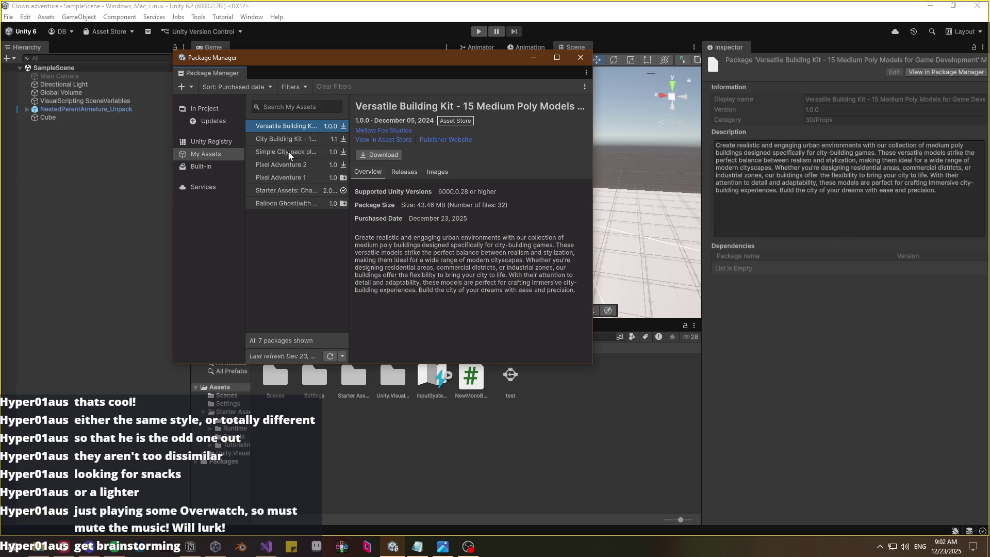
- Download Simple City pack plain and import version 1.0 into the project
{"action": "left_click", "coordinate": [287, 152]}
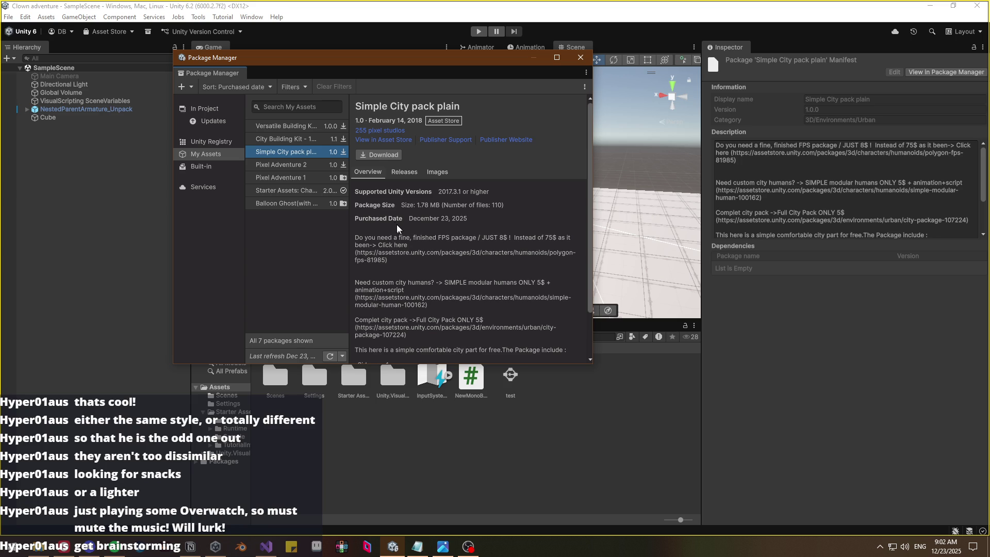
{"action": "left_click", "coordinate": [370, 156]}
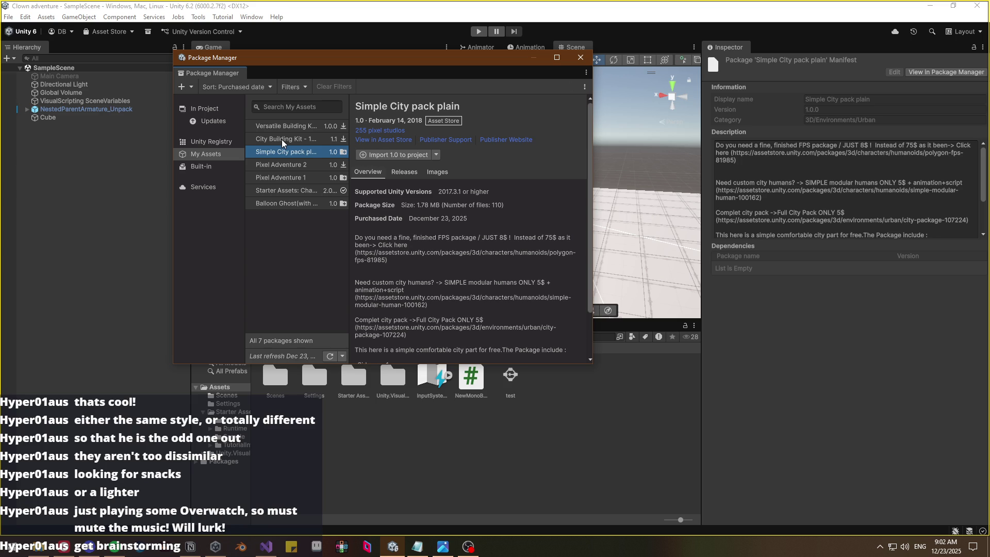
{"action": "left_click", "coordinate": [374, 153]}
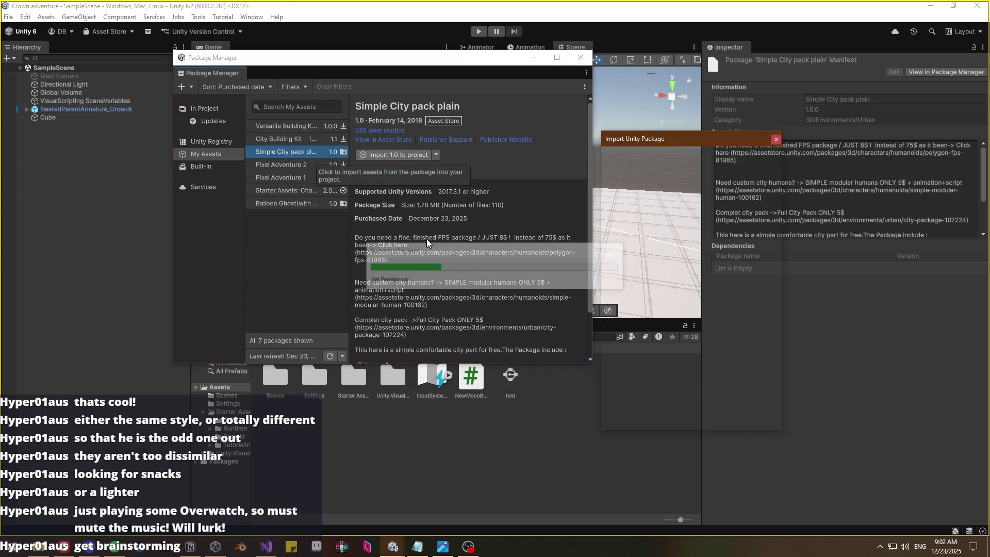
{"action": "left_click", "coordinate": [768, 420]}
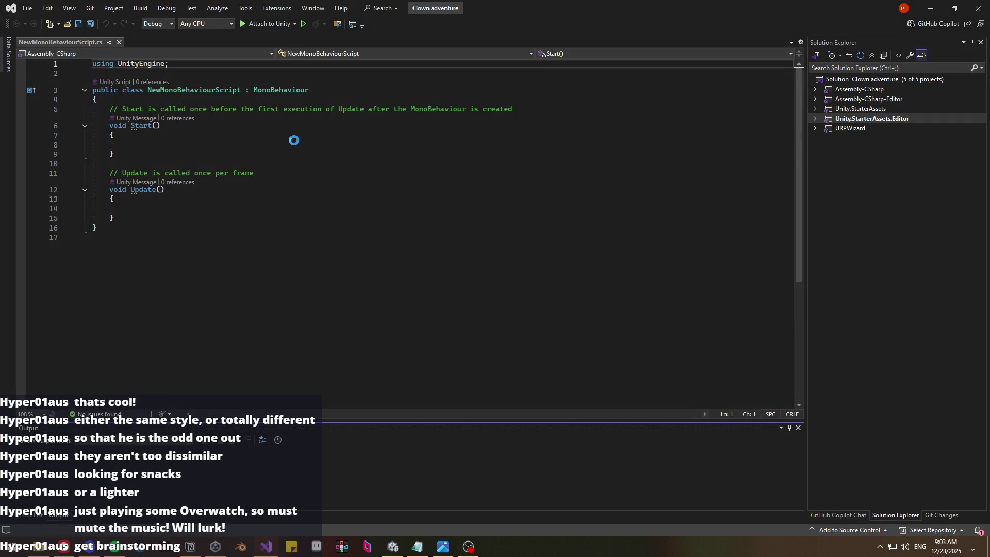
- Close NewMonoBehaviourScript.cs in Visual Studio, check Unity, then move to the Notion ideas page
{"action": "left_click", "coordinate": [119, 42]}
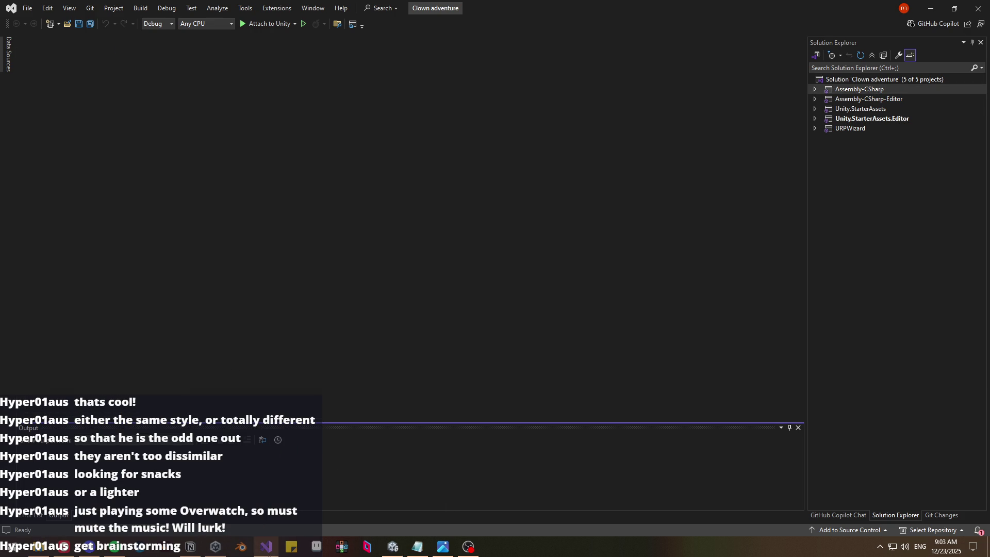
{"action": "left_click", "coordinate": [211, 549]}
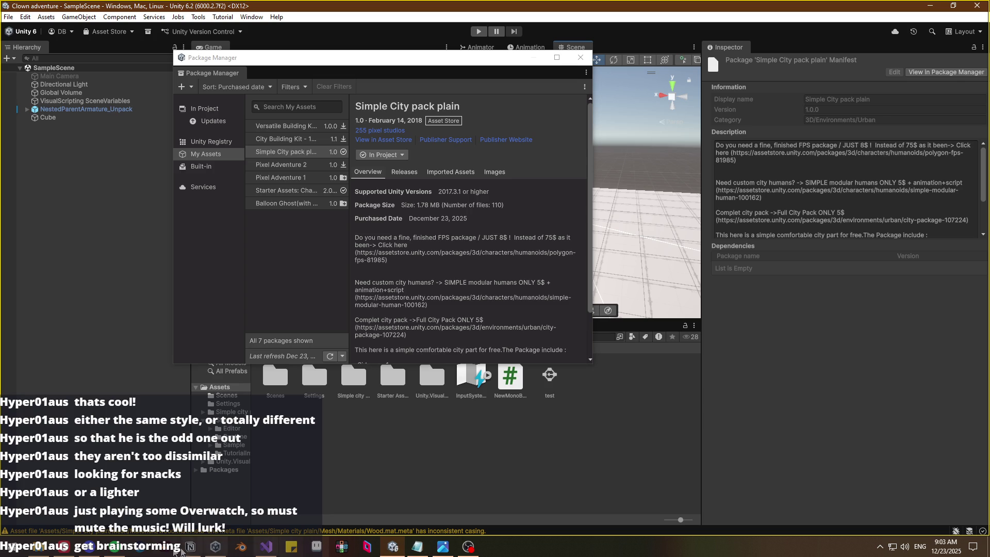
{"action": "left_click", "coordinate": [192, 548]}
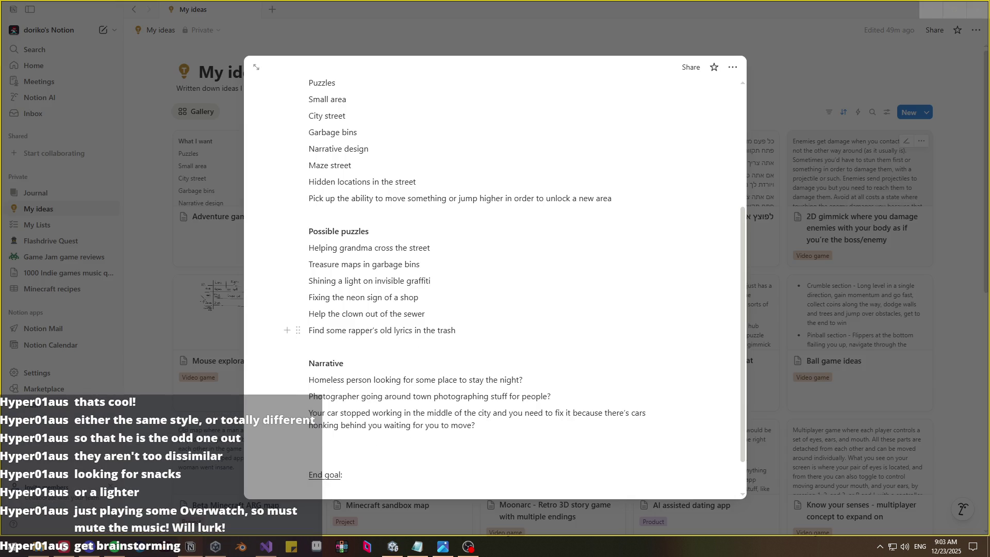
- Add 'Feed the crows for a shiny treasure' as a new line under Possible puzzles
{"action": "key", "text": "Return"}
{"action": "type", "text": "Fe"}
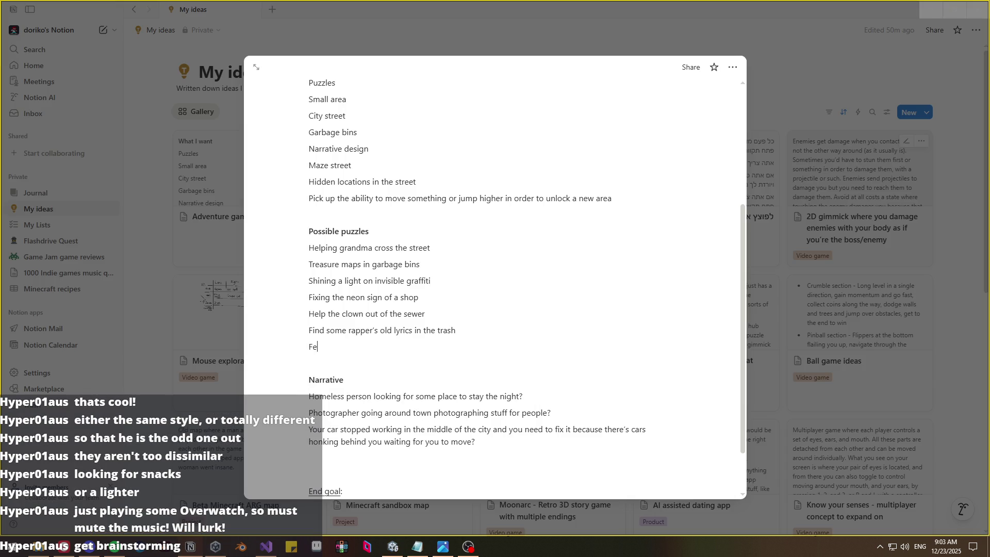
{"action": "type", "text": "ed the crows"}
{"action": "type", "text": " for "}
{"action": "type", "text": "a shiny"}
{"action": "key", "text": "BackSpace"}
{"action": "key", "text": "BackSpace"}
{"action": "type", "text": "ny treasure"}
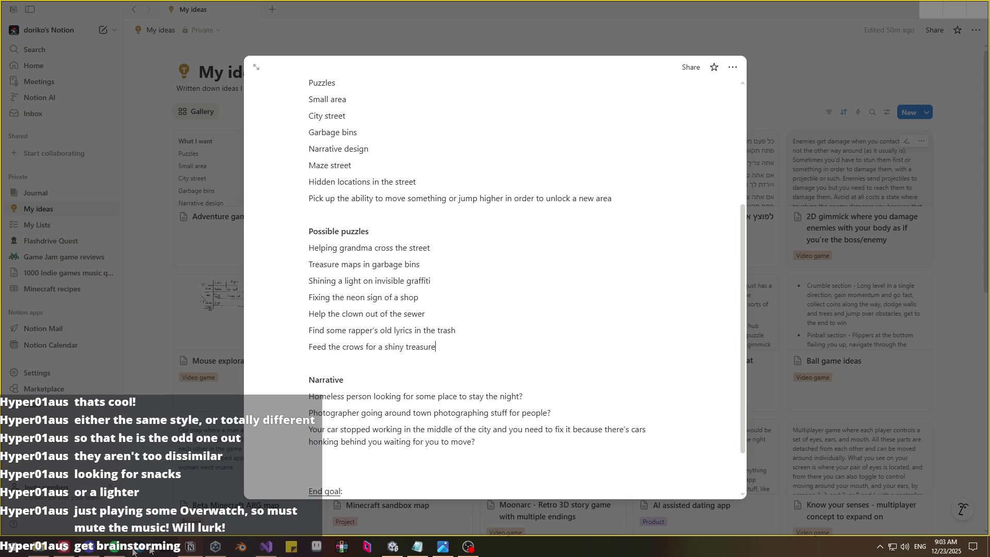
{"action": "mouse_move", "coordinate": [392, 548]}
- Download City Building Kit, import version 1.1, and accept the dependency warning
{"action": "left_click", "coordinate": [395, 551]}
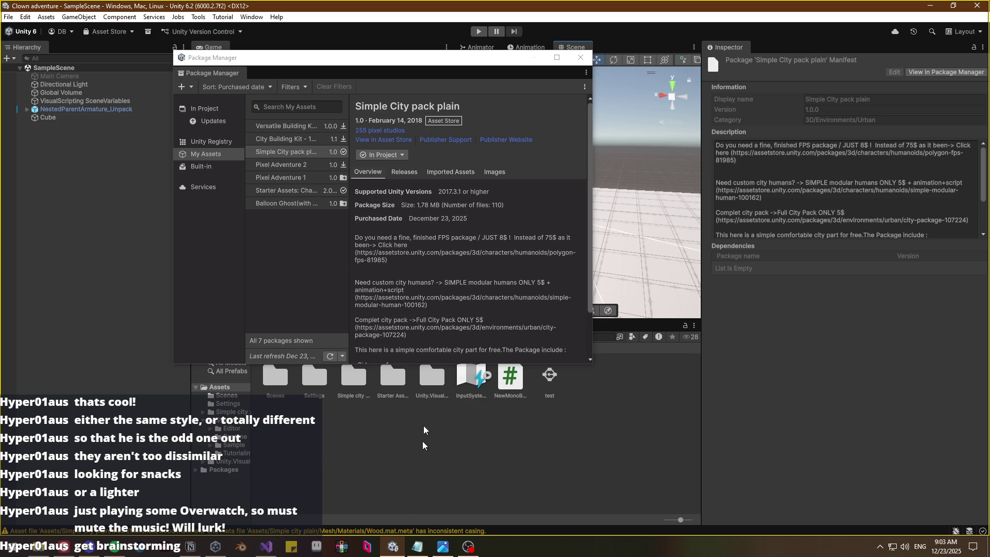
{"action": "left_click", "coordinate": [301, 138]}
{"action": "left_click", "coordinate": [392, 155]}
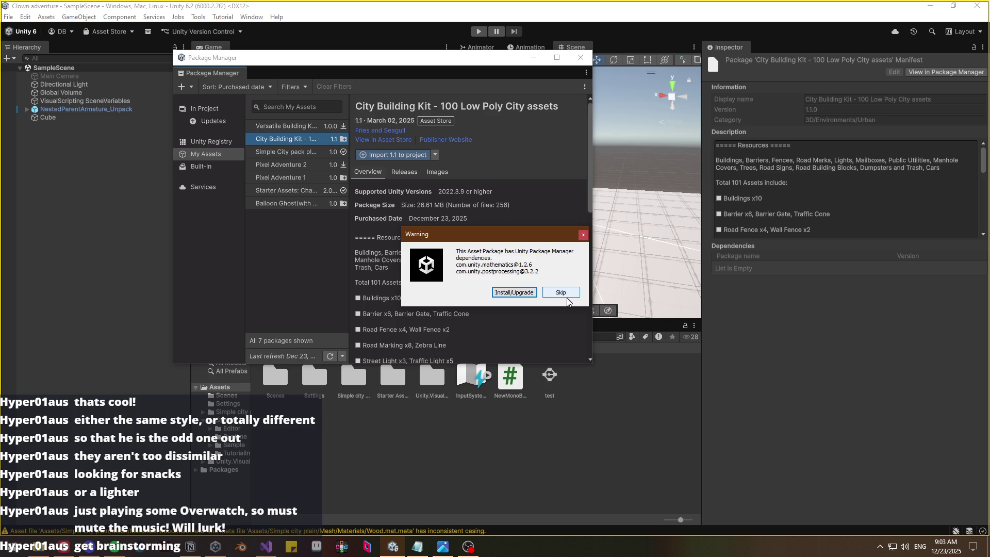
{"action": "left_click", "coordinate": [526, 293]}
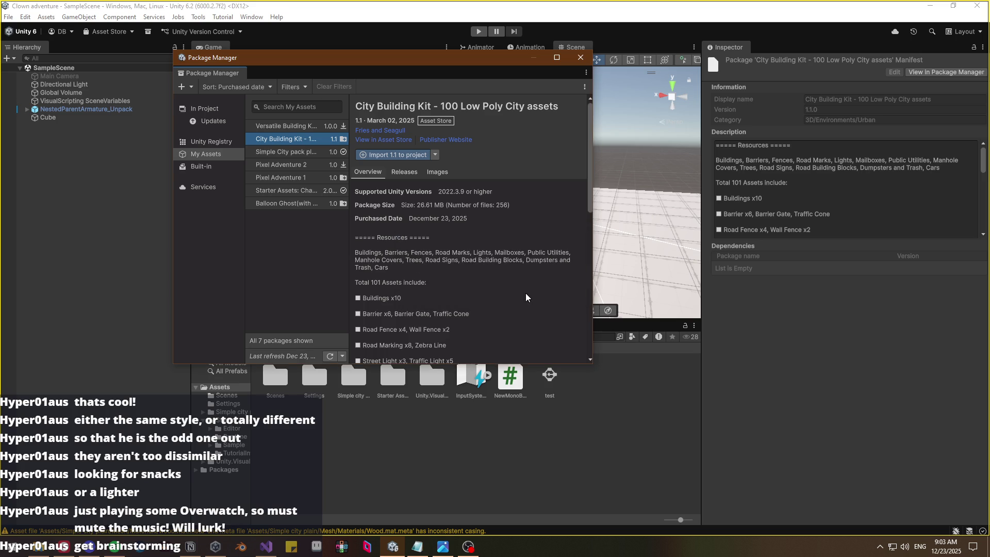
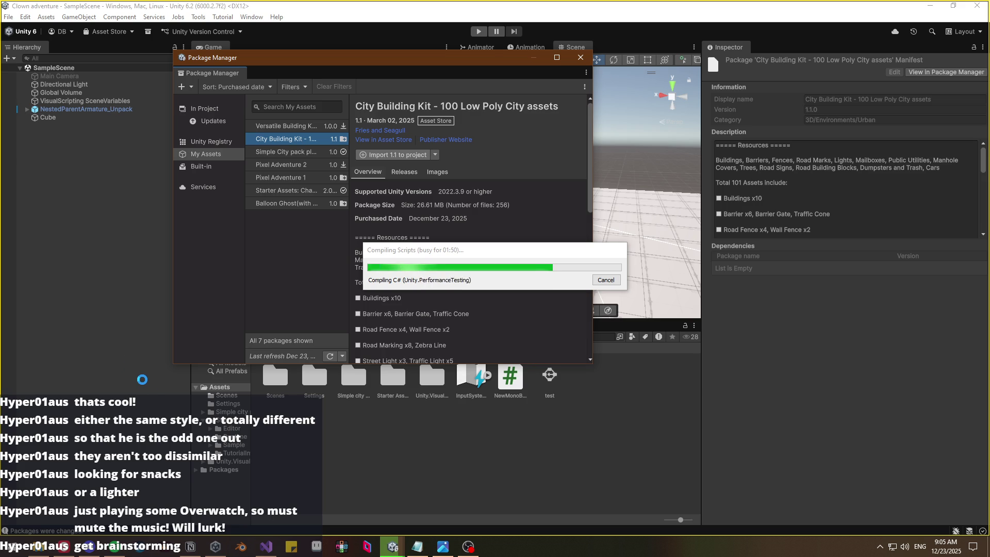
- Switch over to the streaming software while the City Building Kit package finishes compiling
{"action": "left_click", "coordinate": [468, 547]}
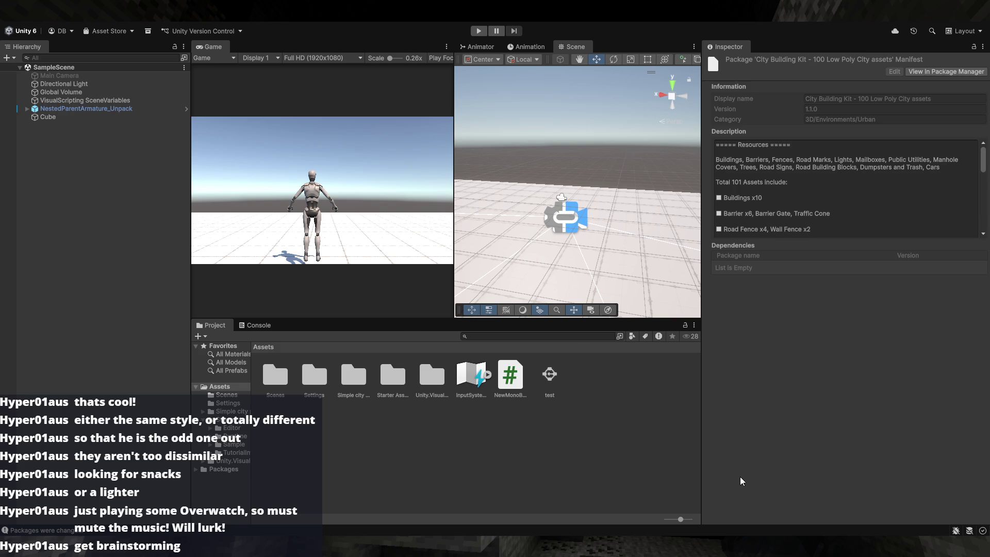
- Clear the inspector and orbit to look down over the floor Cube and the character
{"action": "left_click", "coordinate": [666, 139]}
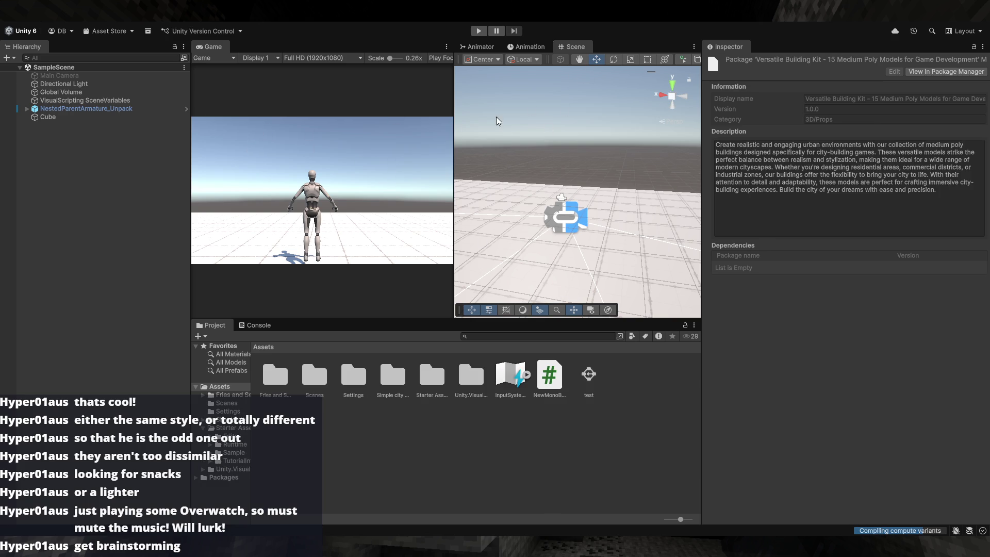
{"action": "mouse_move", "coordinate": [611, 195]}
{"action": "left_mouse_down"}
{"action": "mouse_move", "coordinate": [325, 241]}
{"action": "mouse_move", "coordinate": [739, 239]}
{"action": "mouse_move", "coordinate": [751, 231]}
{"action": "mouse_move", "coordinate": [648, 231]}
{"action": "left_mouse_up"}
{"action": "left_click", "coordinate": [628, 263]}
{"action": "left_click", "coordinate": [646, 271]}
{"action": "mouse_move", "coordinate": [645, 271]}
{"action": "left_mouse_down"}
{"action": "mouse_move", "coordinate": [755, 248]}
{"action": "mouse_move", "coordinate": [846, 277]}
{"action": "mouse_move", "coordinate": [774, 265]}
{"action": "mouse_move", "coordinate": [590, 308]}
{"action": "left_mouse_up"}
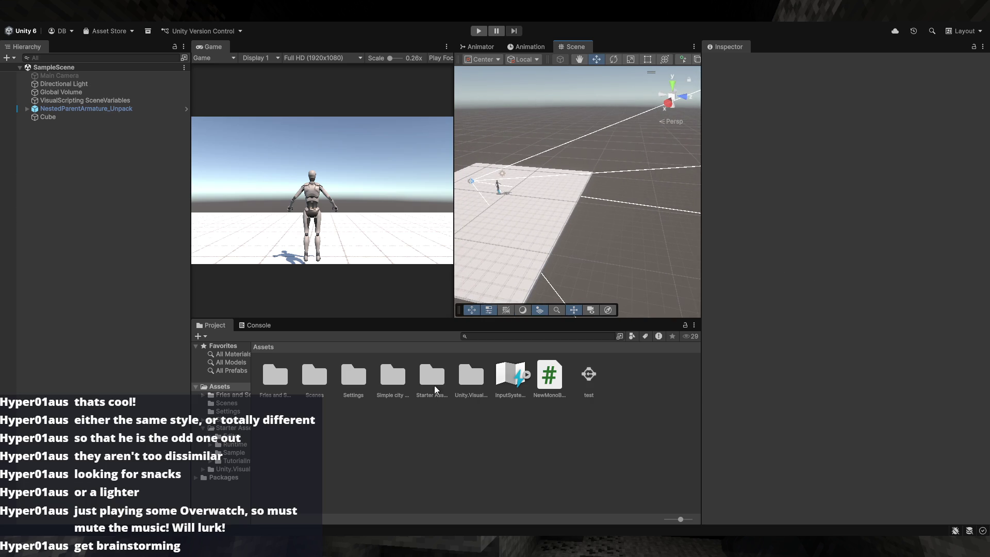
- Create a new folder in Assets and name it Store Assets
{"action": "left_click", "coordinate": [388, 380]}
{"action": "left_click", "coordinate": [414, 432]}
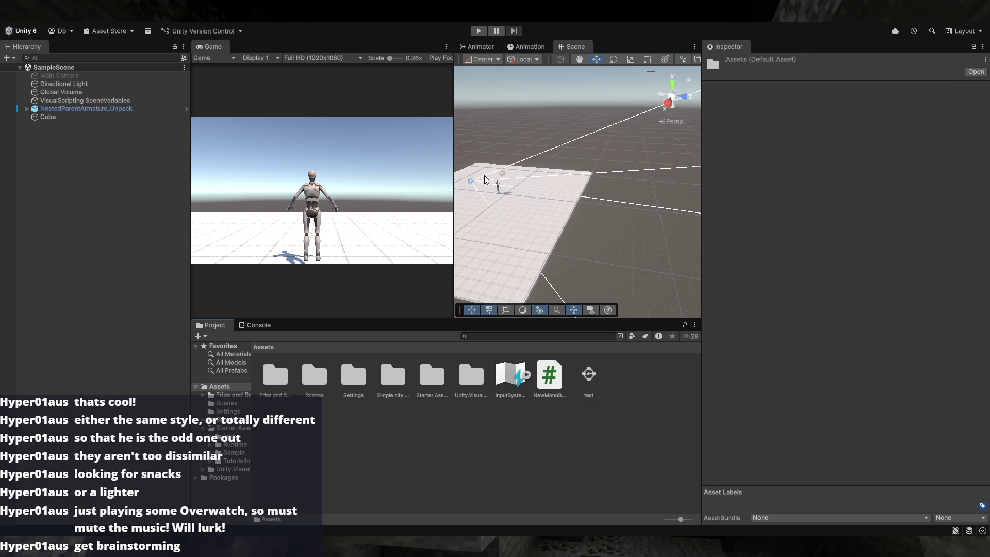
{"action": "key", "text": "ctrl+shift+n"}
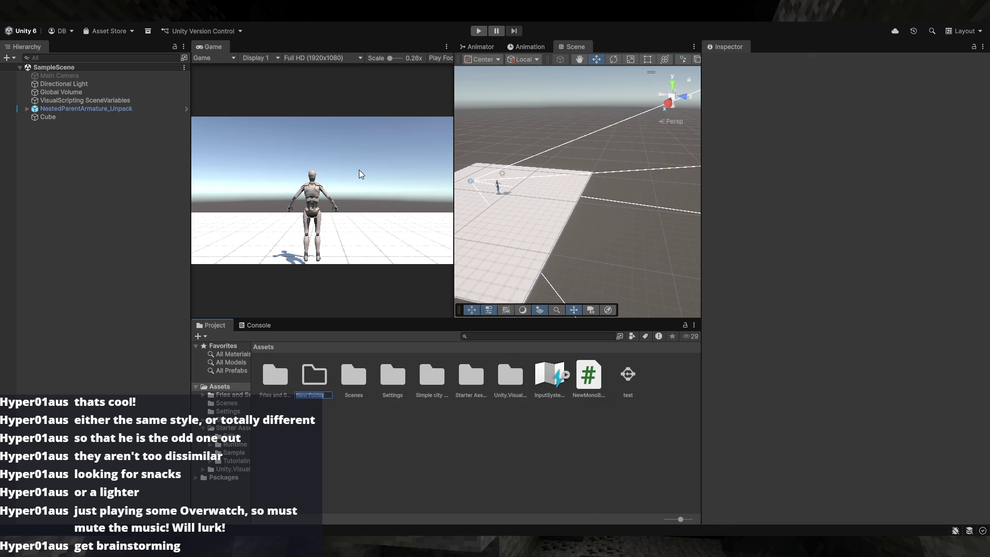
{"action": "type", "text": "C"}
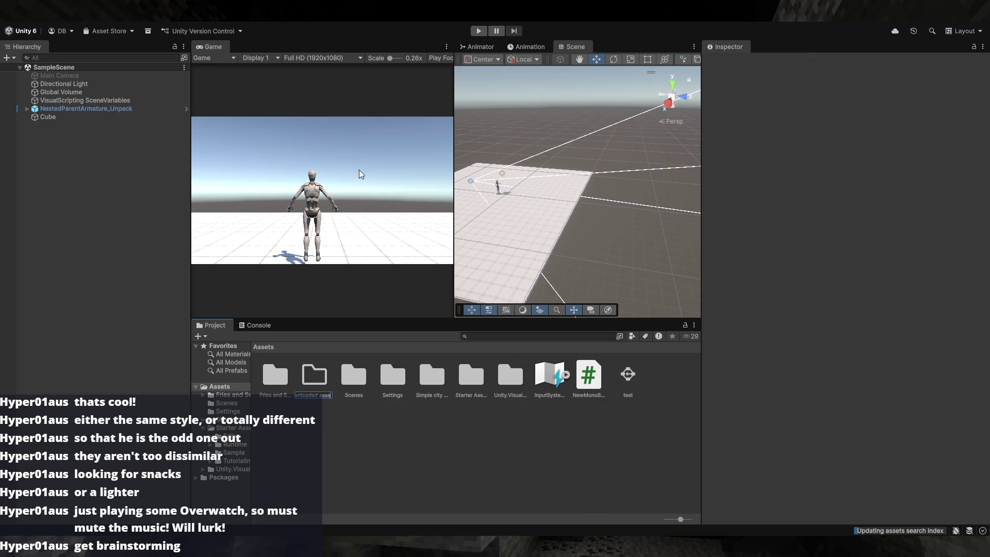
{"action": "type", "text": "s"}
{"action": "key", "text": "Return"}
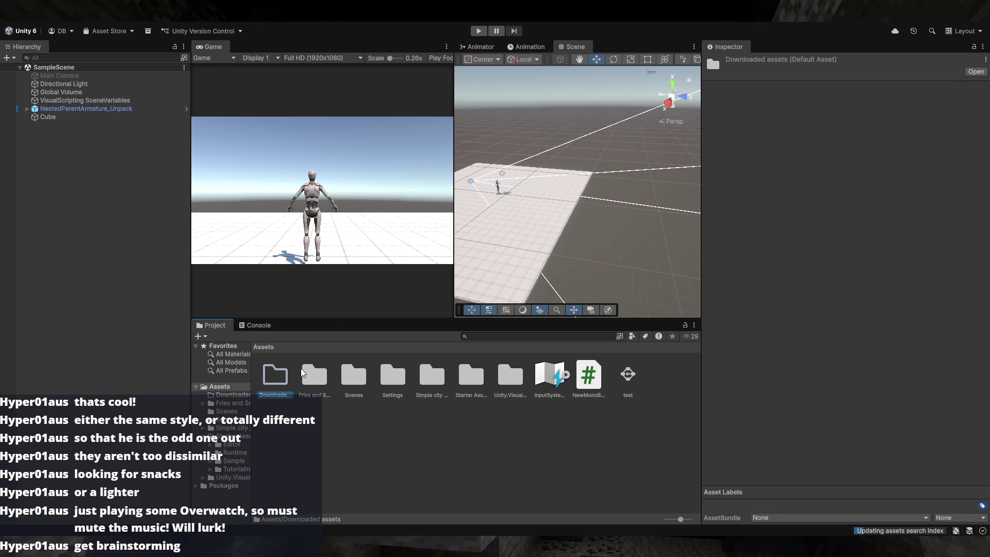
{"action": "left_click", "coordinate": [289, 396]}
{"action": "type", "text": "As"}
{"action": "key", "text": "Return"}
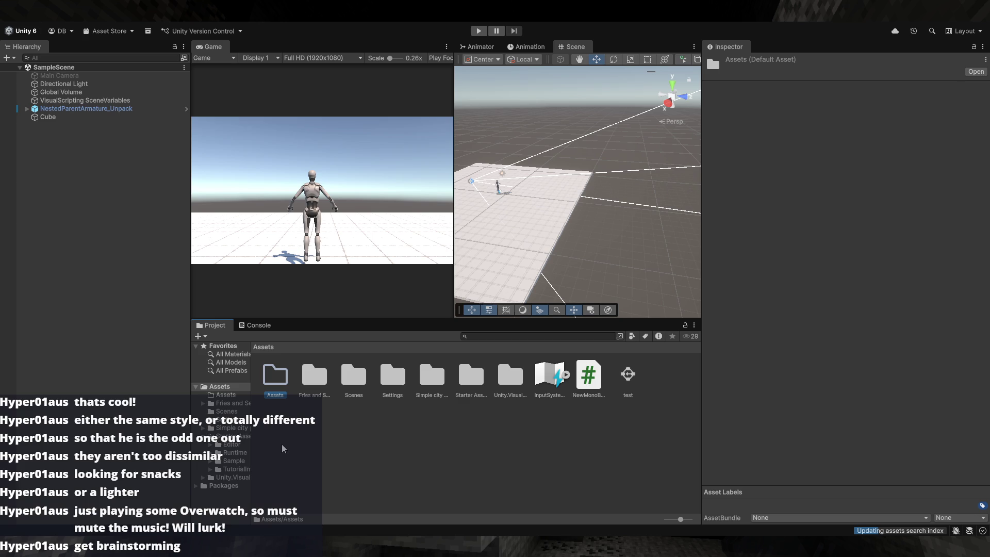
{"action": "left_click", "coordinate": [282, 398]}
{"action": "type", "text": "S"}
{"action": "type", "text": "s"}
{"action": "key", "text": "Return"}
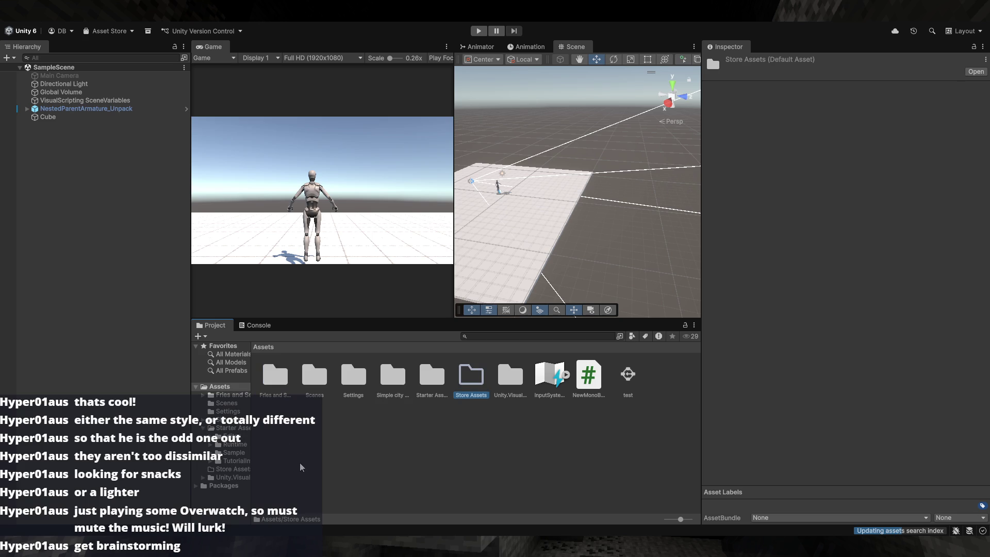
- Move the Simple city, Starter Assets and Fries and Seagull folders into Store Assets
{"action": "left_click", "coordinate": [432, 376]}
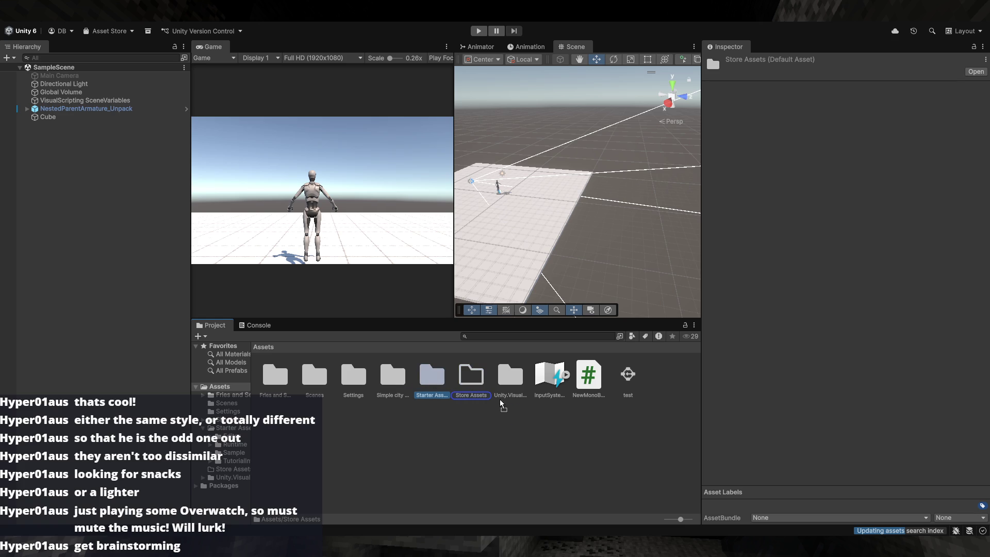
{"action": "left_click_drag", "start_coordinate": [390, 381], "coordinate": [432, 379]}
{"action": "left_click", "coordinate": [273, 382]}
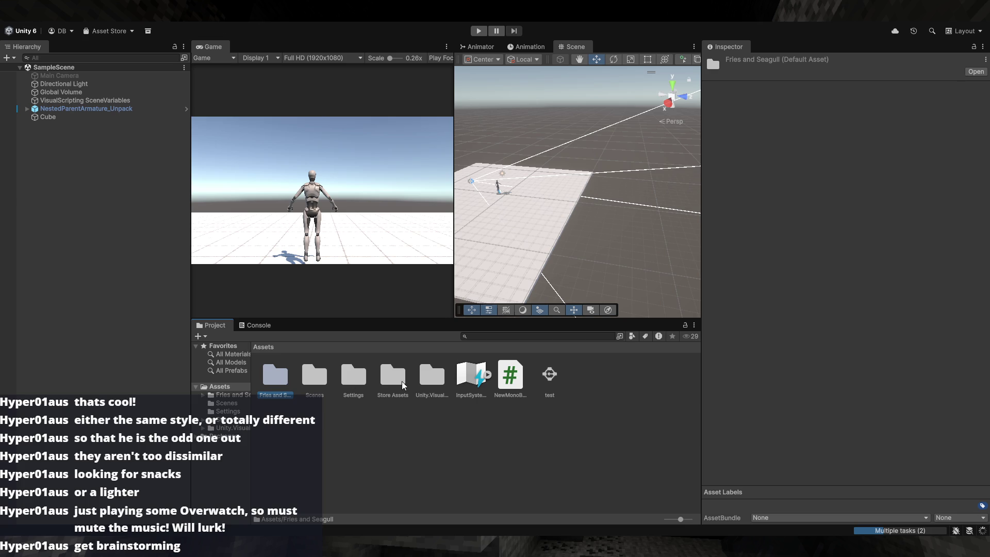
{"action": "mouse_move", "coordinate": [278, 388]}
{"action": "left_mouse_down"}
{"action": "mouse_move", "coordinate": [389, 390]}
{"action": "mouse_move", "coordinate": [384, 383]}
{"action": "mouse_move", "coordinate": [335, 404]}
{"action": "left_mouse_up"}
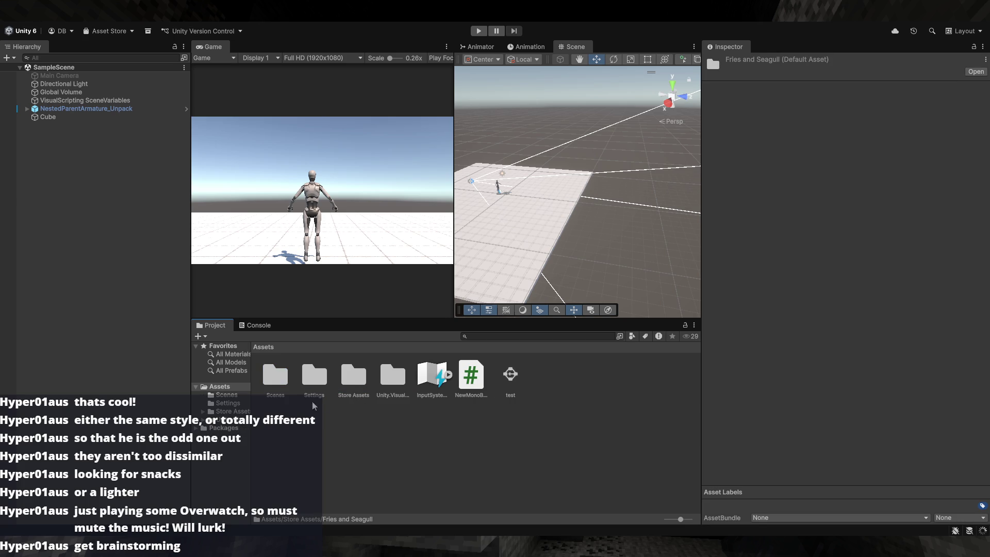
- Peek into the Scenes and Settings folders, returning to the Assets root
{"action": "double_click", "coordinate": [281, 383]}
{"action": "left_click", "coordinate": [261, 348]}
{"action": "double_click", "coordinate": [308, 373]}
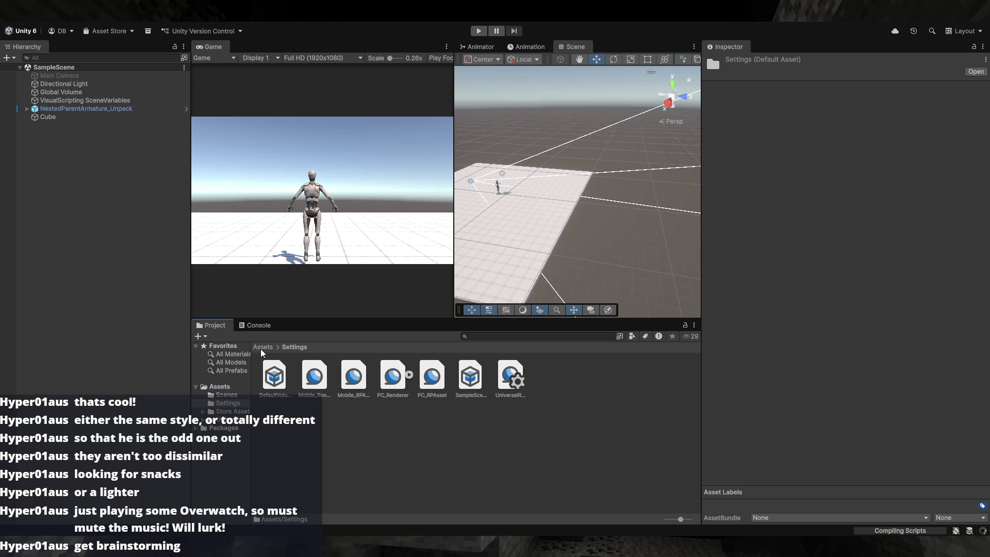
{"action": "left_click", "coordinate": [265, 348]}
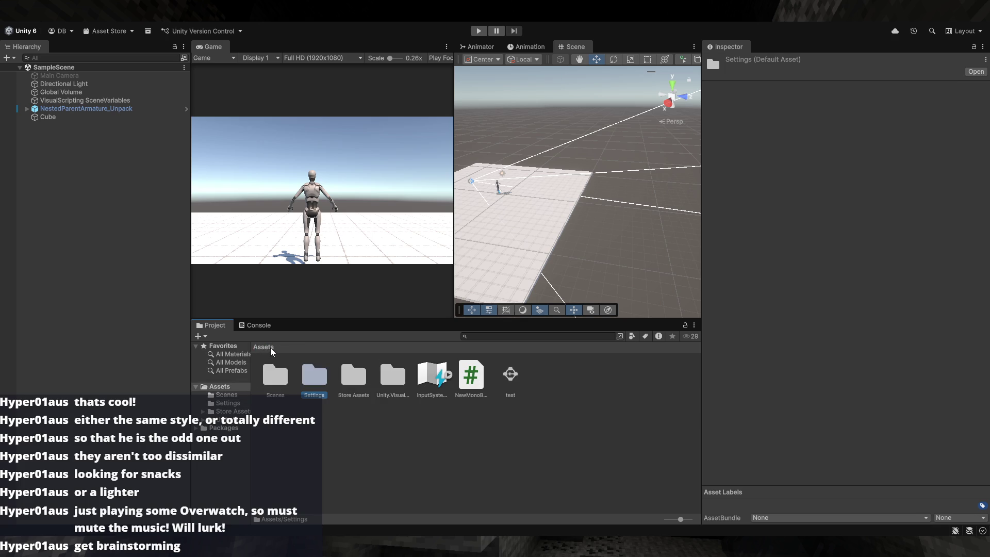
- Move City 03 out of Fries and Seagull up into Store Assets
{"action": "double_click", "coordinate": [353, 377]}
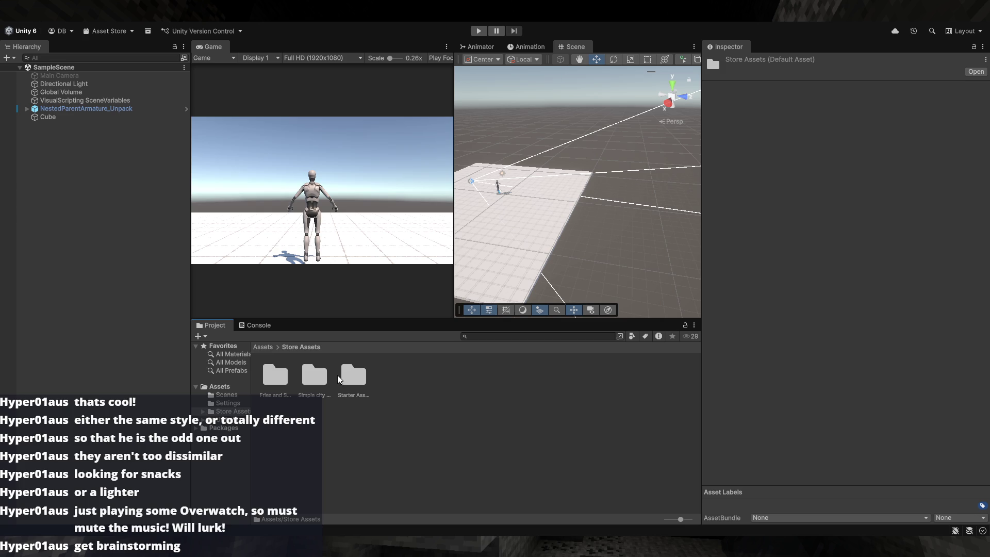
{"action": "double_click", "coordinate": [273, 383]}
{"action": "double_click", "coordinate": [273, 383]}
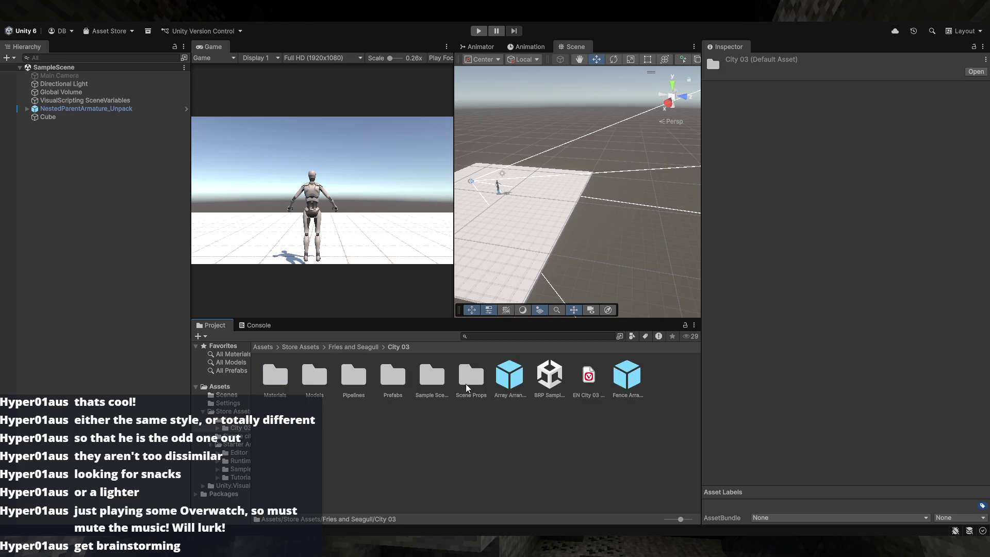
{"action": "left_click", "coordinate": [357, 349]}
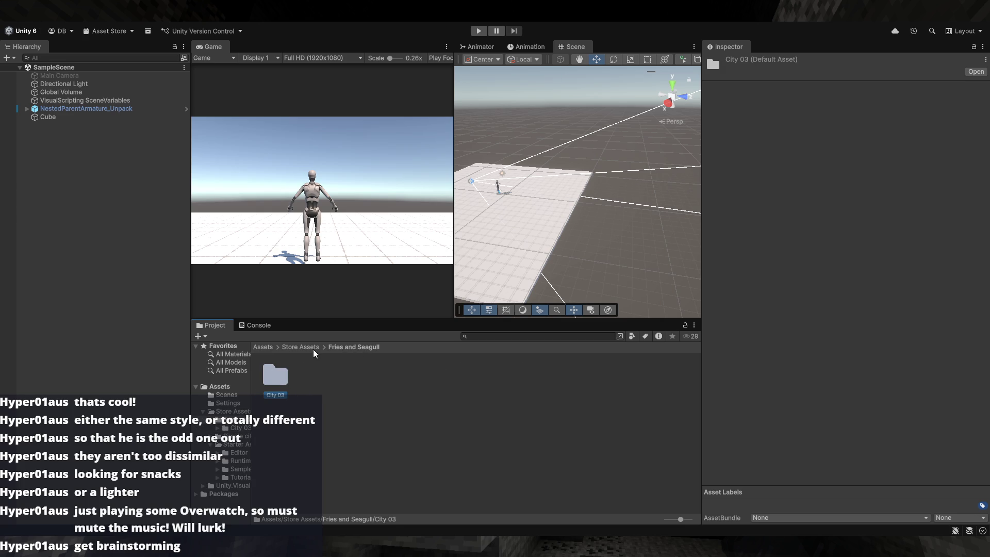
{"action": "mouse_move", "coordinate": [279, 391]}
{"action": "left_mouse_down"}
{"action": "mouse_move", "coordinate": [312, 347]}
{"action": "mouse_move", "coordinate": [245, 415]}
{"action": "mouse_move", "coordinate": [252, 391]}
{"action": "mouse_move", "coordinate": [319, 355]}
{"action": "mouse_move", "coordinate": [307, 351]}
{"action": "left_mouse_up"}
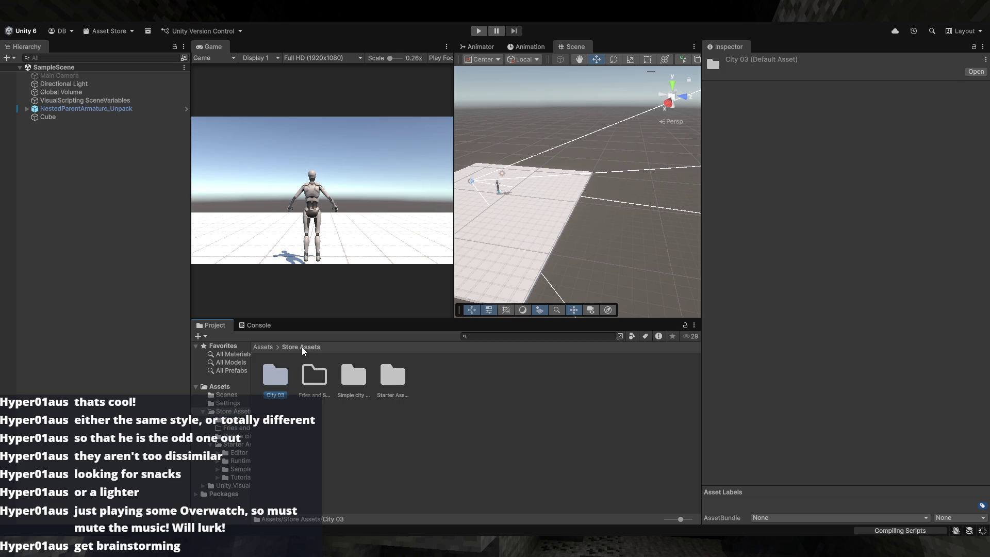
{"action": "left_click", "coordinate": [315, 384]}
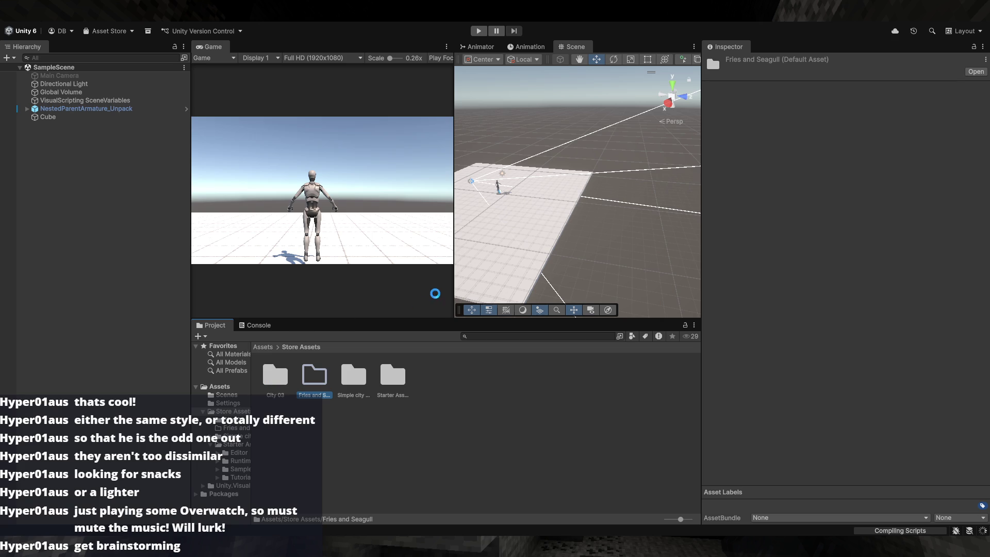
- Browse City 03's Scene Props, Scripts and Materials folders, then open Models
{"action": "double_click", "coordinate": [277, 380]}
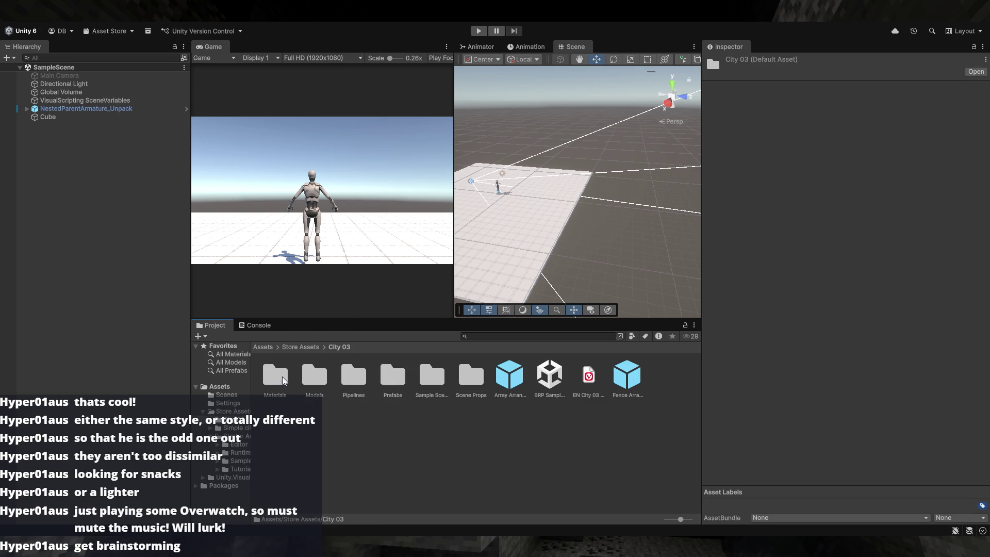
{"action": "mouse_move", "coordinate": [581, 284]}
{"action": "left_mouse_down"}
{"action": "mouse_move", "coordinate": [520, 289]}
{"action": "mouse_move", "coordinate": [500, 264]}
{"action": "mouse_move", "coordinate": [432, 255]}
{"action": "mouse_move", "coordinate": [560, 281]}
{"action": "mouse_move", "coordinate": [336, 375]}
{"action": "left_mouse_up"}
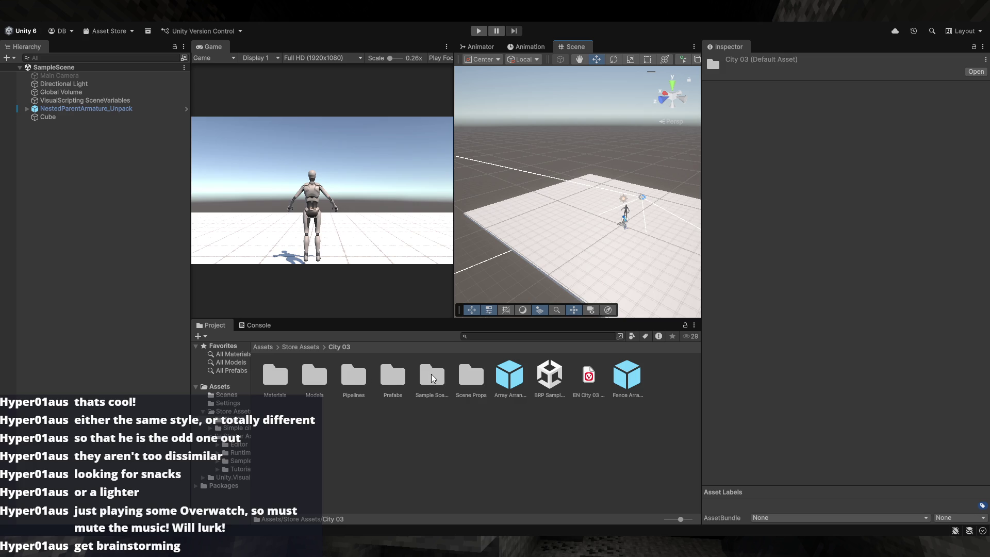
{"action": "double_click", "coordinate": [457, 384]}
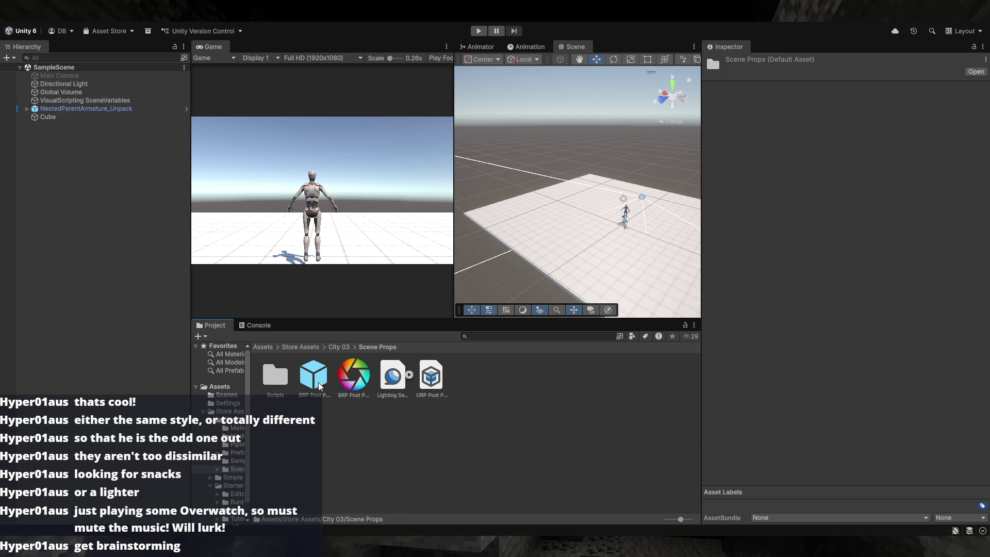
{"action": "double_click", "coordinate": [276, 383]}
{"action": "left_click", "coordinate": [384, 349]}
{"action": "left_click", "coordinate": [334, 348]}
{"action": "double_click", "coordinate": [299, 379]}
{"action": "left_click", "coordinate": [339, 347]}
{"action": "double_click", "coordinate": [321, 371]}
{"action": "scroll", "coordinate": [378, 395], "scroll_direction": "down", "scroll_amount": 5}
{"action": "scroll", "coordinate": [378, 396], "scroll_direction": "down", "scroll_amount": 4}
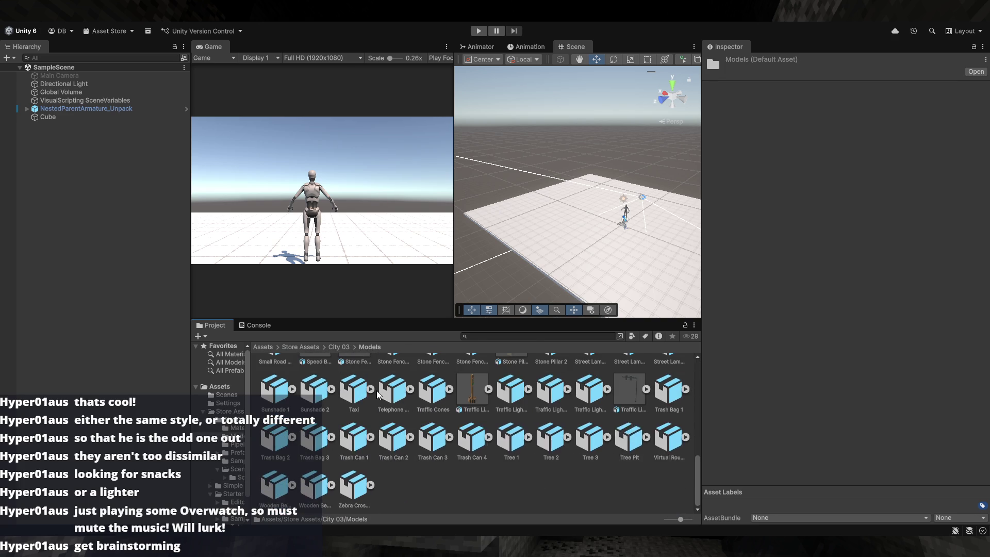
{"action": "scroll", "coordinate": [449, 455], "scroll_direction": "up", "scroll_amount": 5}
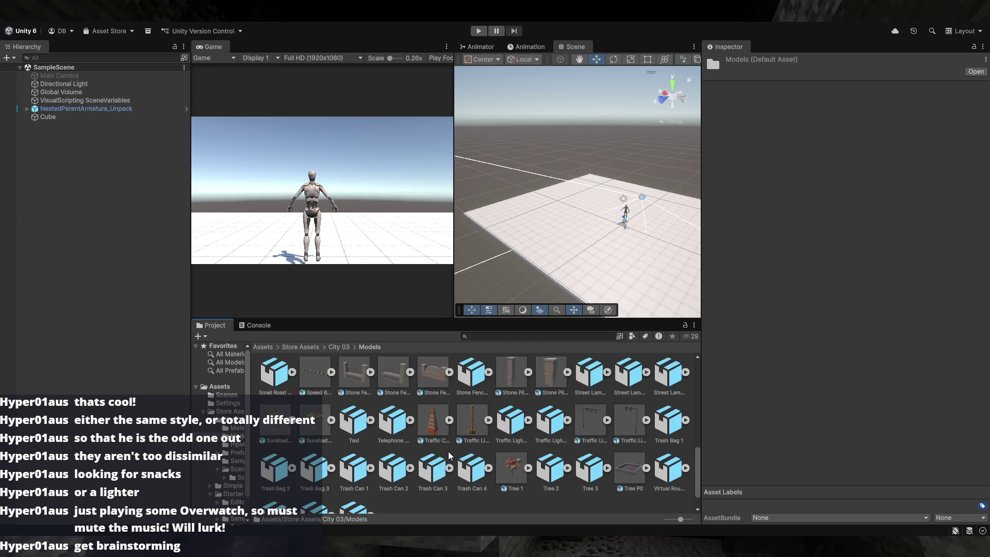
{"action": "scroll", "coordinate": [448, 455], "scroll_direction": "up", "scroll_amount": 3}
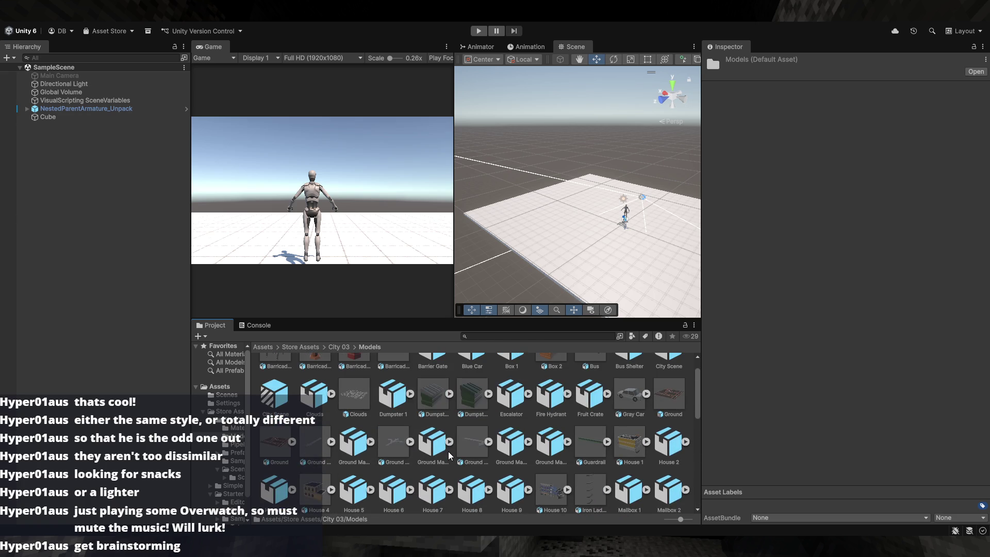
{"action": "scroll", "coordinate": [449, 455], "scroll_direction": "up", "scroll_amount": 1}
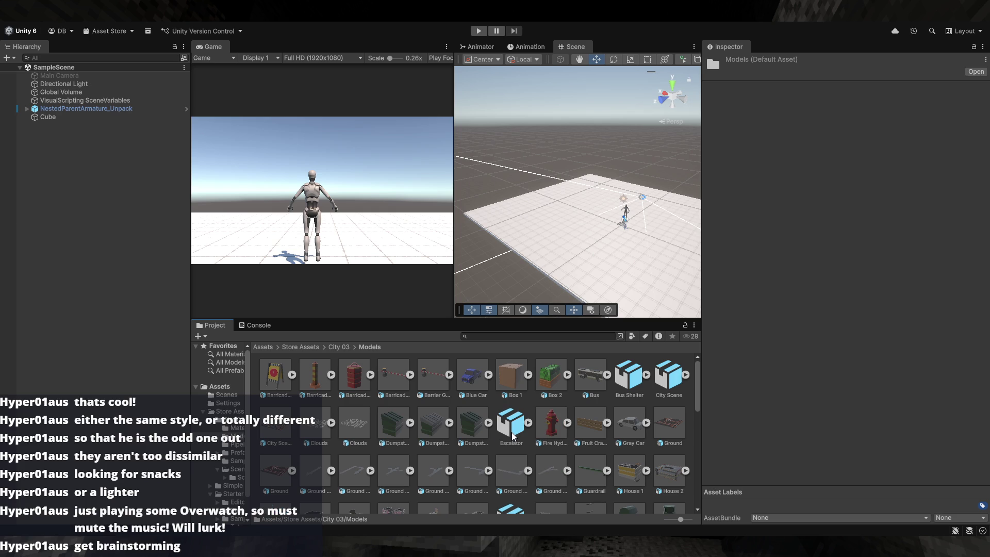
{"action": "left_click", "coordinate": [512, 436]}
{"action": "mouse_move", "coordinate": [564, 251]}
{"action": "left_mouse_down"}
{"action": "mouse_move", "coordinate": [579, 249]}
{"action": "mouse_move", "coordinate": [592, 268]}
{"action": "mouse_move", "coordinate": [648, 264]}
{"action": "mouse_move", "coordinate": [573, 287]}
{"action": "mouse_move", "coordinate": [611, 271]}
{"action": "mouse_move", "coordinate": [681, 265]}
{"action": "mouse_move", "coordinate": [722, 277]}
{"action": "mouse_move", "coordinate": [654, 289]}
{"action": "mouse_move", "coordinate": [760, 297]}
{"action": "mouse_move", "coordinate": [855, 287]}
{"action": "mouse_move", "coordinate": [656, 264]}
{"action": "mouse_move", "coordinate": [817, 231]}
{"action": "mouse_move", "coordinate": [345, 226]}
{"action": "mouse_move", "coordinate": [733, 236]}
{"action": "left_mouse_up"}
{"action": "scroll", "coordinate": [656, 264], "scroll_direction": "up", "scroll_amount": 5}
{"action": "key", "text": "f"}
{"action": "scroll", "coordinate": [623, 239], "scroll_direction": "down", "scroll_amount": 5}
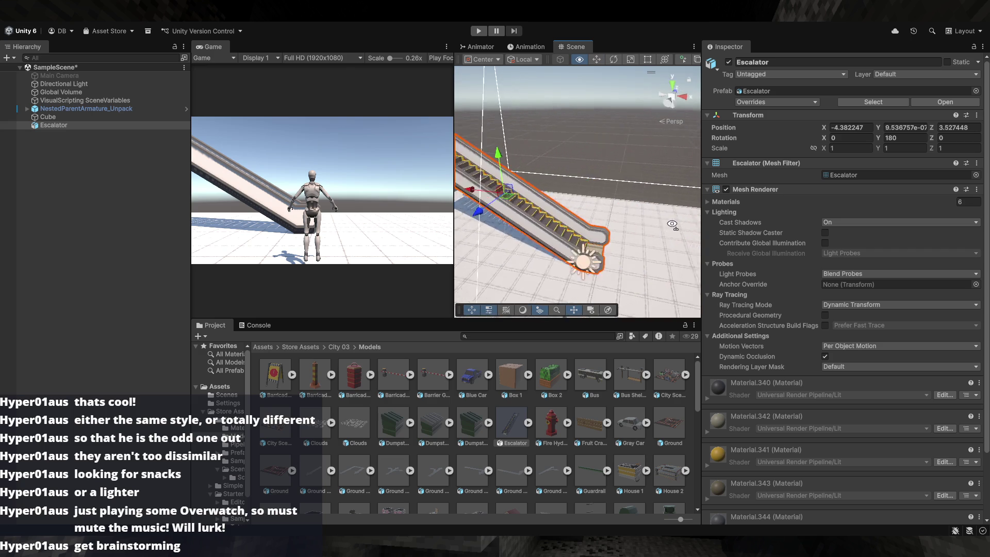
{"action": "key", "text": "Delete"}
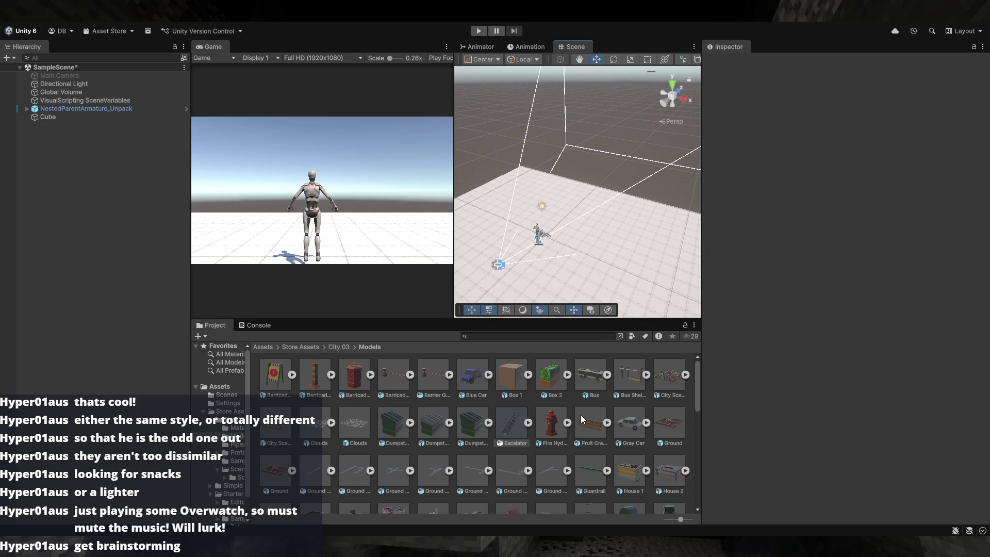
{"action": "scroll", "coordinate": [580, 415], "scroll_direction": "down", "scroll_amount": 8}
{"action": "scroll", "coordinate": [567, 407], "scroll_direction": "down", "scroll_amount": 5}
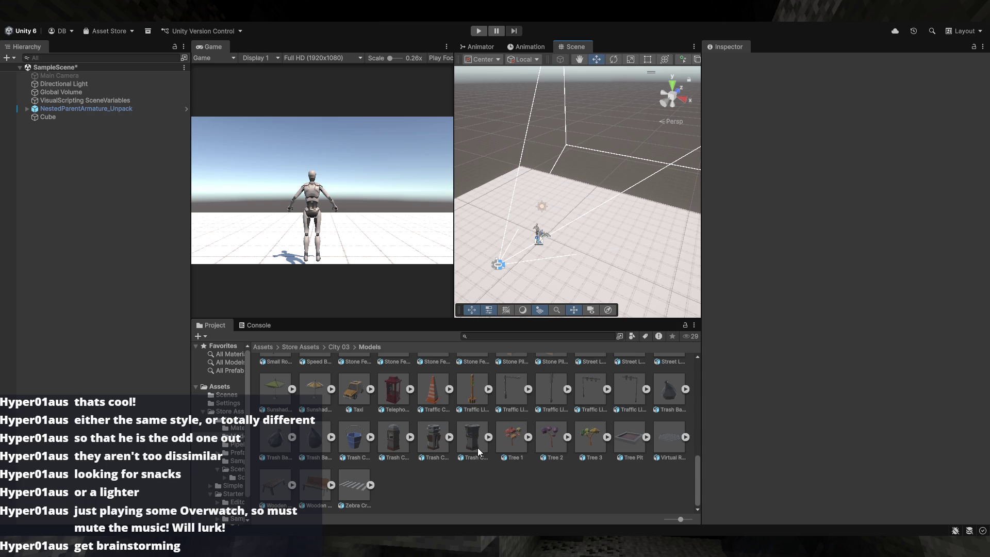
- Place a trash can on the floor and add a dumpster beside it
{"action": "mouse_move", "coordinate": [478, 448]}
{"action": "left_mouse_down"}
{"action": "mouse_move", "coordinate": [601, 266]}
{"action": "mouse_move", "coordinate": [588, 255]}
{"action": "mouse_move", "coordinate": [634, 289]}
{"action": "left_mouse_up"}
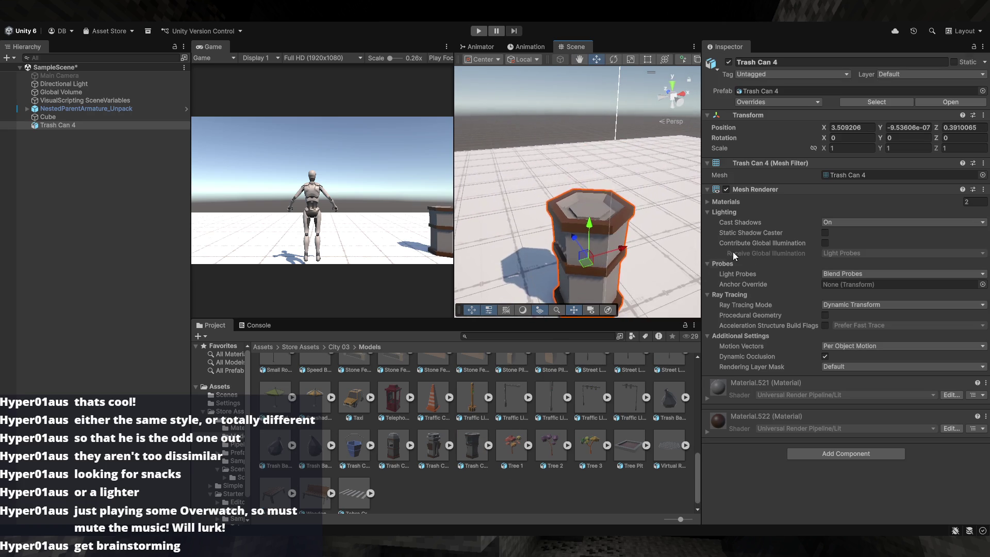
{"action": "scroll", "coordinate": [515, 415], "scroll_direction": "up", "scroll_amount": 10}
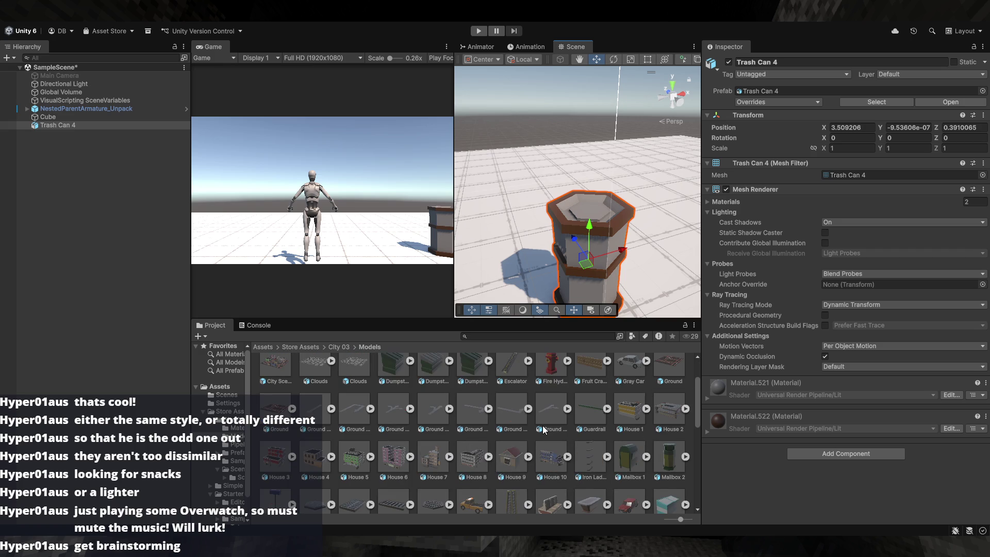
{"action": "scroll", "coordinate": [508, 433], "scroll_direction": "up", "scroll_amount": 3}
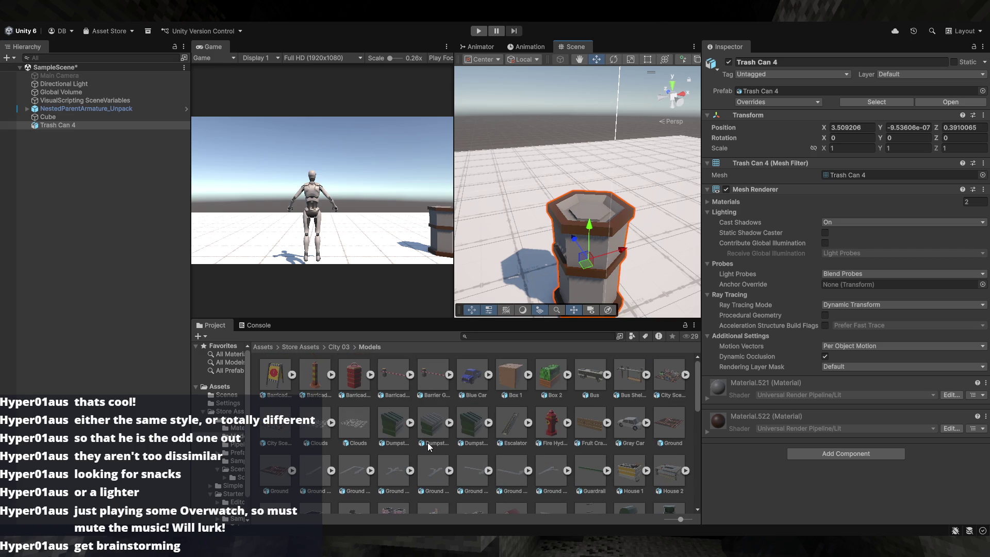
{"action": "left_click_drag", "start_coordinate": [512, 267], "coordinate": [531, 214]}
{"action": "key", "text": "f"}
- Undo the extra Dumpster 1 and Dumpster 3 copies, keeping only Dumpster 2
{"action": "mouse_move", "coordinate": [426, 417]}
{"action": "left_mouse_down"}
{"action": "mouse_move", "coordinate": [518, 317]}
{"action": "mouse_move", "coordinate": [508, 271]}
{"action": "mouse_move", "coordinate": [620, 261]}
{"action": "mouse_move", "coordinate": [636, 296]}
{"action": "mouse_move", "coordinate": [656, 289]}
{"action": "mouse_move", "coordinate": [555, 216]}
{"action": "mouse_move", "coordinate": [558, 228]}
{"action": "left_mouse_up"}
{"action": "left_click", "coordinate": [566, 229]}
{"action": "left_click", "coordinate": [557, 228]}
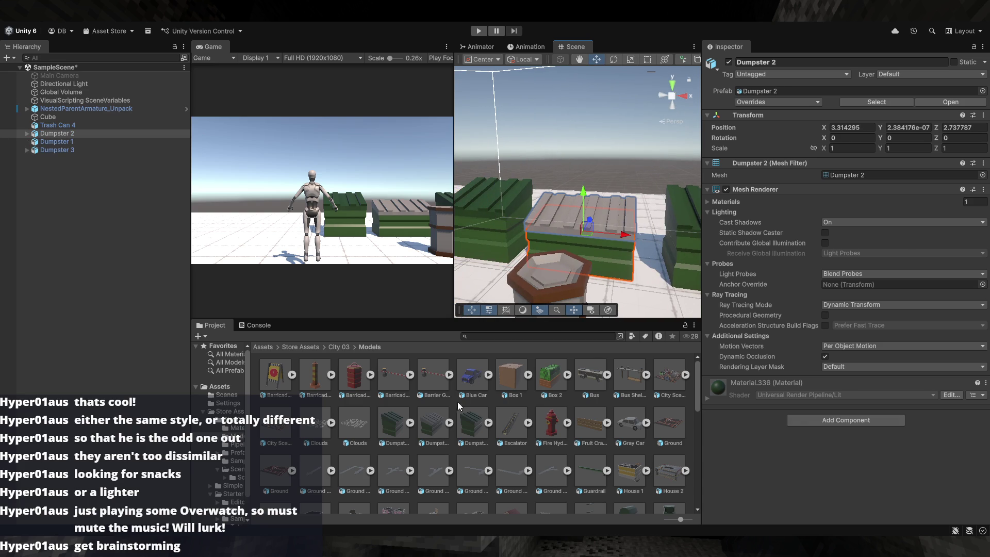
{"action": "key", "text": "ctrl+z"}
{"action": "key", "text": "ctrl+z"}
{"action": "key", "text": "ctrl+z"}
{"action": "mouse_move", "coordinate": [553, 301]}
{"action": "left_mouse_down"}
{"action": "mouse_move", "coordinate": [617, 272]}
{"action": "mouse_move", "coordinate": [580, 312]}
{"action": "left_mouse_up"}
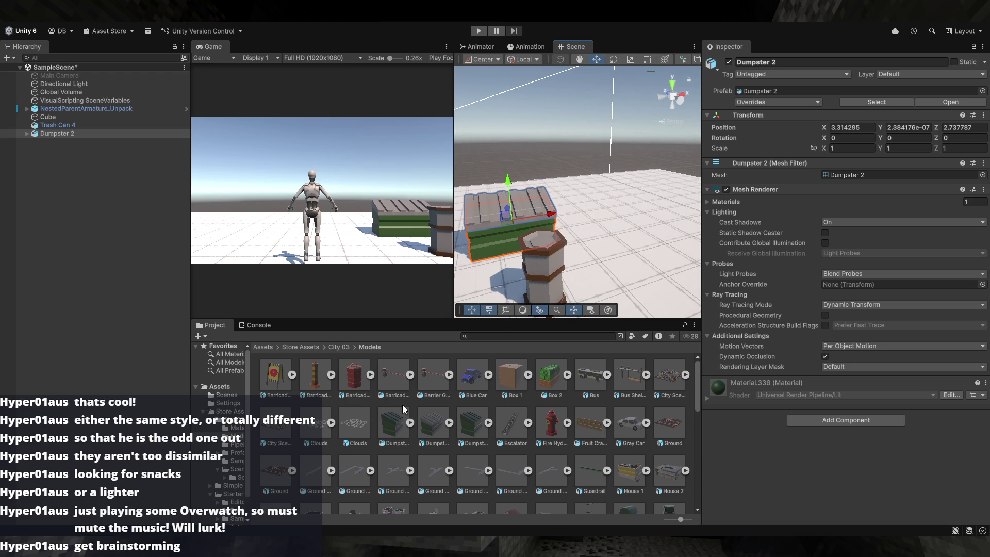
{"action": "left_click", "coordinate": [344, 348]}
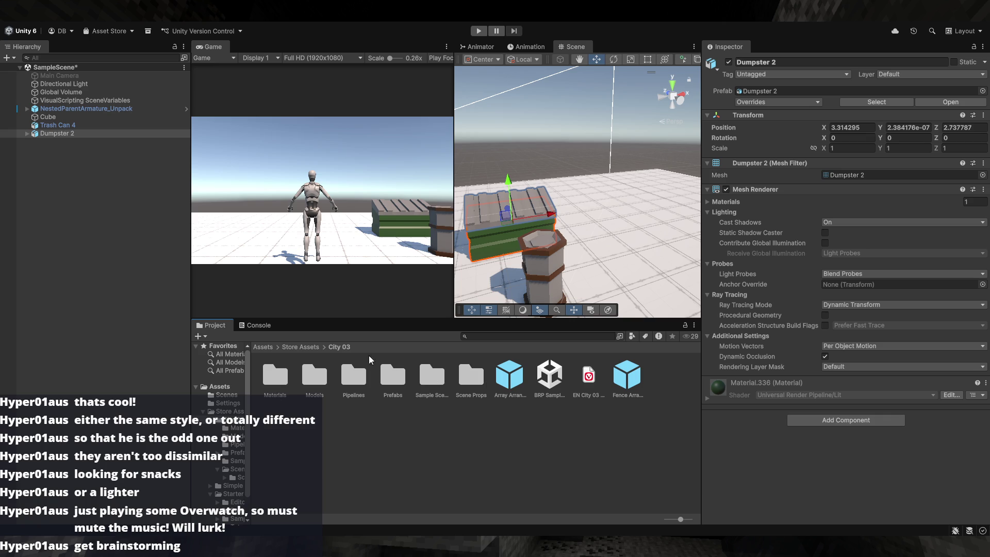
- Explore the Simple city plain pack's Mesh, Material & Texture subfolders and Prefabs
{"action": "left_click", "coordinate": [295, 346]}
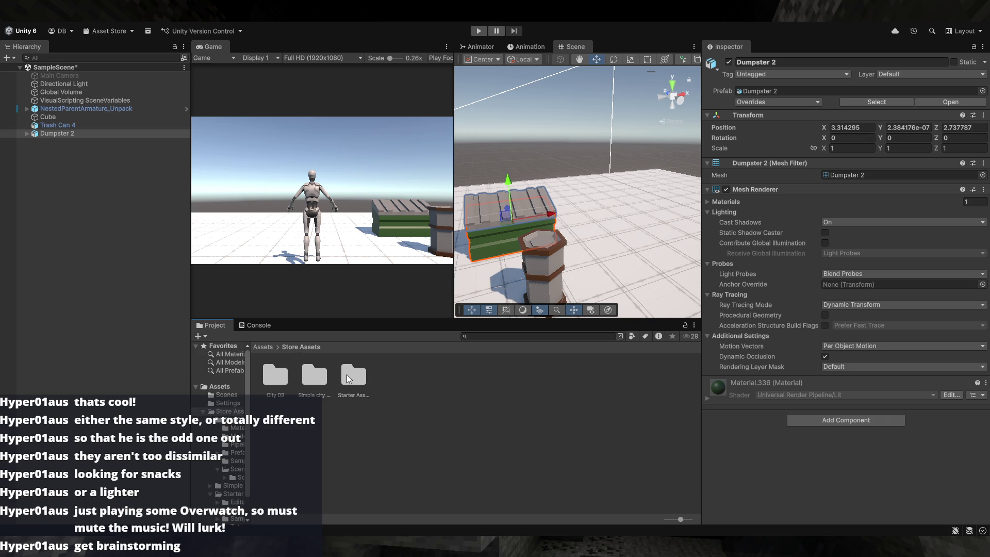
{"action": "double_click", "coordinate": [319, 380]}
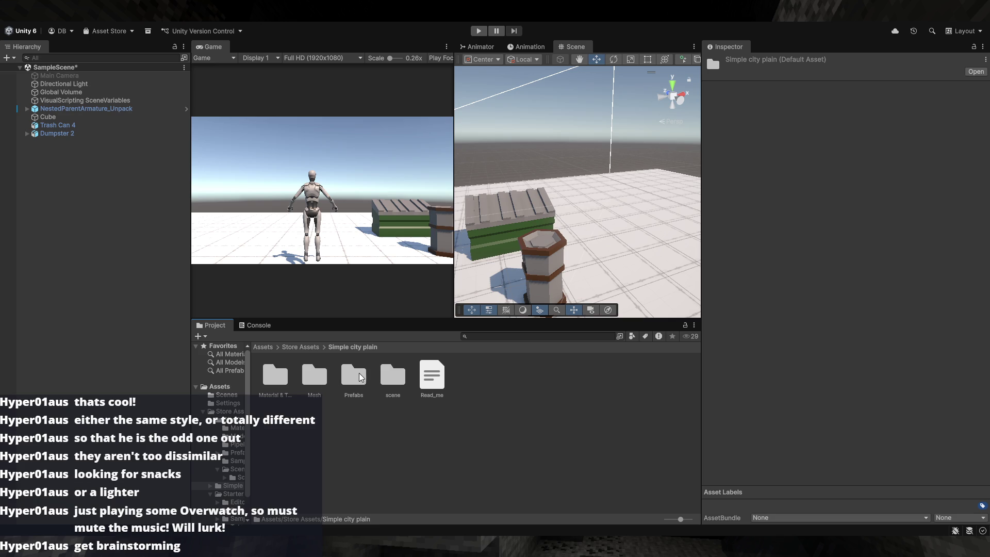
{"action": "left_click", "coordinate": [312, 380]}
{"action": "double_click", "coordinate": [269, 381]}
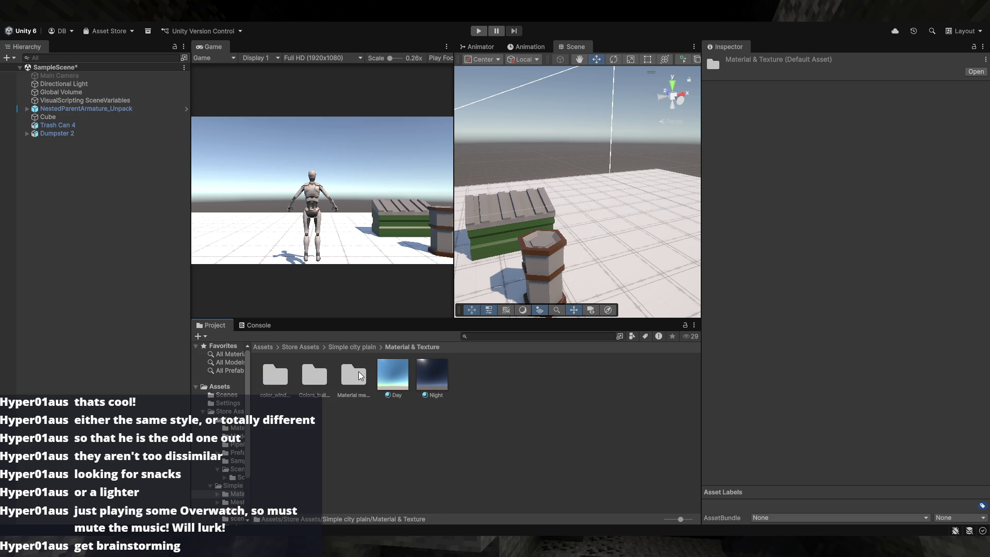
{"action": "double_click", "coordinate": [278, 381]}
{"action": "left_click", "coordinate": [411, 346]}
{"action": "double_click", "coordinate": [393, 375]}
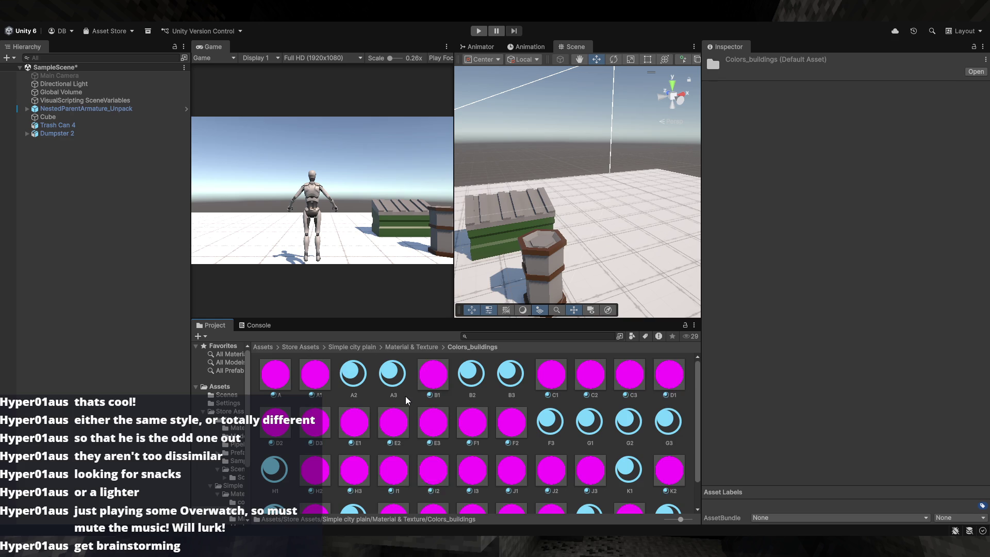
{"action": "left_click", "coordinate": [427, 348]}
{"action": "double_click", "coordinate": [361, 392]}
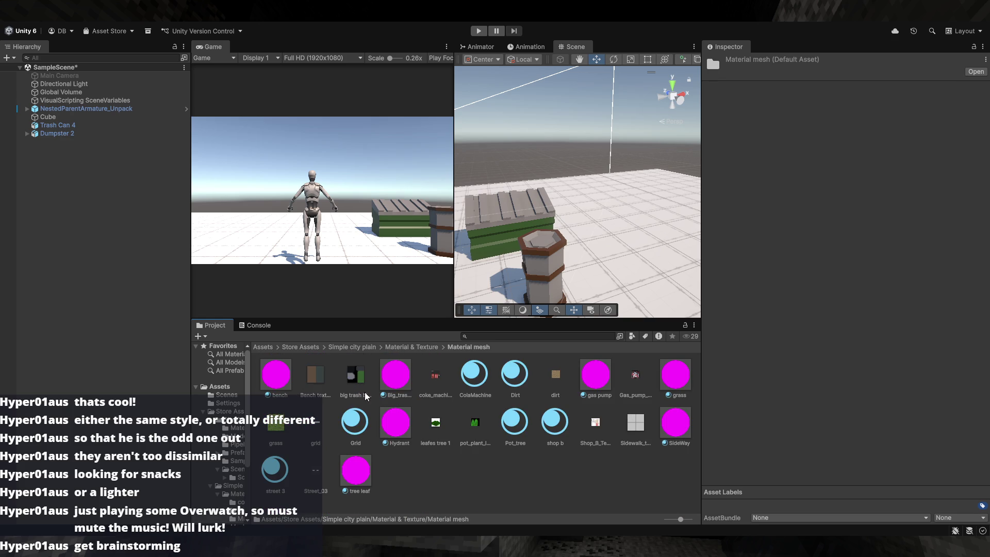
{"action": "left_click", "coordinate": [390, 350]}
{"action": "left_click", "coordinate": [349, 352]}
{"action": "double_click", "coordinate": [365, 383]}
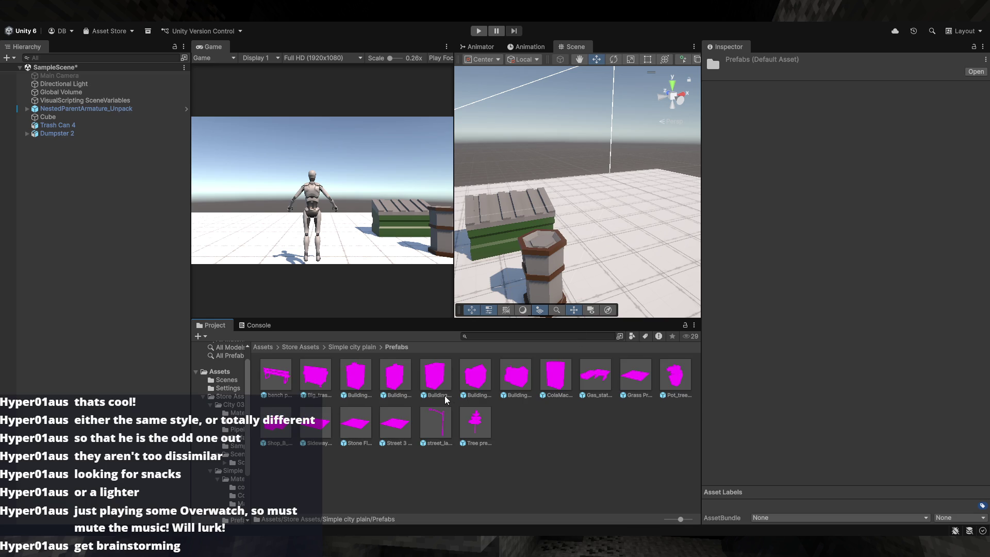
{"action": "left_click", "coordinate": [354, 348]}
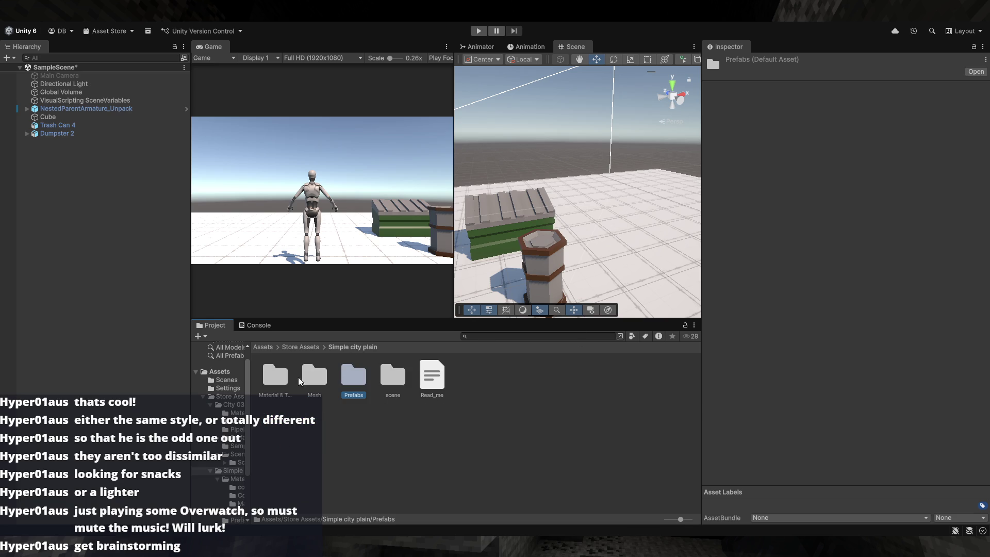
- Open Material & Texture > Colors_buildings and inspect the magenta material A
{"action": "double_click", "coordinate": [274, 380]}
{"action": "double_click", "coordinate": [284, 378]}
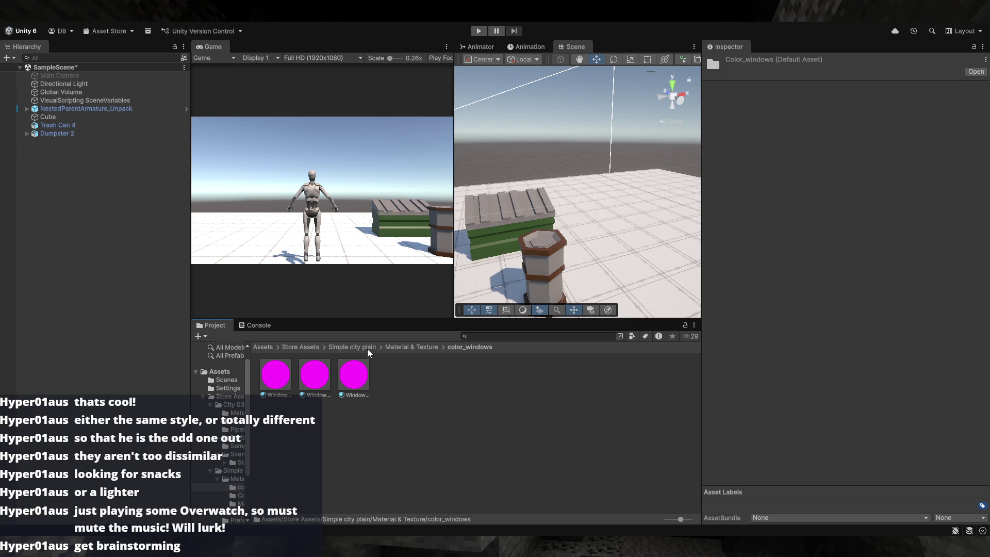
{"action": "left_click", "coordinate": [419, 351]}
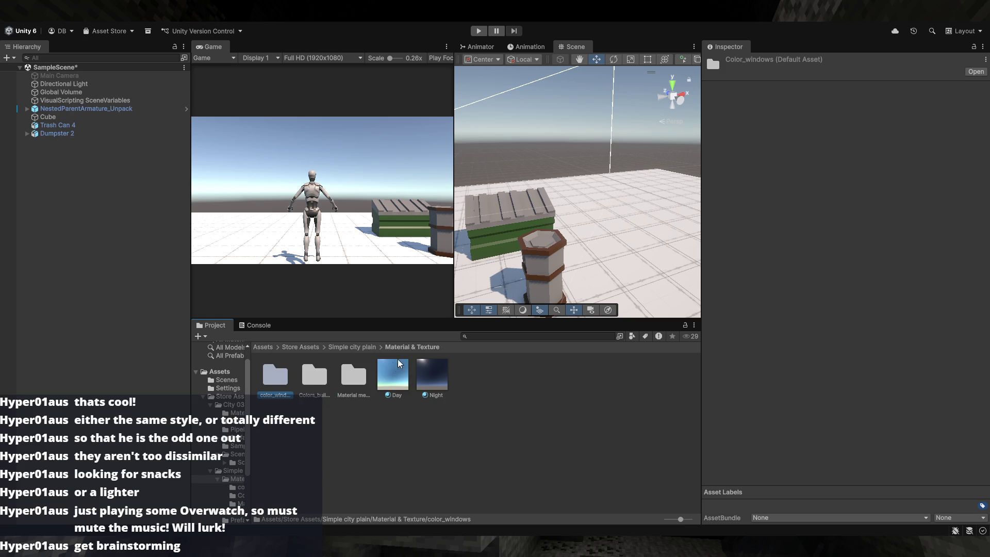
{"action": "left_click", "coordinate": [309, 381]}
{"action": "double_click", "coordinate": [316, 386]}
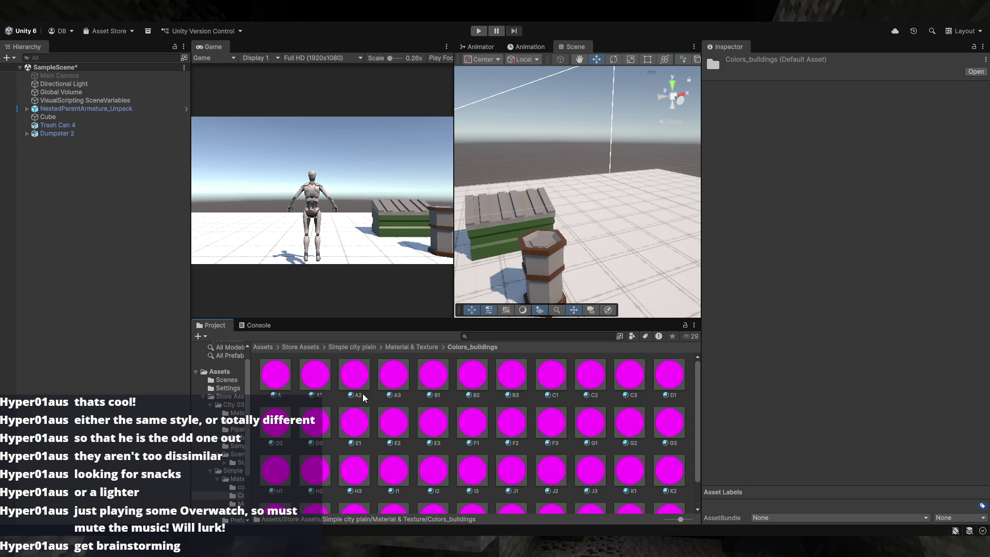
{"action": "left_click", "coordinate": [280, 381]}
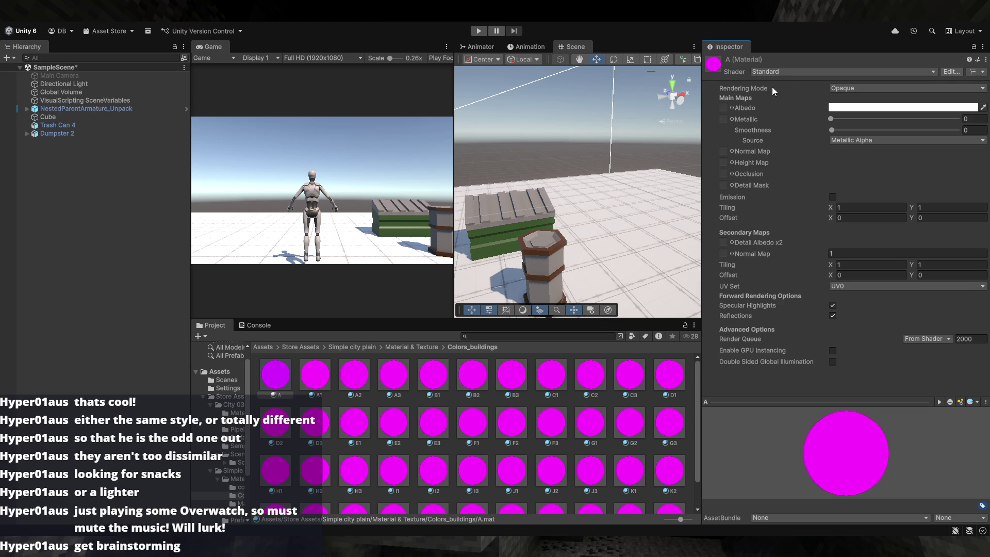
- Orbit the scene while checking Simple city plain's Material mesh, Prefabs and scene folders
{"action": "left_click_drag", "start_coordinate": [577, 206], "coordinate": [419, 300]}
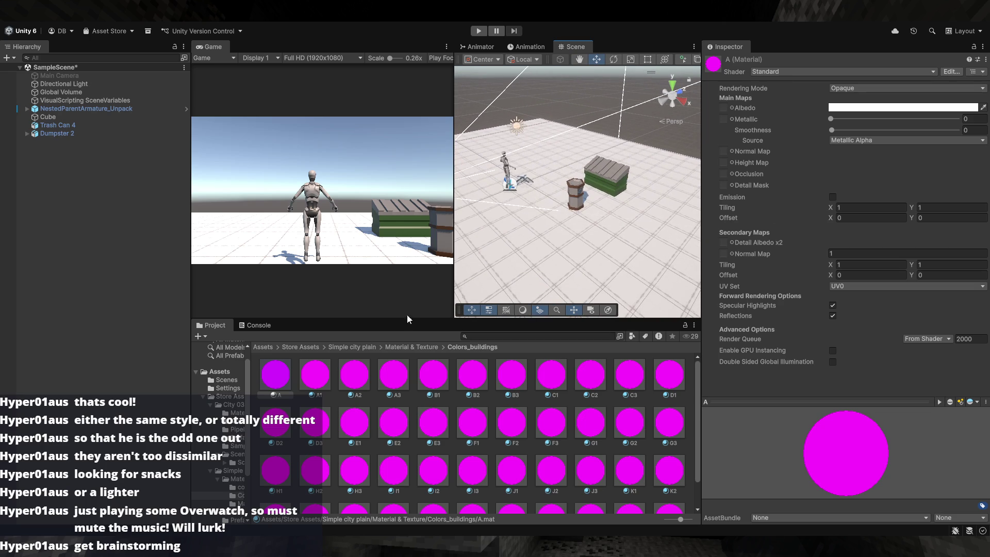
{"action": "left_click", "coordinate": [411, 347]}
{"action": "double_click", "coordinate": [363, 378]}
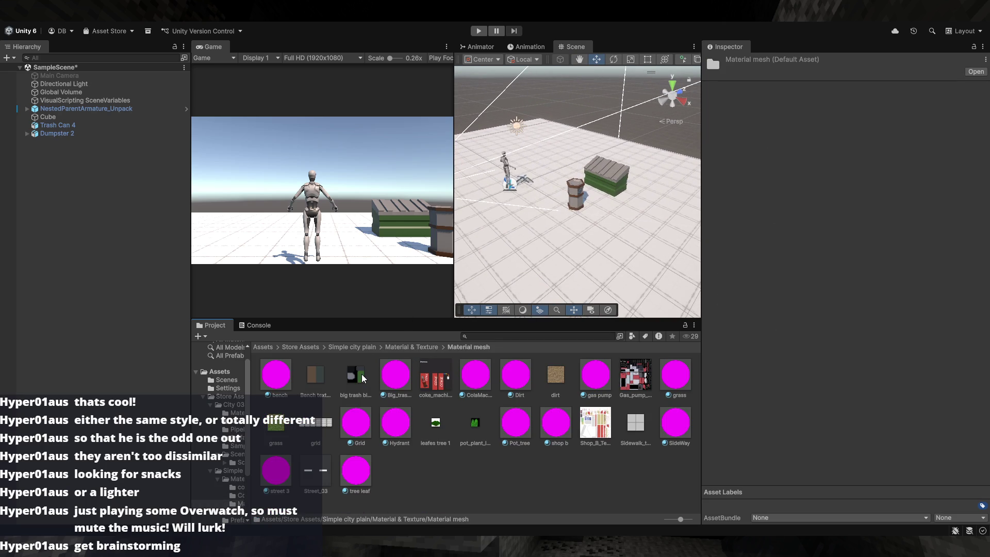
{"action": "left_click", "coordinate": [412, 347]}
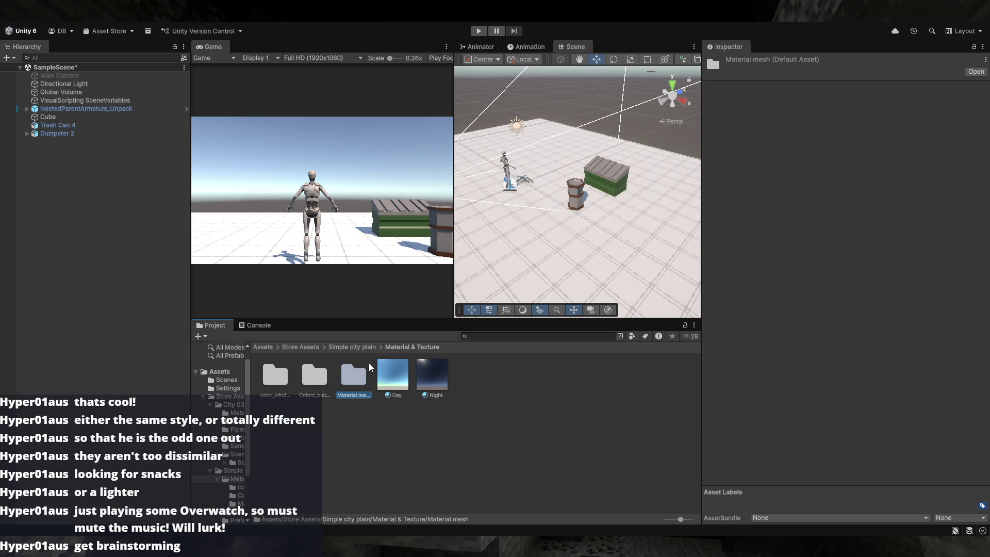
{"action": "left_click", "coordinate": [353, 347]}
{"action": "double_click", "coordinate": [395, 379]}
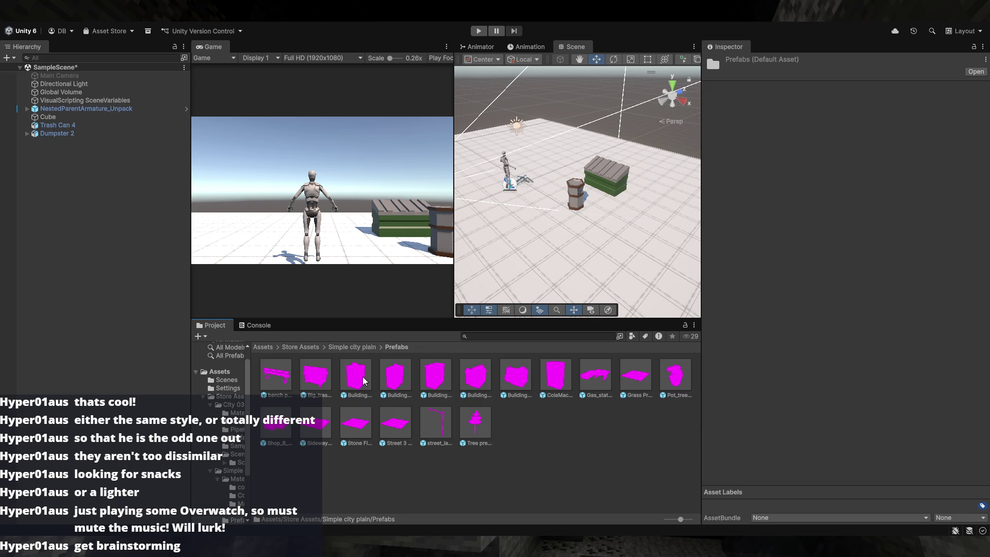
{"action": "mouse_move", "coordinate": [576, 225]}
{"action": "left_mouse_down"}
{"action": "mouse_move", "coordinate": [455, 251]}
{"action": "mouse_move", "coordinate": [392, 299]}
{"action": "left_mouse_up"}
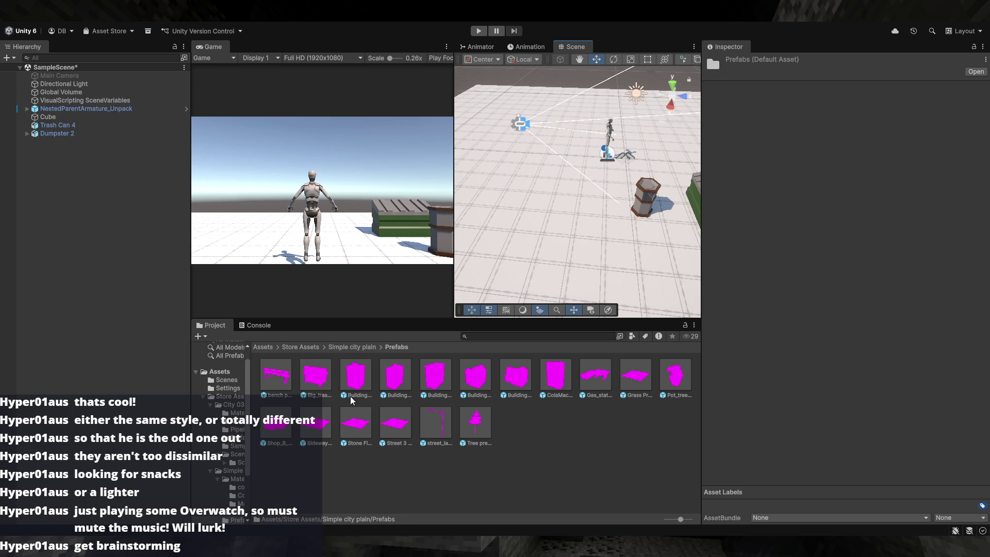
{"action": "left_click", "coordinate": [353, 347]}
{"action": "double_click", "coordinate": [389, 382]}
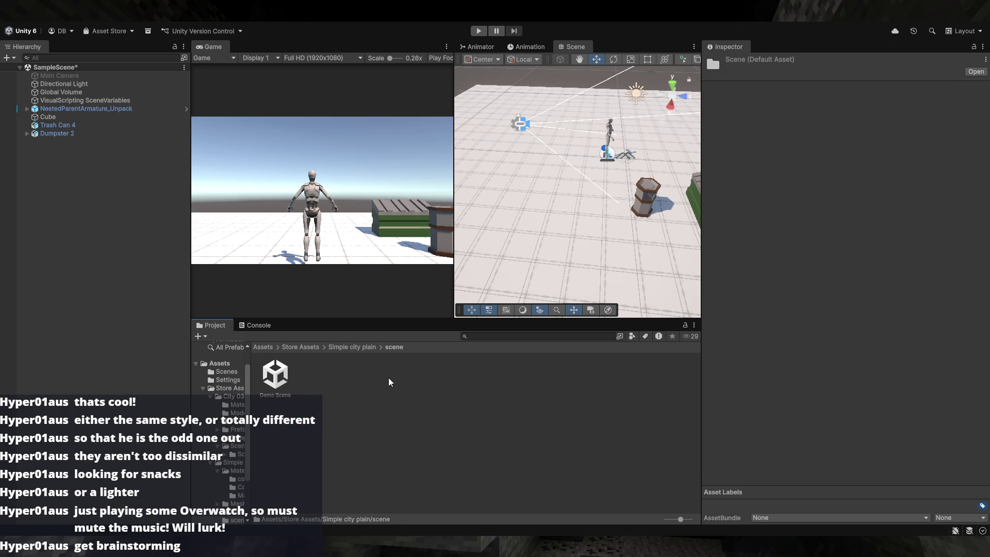
{"action": "left_click", "coordinate": [358, 347]}
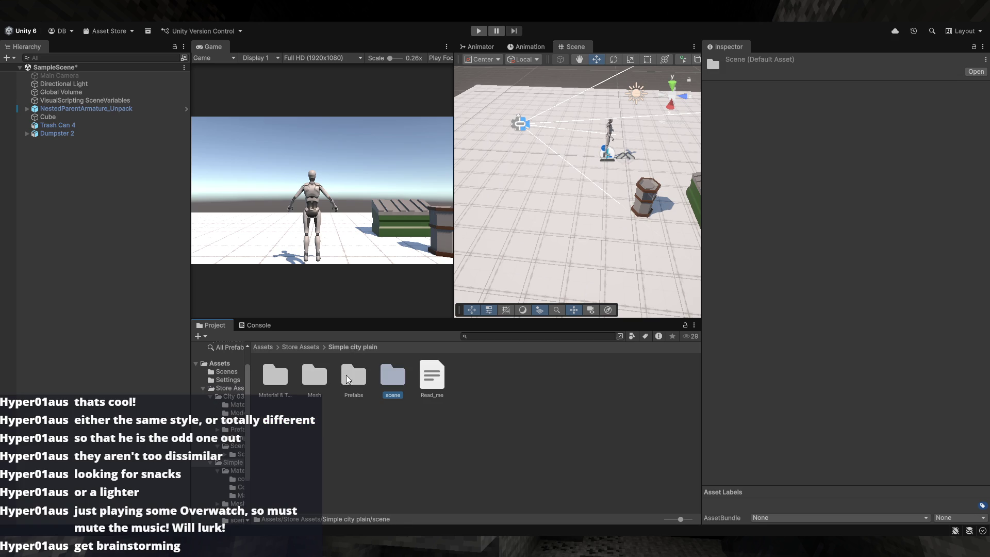
- Check the Mesh folder, then return via Store Assets into Simple city plain > Material & Texture
{"action": "double_click", "coordinate": [313, 375]}
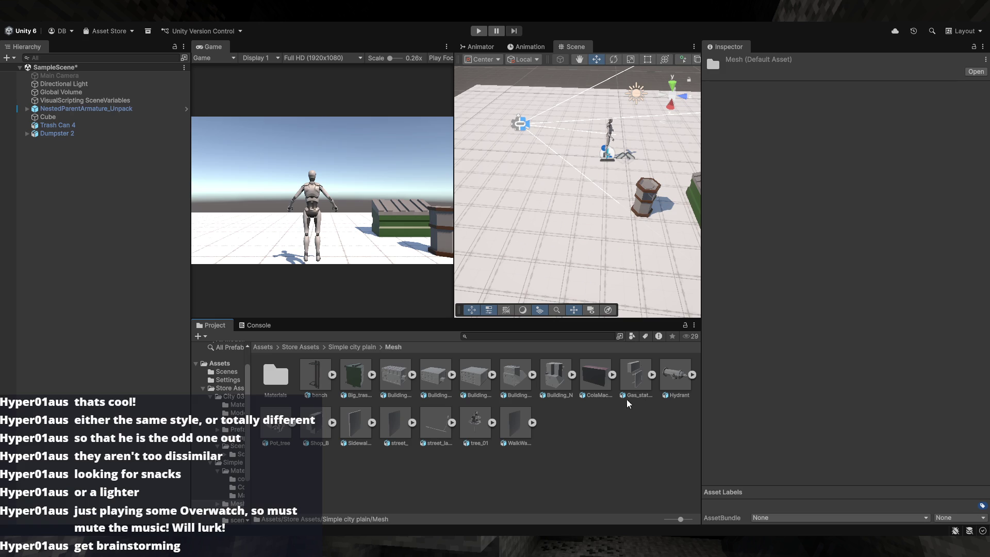
{"action": "left_click", "coordinate": [356, 347]}
{"action": "double_click", "coordinate": [276, 383]}
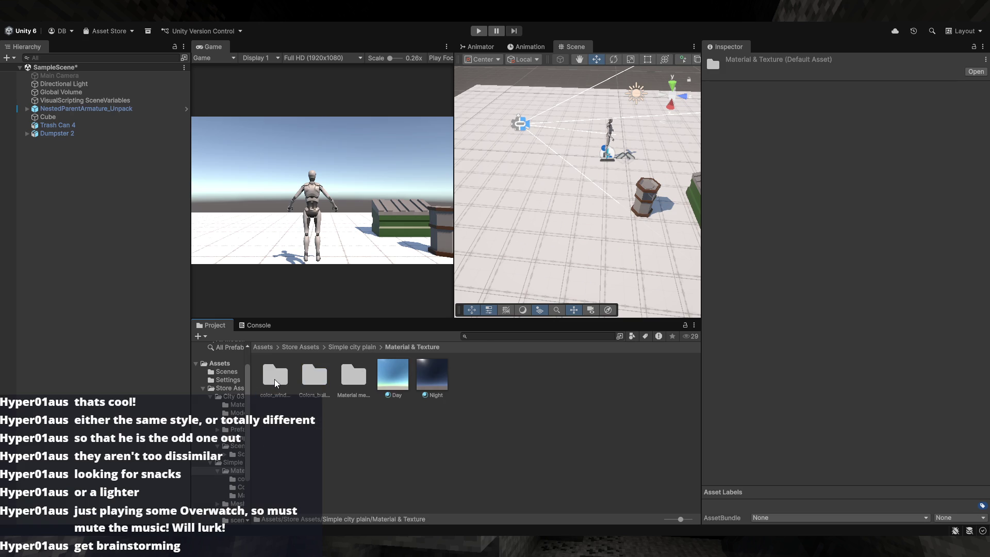
{"action": "left_click", "coordinate": [351, 348]}
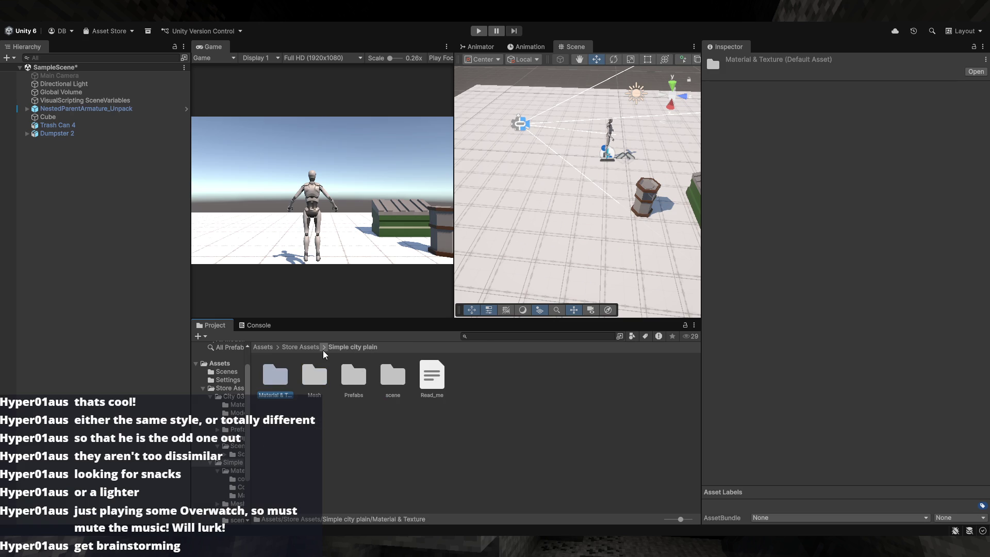
{"action": "left_click", "coordinate": [309, 350]}
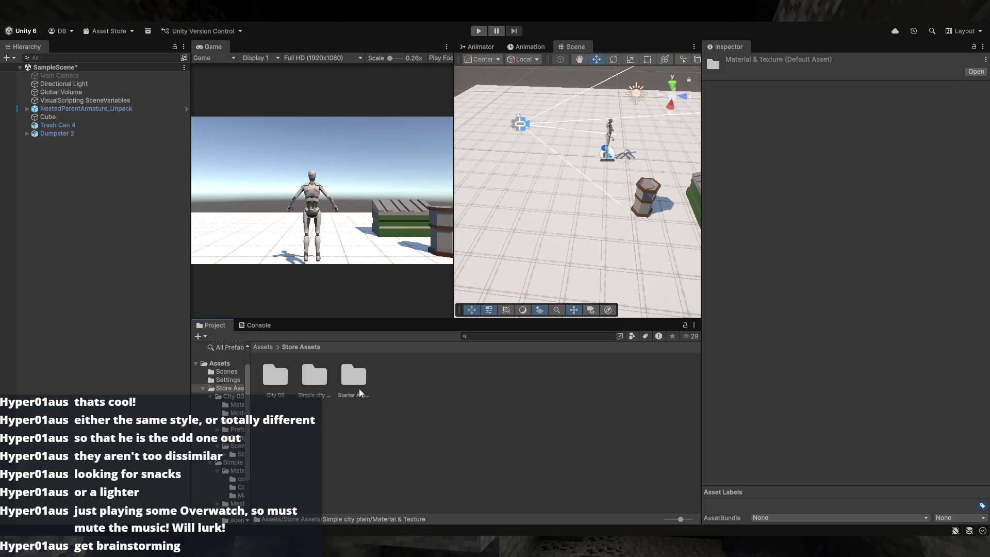
{"action": "double_click", "coordinate": [315, 384]}
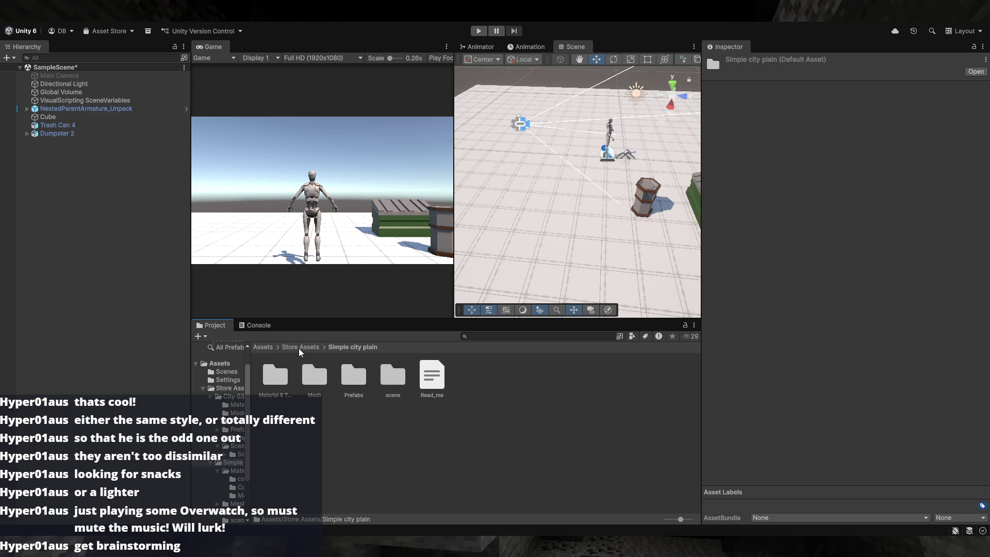
{"action": "scroll", "coordinate": [243, 396], "scroll_direction": "up", "scroll_amount": 3}
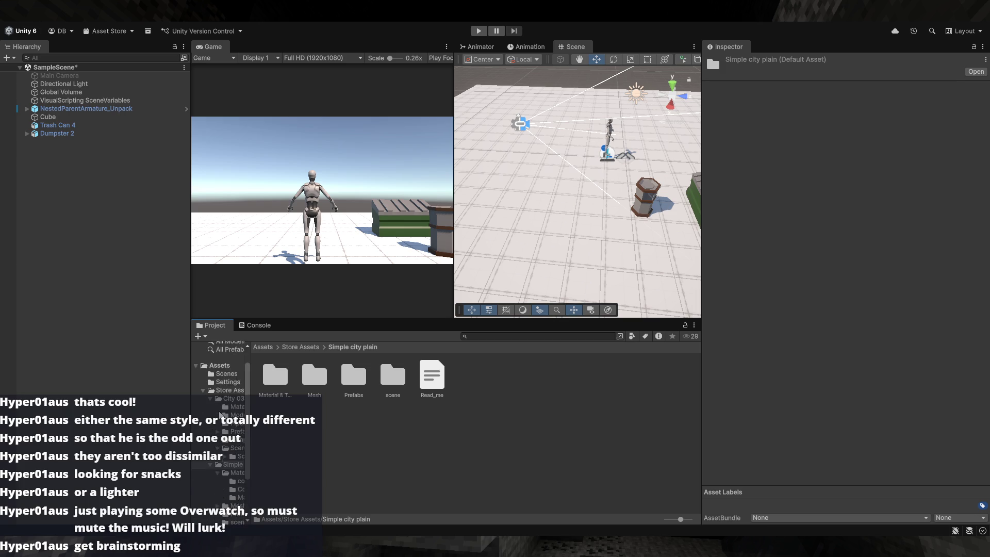
{"action": "left_click_drag", "start_coordinate": [633, 282], "coordinate": [551, 291]}
{"action": "double_click", "coordinate": [275, 384]}
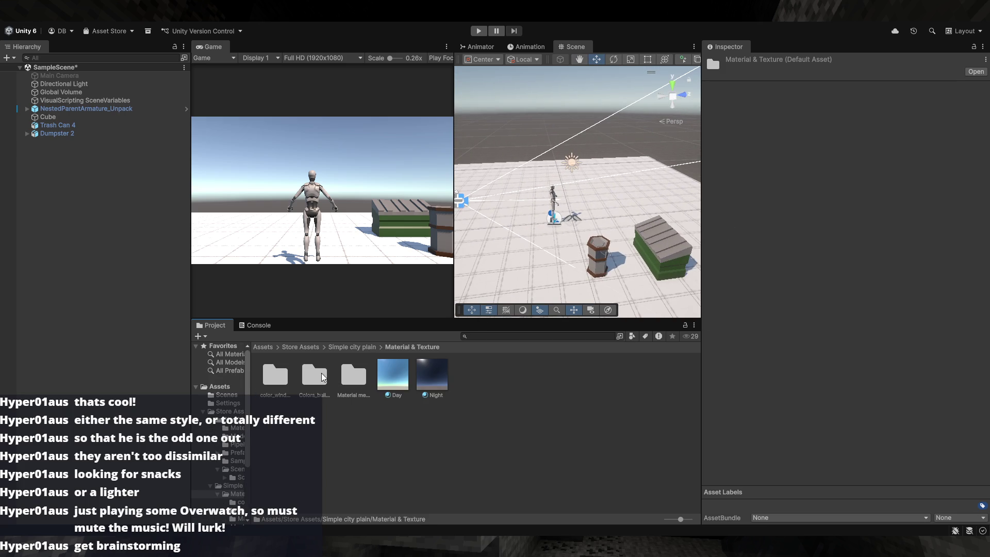
- Return to Store Assets, peek into City 03's Scene Props and Sample Scene, then open Prefabs > Building
{"action": "left_click", "coordinate": [353, 347]}
{"action": "left_click", "coordinate": [296, 348]}
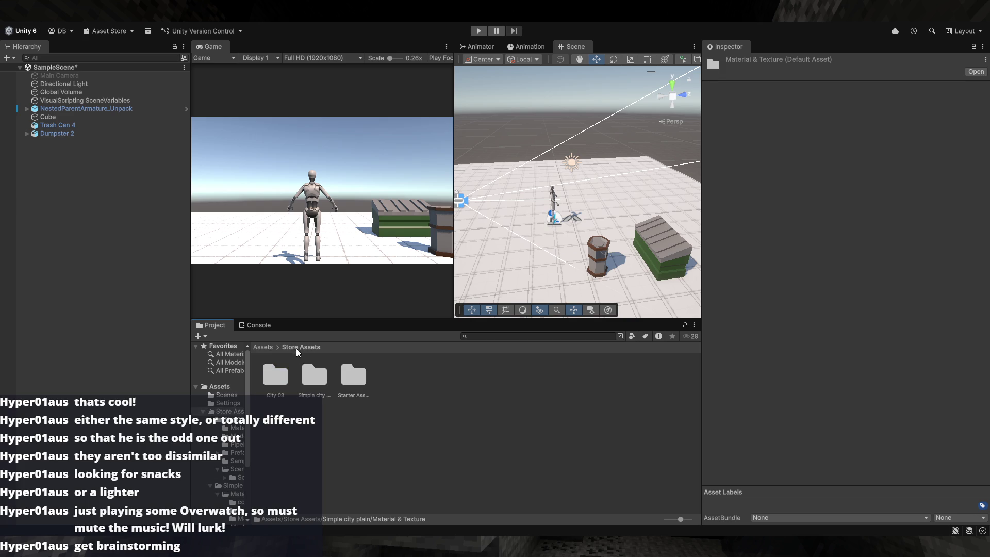
{"action": "double_click", "coordinate": [276, 379]}
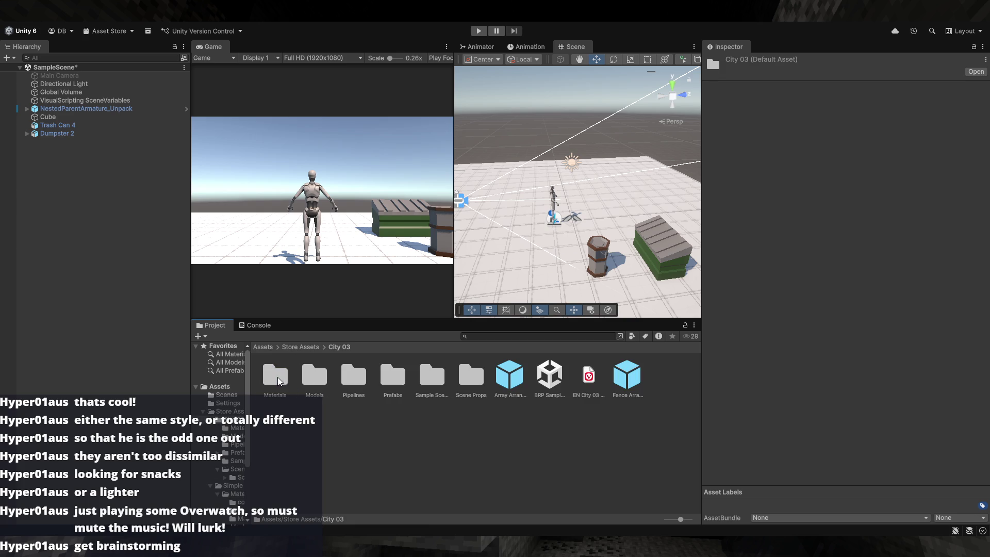
{"action": "double_click", "coordinate": [479, 383]}
{"action": "left_click", "coordinate": [280, 376]}
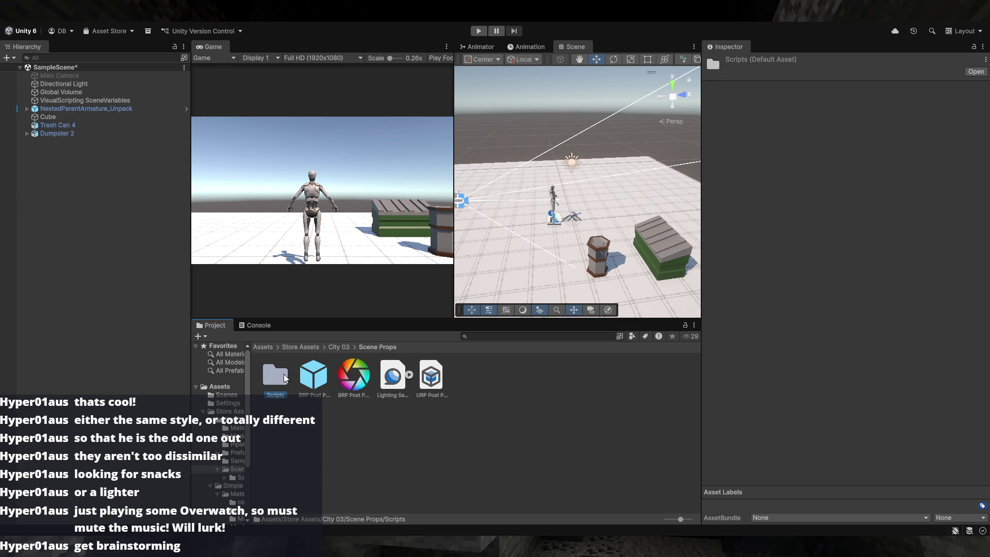
{"action": "left_click", "coordinate": [340, 347]}
{"action": "double_click", "coordinate": [427, 382]}
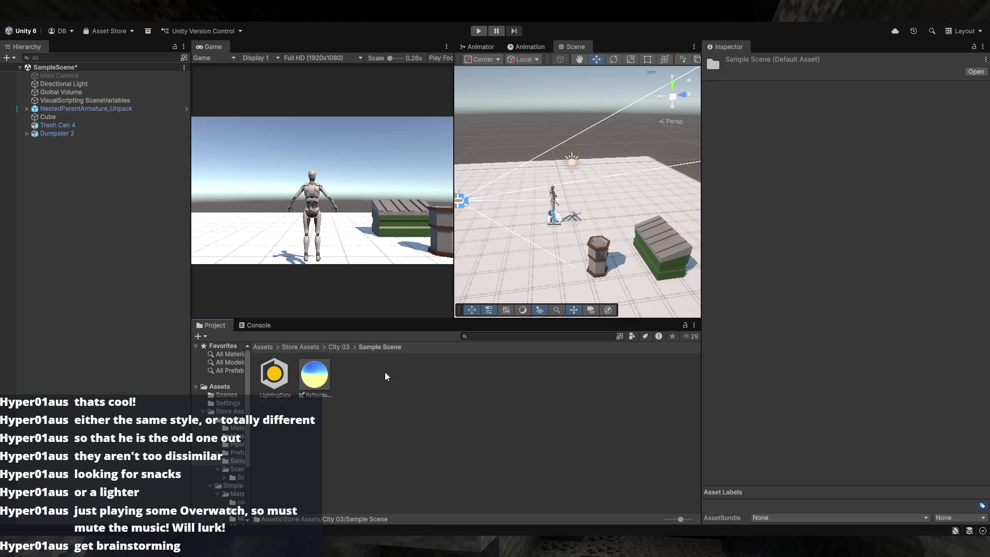
{"action": "left_click", "coordinate": [341, 349]}
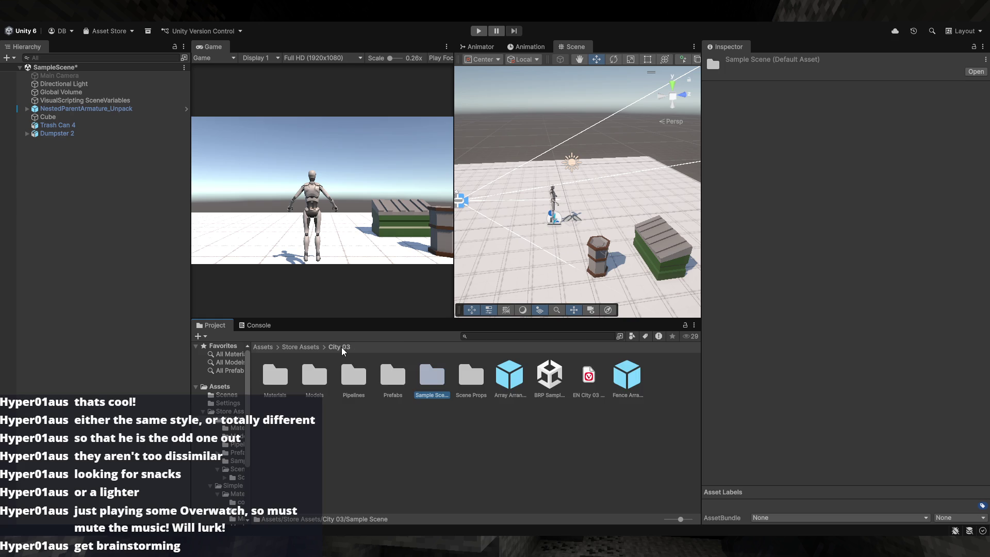
{"action": "double_click", "coordinate": [397, 379]}
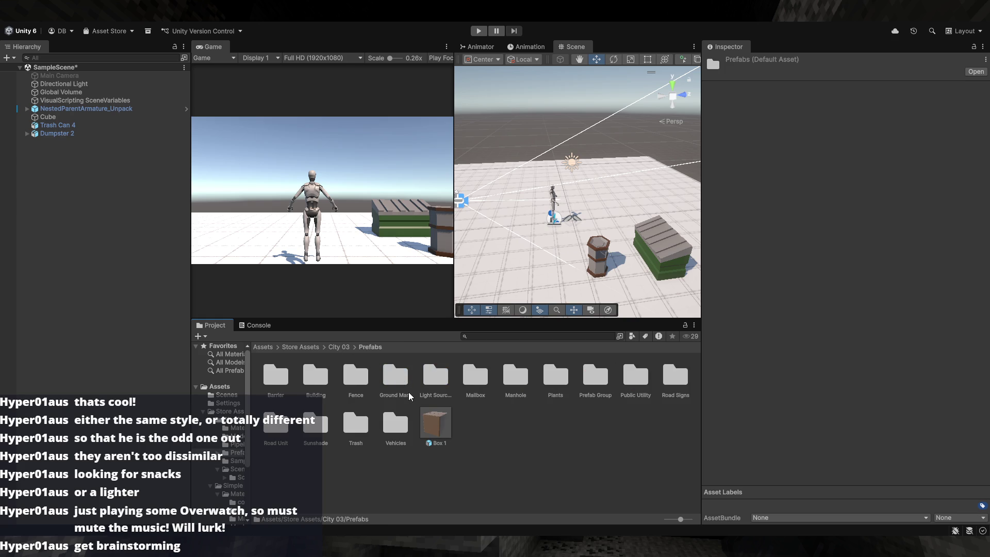
{"action": "double_click", "coordinate": [320, 381]}
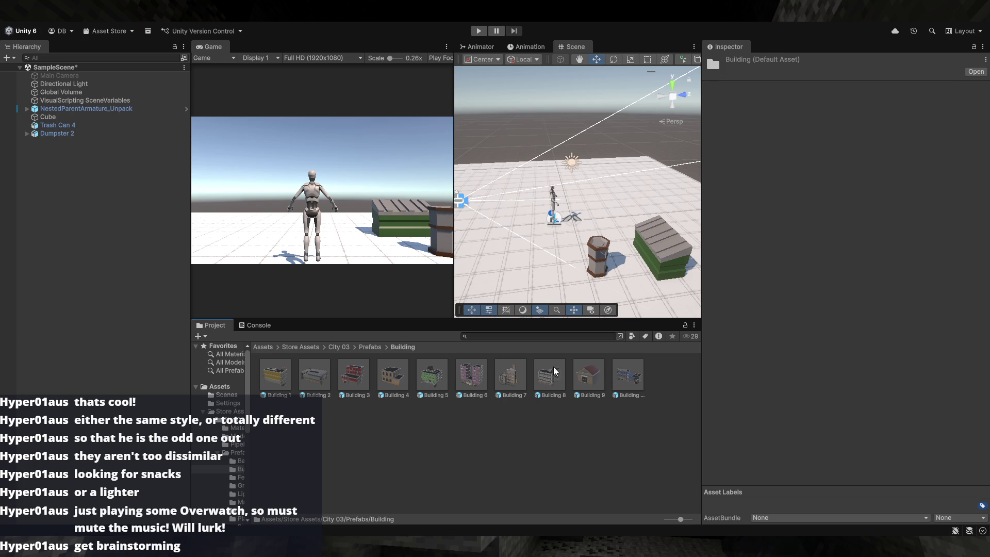
- Place Building 3 in the scene and inspect its balconies and stairs
{"action": "mouse_move", "coordinate": [365, 388]}
{"action": "left_mouse_down"}
{"action": "mouse_move", "coordinate": [539, 247]}
{"action": "mouse_move", "coordinate": [549, 259]}
{"action": "mouse_move", "coordinate": [737, 230]}
{"action": "left_mouse_up"}
{"action": "key", "text": "f"}
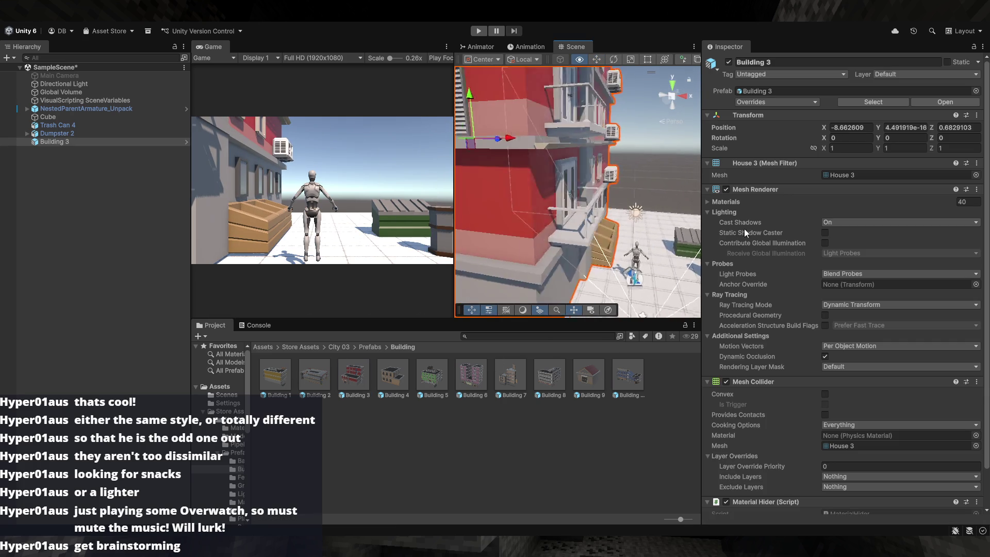
{"action": "key", "text": "f"}
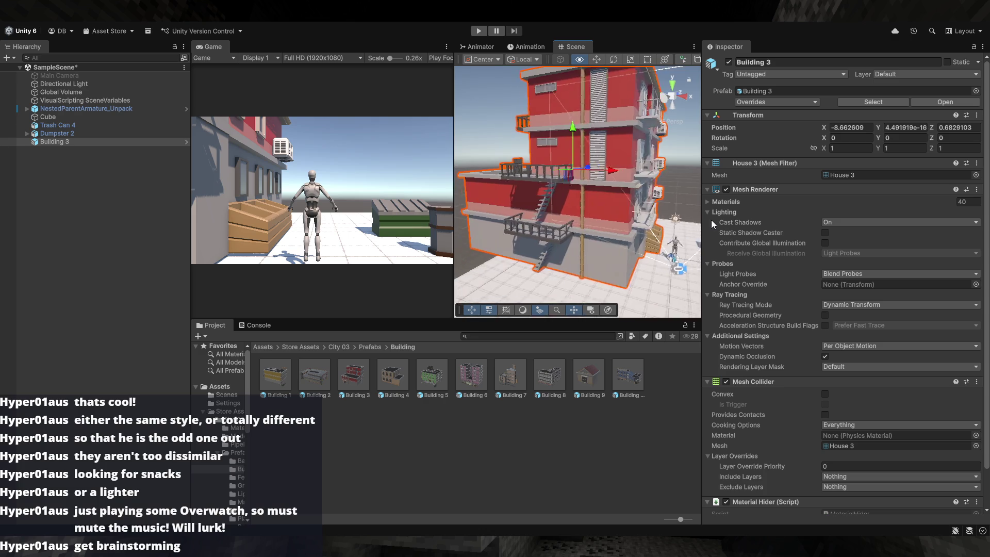
{"action": "key", "text": "f"}
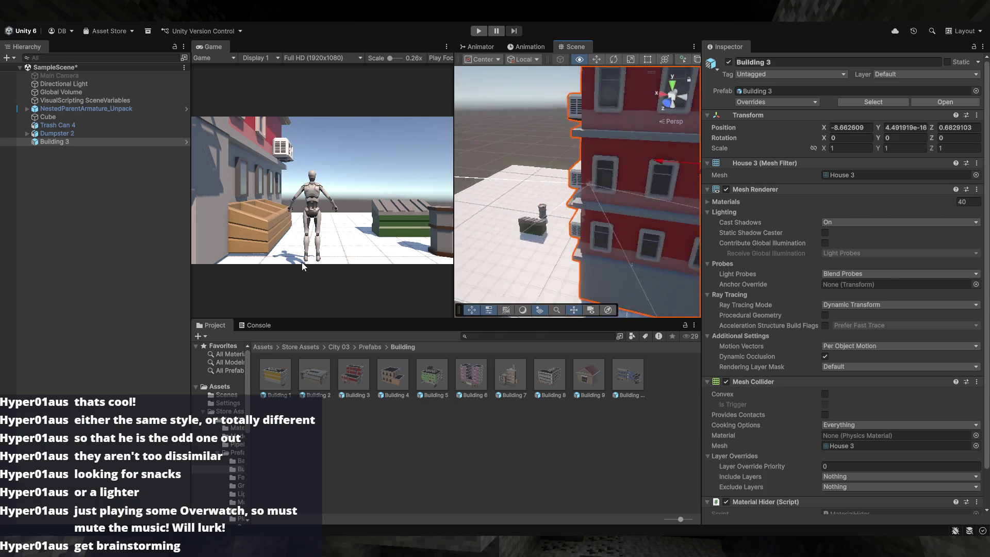
{"action": "key", "text": "f"}
{"action": "left_click_drag", "start_coordinate": [410, 235], "coordinate": [439, 255]}
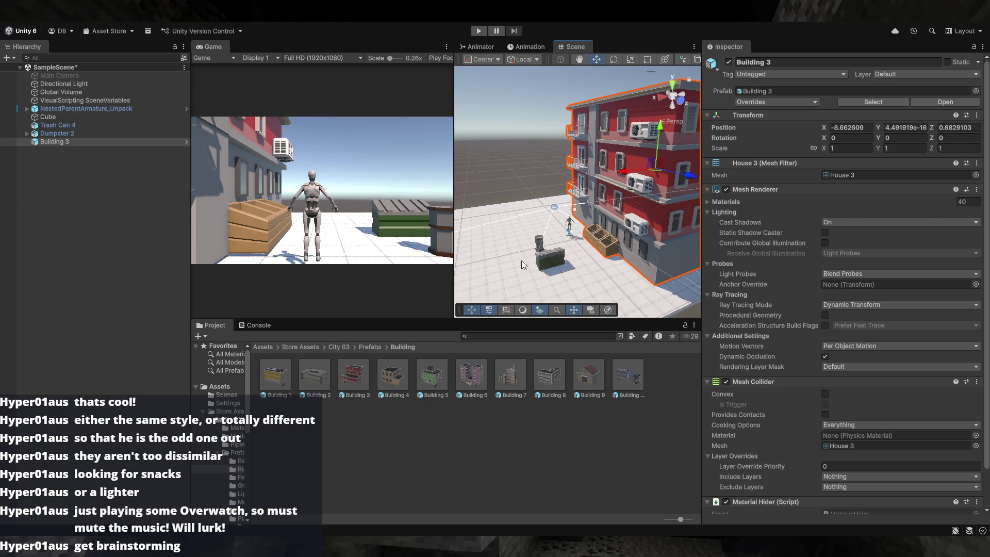
- Add Building 4 and Building 8, turning Building 8 to Y -90 and moving it beside the others
{"action": "mouse_move", "coordinate": [393, 375]}
{"action": "left_mouse_down"}
{"action": "mouse_move", "coordinate": [503, 239]}
{"action": "mouse_move", "coordinate": [603, 241]}
{"action": "mouse_move", "coordinate": [233, 202]}
{"action": "mouse_move", "coordinate": [138, 236]}
{"action": "mouse_move", "coordinate": [63, 242]}
{"action": "mouse_move", "coordinate": [514, 361]}
{"action": "mouse_move", "coordinate": [651, 279]}
{"action": "mouse_move", "coordinate": [609, 241]}
{"action": "left_mouse_up"}
{"action": "mouse_move", "coordinate": [622, 177]}
{"action": "left_mouse_down"}
{"action": "mouse_move", "coordinate": [666, 158]}
{"action": "mouse_move", "coordinate": [638, 190]}
{"action": "mouse_move", "coordinate": [460, 200]}
{"action": "left_mouse_up"}
{"action": "key", "text": "e"}
{"action": "left_click_drag", "start_coordinate": [583, 190], "coordinate": [720, 196]}
{"action": "key", "text": "w"}
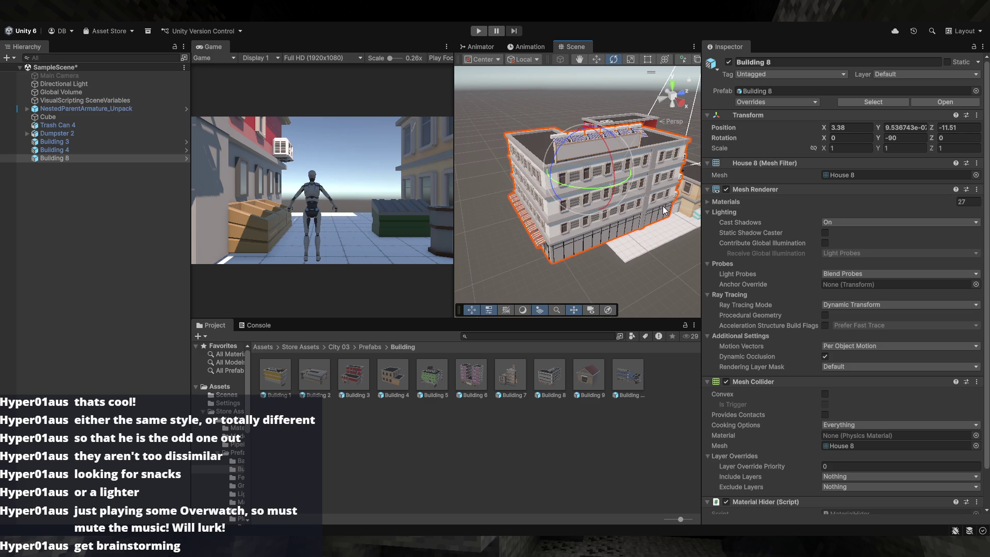
{"action": "left_click_drag", "start_coordinate": [588, 188], "coordinate": [514, 154]}
{"action": "scroll", "coordinate": [459, 157], "scroll_direction": "up", "scroll_amount": 5}
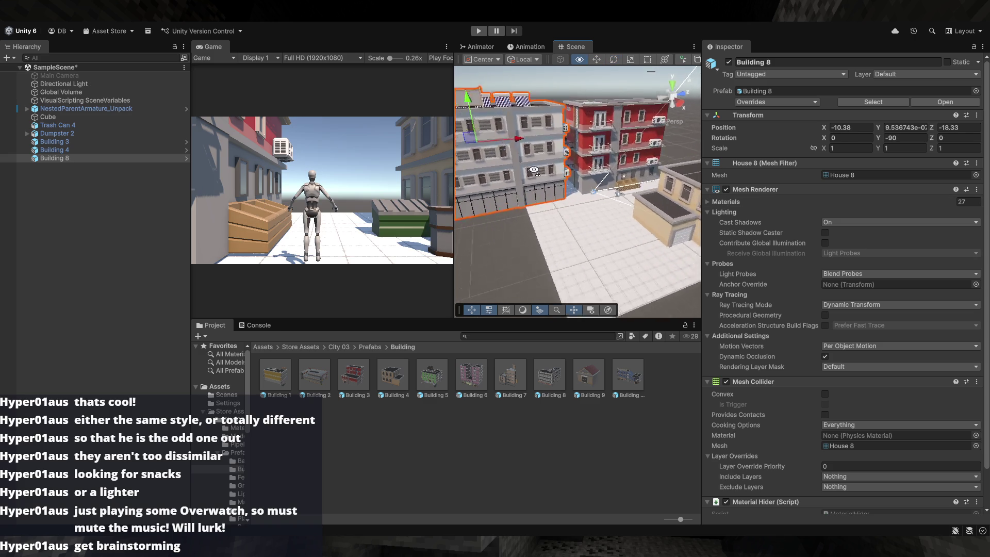
{"action": "scroll", "coordinate": [459, 157], "scroll_direction": "down", "scroll_amount": 8}
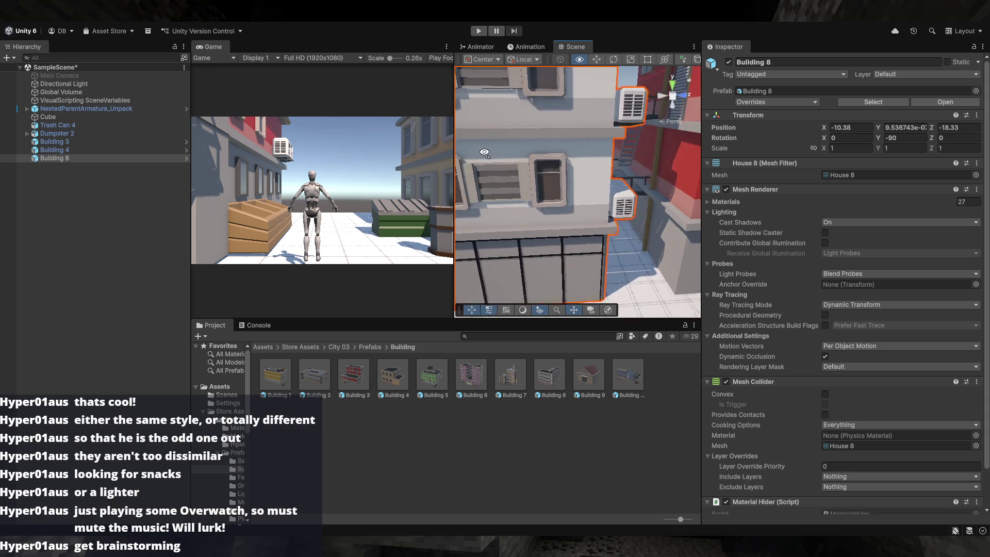
{"action": "mouse_move", "coordinate": [475, 151]}
{"action": "left_mouse_down"}
{"action": "mouse_move", "coordinate": [612, 201]}
{"action": "mouse_move", "coordinate": [581, 178]}
{"action": "mouse_move", "coordinate": [413, 218]}
{"action": "mouse_move", "coordinate": [317, 223]}
{"action": "left_mouse_up"}
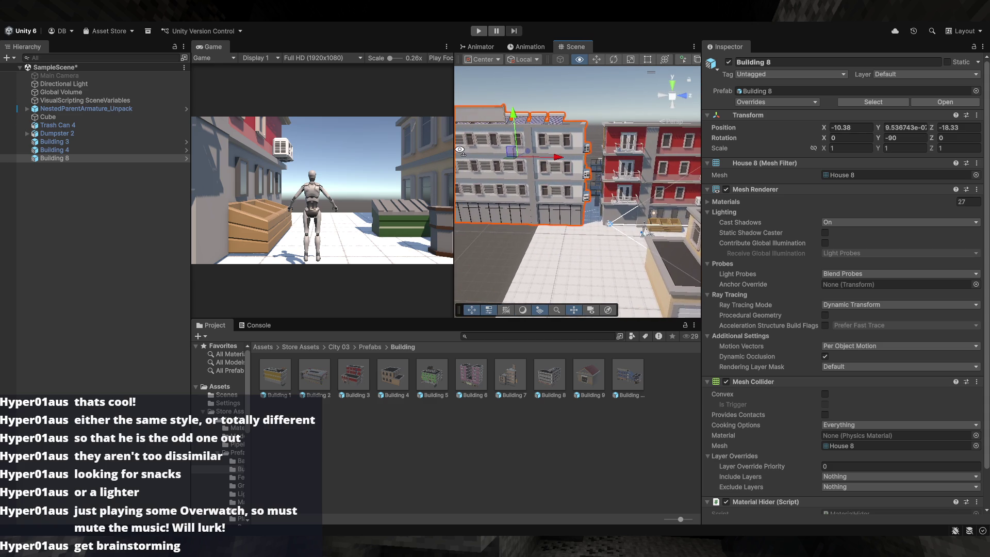
{"action": "mouse_move", "coordinate": [567, 232]}
{"action": "left_mouse_down"}
{"action": "mouse_move", "coordinate": [623, 300]}
{"action": "mouse_move", "coordinate": [710, 261]}
{"action": "mouse_move", "coordinate": [862, 265]}
{"action": "mouse_move", "coordinate": [592, 231]}
{"action": "mouse_move", "coordinate": [562, 271]}
{"action": "left_mouse_up"}
{"action": "mouse_move", "coordinate": [416, 239]}
{"action": "left_mouse_down"}
{"action": "mouse_move", "coordinate": [263, 227]}
{"action": "mouse_move", "coordinate": [354, 222]}
{"action": "mouse_move", "coordinate": [892, 280]}
{"action": "left_mouse_up"}
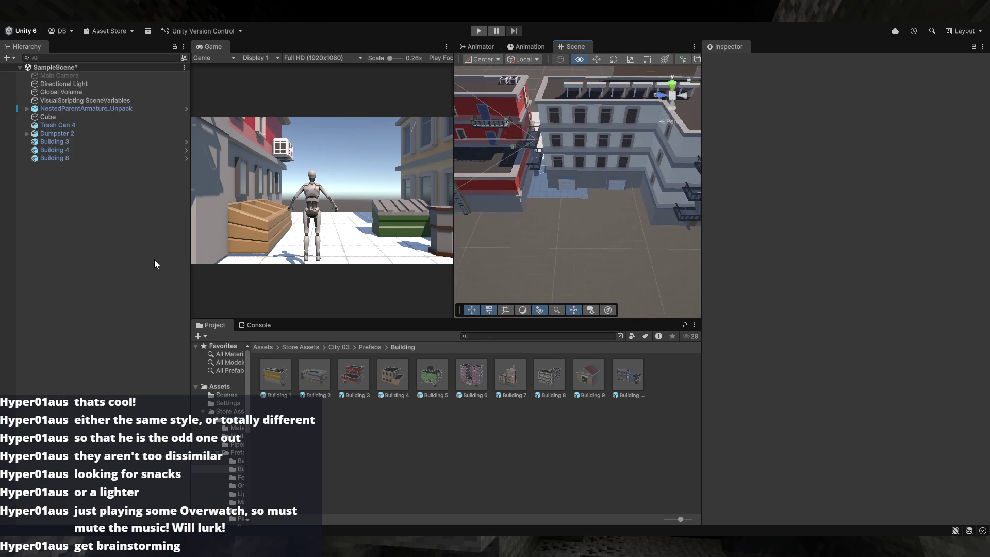
- Turn Building 3 around 180 degrees on its Y axis
{"action": "left_click_drag", "start_coordinate": [153, 250], "coordinate": [971, 224]}
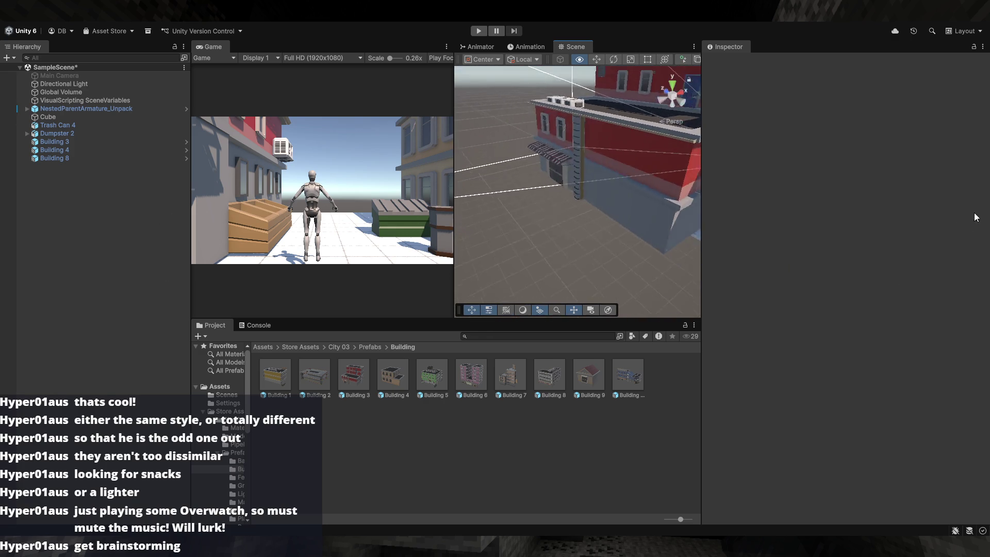
{"action": "left_click_drag", "start_coordinate": [191, 199], "coordinate": [762, 254]}
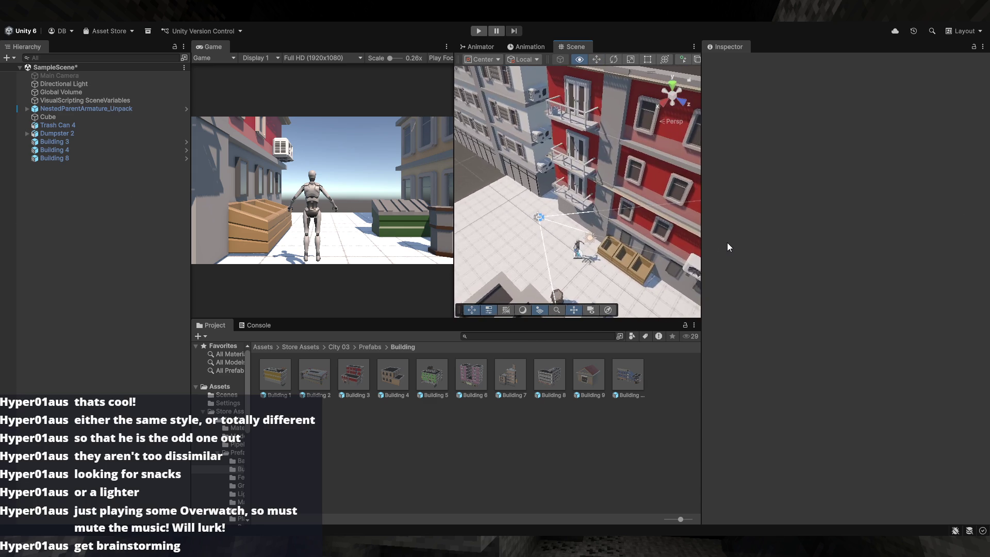
{"action": "left_click", "coordinate": [554, 221]}
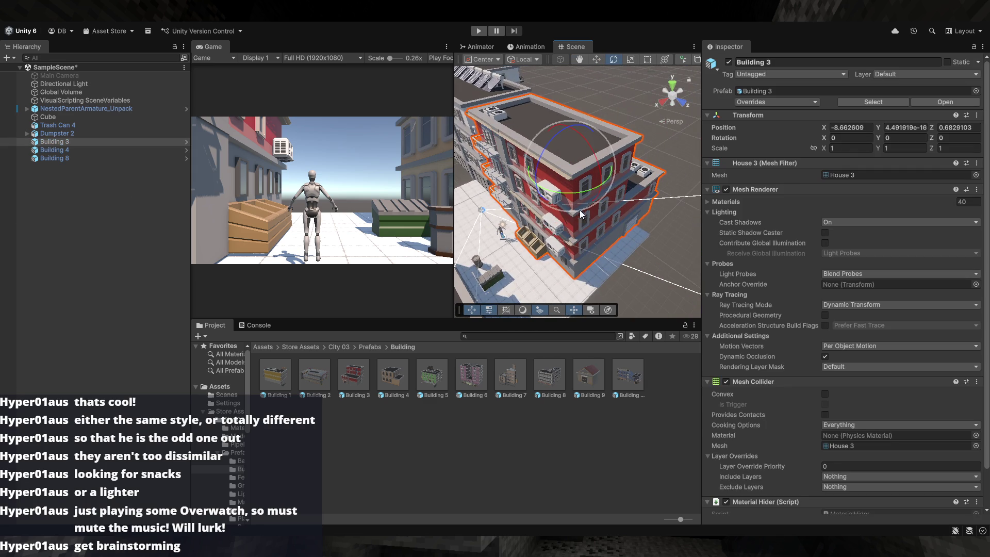
{"action": "left_click_drag", "start_coordinate": [590, 197], "coordinate": [330, 217]}
{"action": "left_click", "coordinate": [664, 280]}
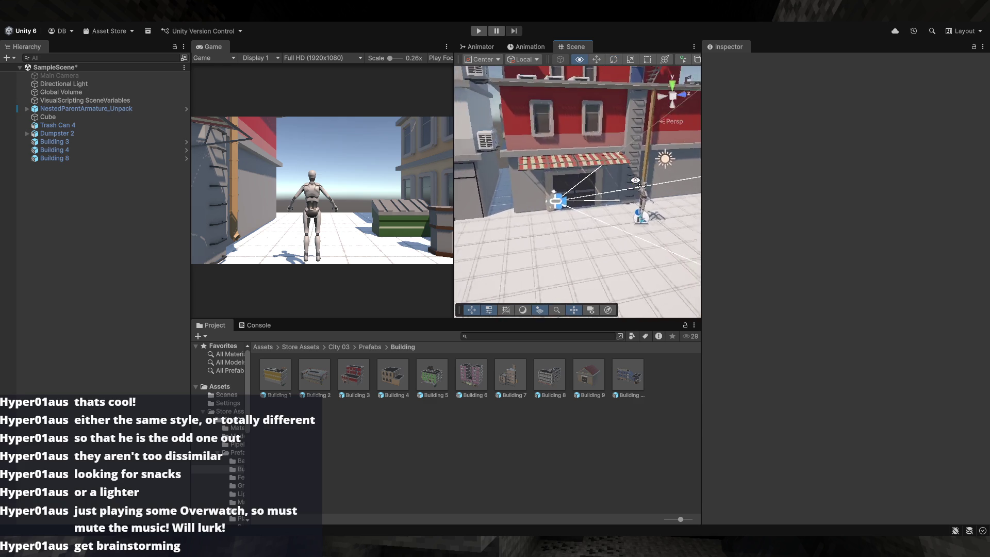
{"action": "mouse_move", "coordinate": [633, 152]}
{"action": "left_mouse_down"}
{"action": "mouse_move", "coordinate": [630, 179]}
{"action": "mouse_move", "coordinate": [392, 178]}
{"action": "mouse_move", "coordinate": [80, 142]}
{"action": "mouse_move", "coordinate": [937, 149]}
{"action": "mouse_move", "coordinate": [941, 137]}
{"action": "mouse_move", "coordinate": [38, 135]}
{"action": "mouse_move", "coordinate": [302, 196]}
{"action": "mouse_move", "coordinate": [558, 190]}
{"action": "mouse_move", "coordinate": [656, 202]}
{"action": "mouse_move", "coordinate": [556, 205]}
{"action": "mouse_move", "coordinate": [618, 201]}
{"action": "left_mouse_up"}
- Try Building 9 and Building 7 in the street, then delete both
{"action": "left_click", "coordinate": [570, 190]}
{"action": "mouse_move", "coordinate": [862, 193]}
{"action": "left_mouse_down"}
{"action": "mouse_move", "coordinate": [912, 176]}
{"action": "mouse_move", "coordinate": [20, 178]}
{"action": "mouse_move", "coordinate": [91, 156]}
{"action": "mouse_move", "coordinate": [62, 150]}
{"action": "mouse_move", "coordinate": [907, 144]}
{"action": "mouse_move", "coordinate": [635, 174]}
{"action": "mouse_move", "coordinate": [600, 283]}
{"action": "mouse_move", "coordinate": [585, 289]}
{"action": "mouse_move", "coordinate": [626, 299]}
{"action": "mouse_move", "coordinate": [594, 299]}
{"action": "mouse_move", "coordinate": [594, 266]}
{"action": "left_mouse_up"}
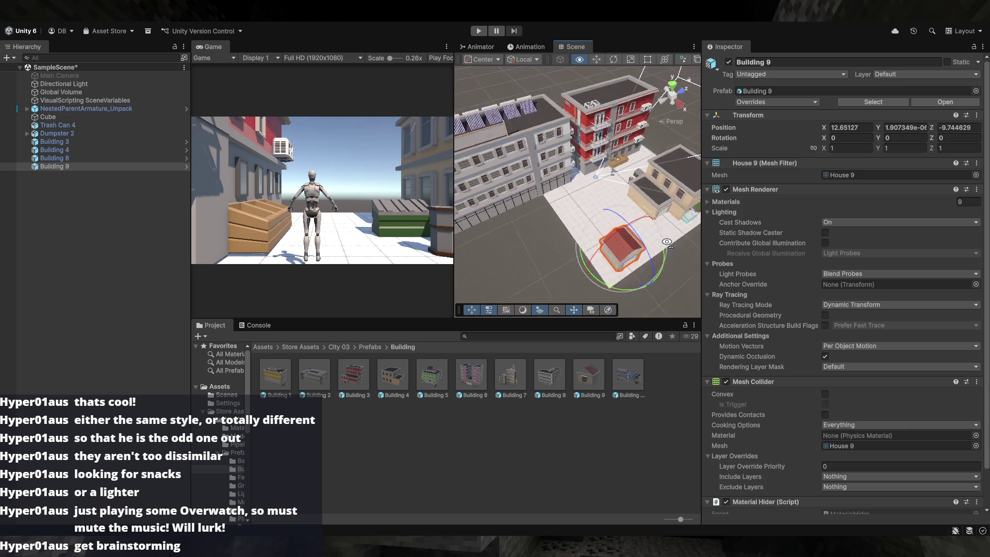
{"action": "key", "text": "f"}
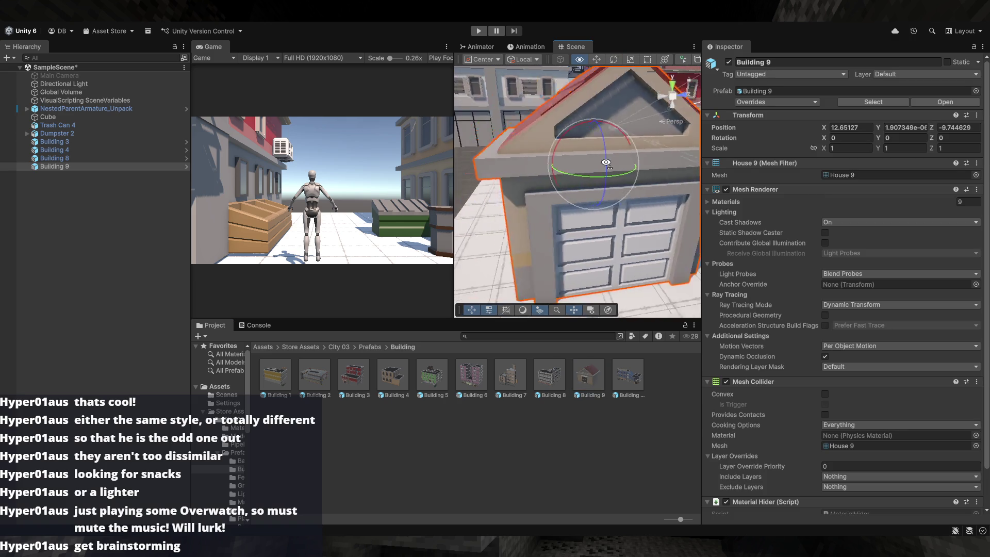
{"action": "left_click_drag", "start_coordinate": [665, 171], "coordinate": [628, 161]}
{"action": "key", "text": "Delete"}
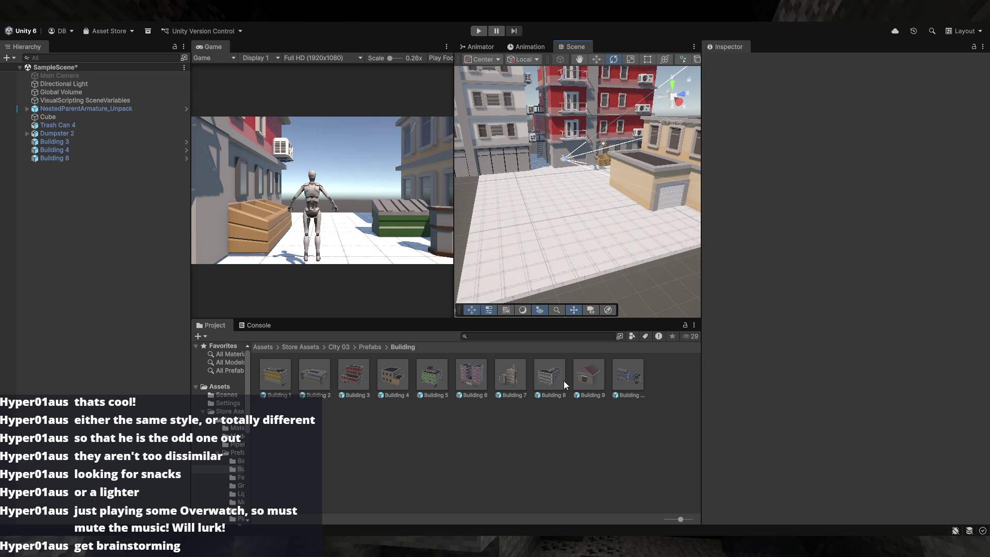
{"action": "left_click_drag", "start_coordinate": [520, 364], "coordinate": [546, 234]}
{"action": "key", "text": "f"}
{"action": "mouse_move", "coordinate": [645, 206]}
{"action": "left_mouse_down"}
{"action": "mouse_move", "coordinate": [602, 212]}
{"action": "mouse_move", "coordinate": [610, 217]}
{"action": "left_mouse_up"}
{"action": "key", "text": "Delete"}
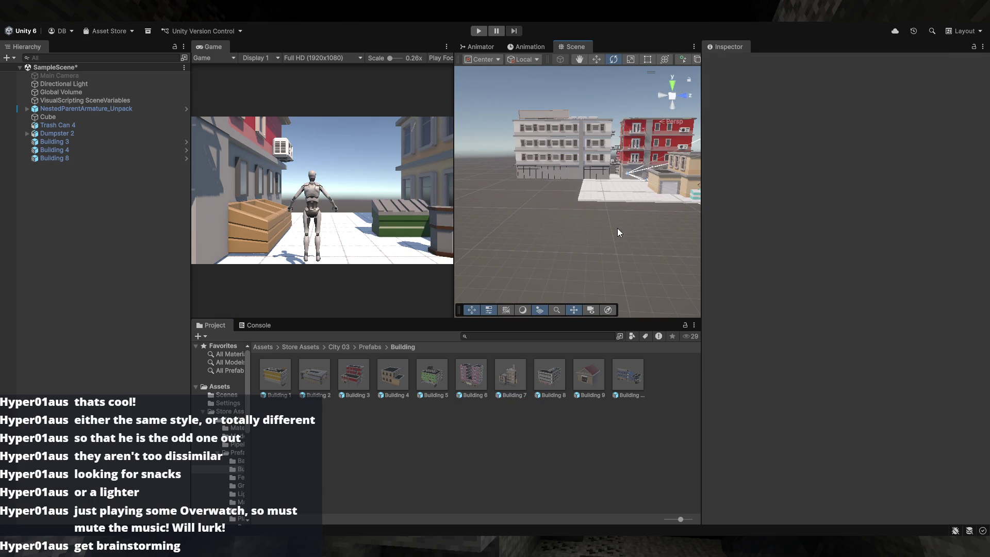
- Add Building 10 to the street and frame it
{"action": "mouse_move", "coordinate": [631, 374]}
{"action": "left_mouse_down"}
{"action": "mouse_move", "coordinate": [562, 243]}
{"action": "mouse_move", "coordinate": [542, 225]}
{"action": "left_mouse_up"}
{"action": "key", "text": "f"}
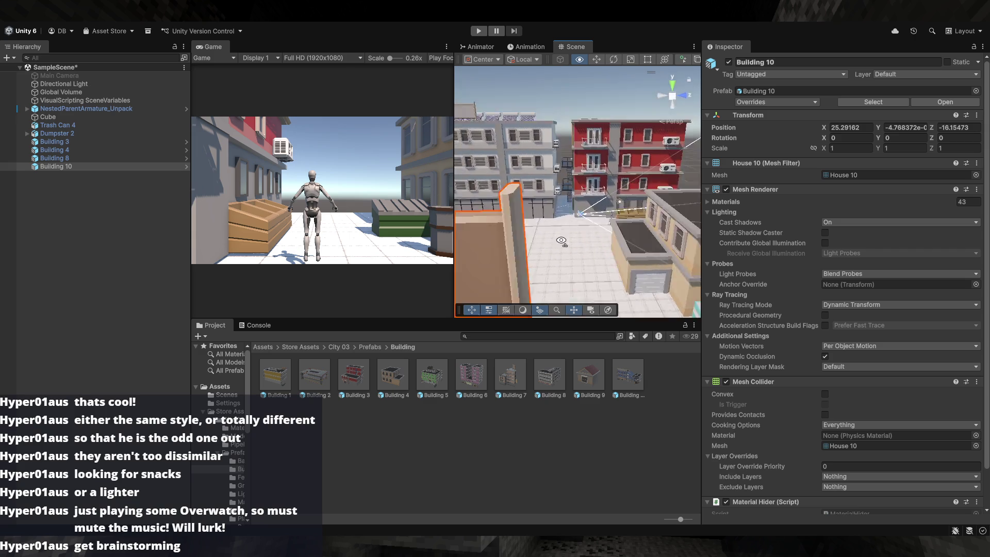
{"action": "key", "text": "e"}
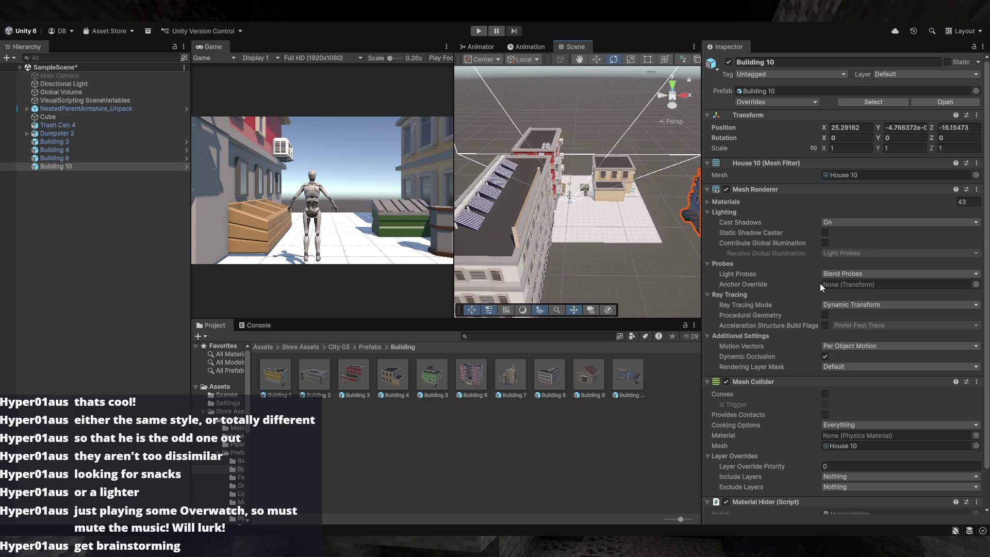
{"action": "left_click", "coordinate": [370, 348]}
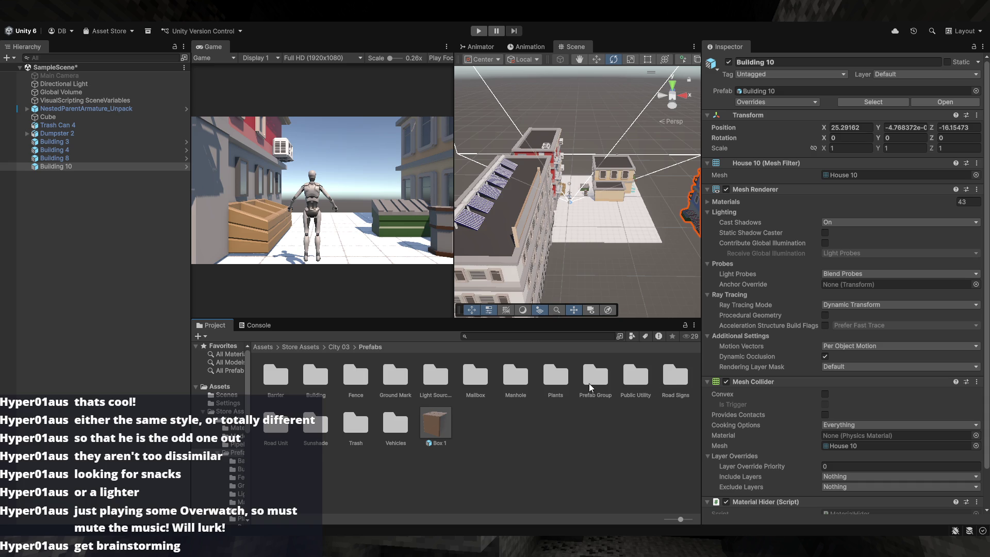
- Try placing Road 2, Road 3 and Road 5 pieces from Road Unit, undoing each one
{"action": "double_click", "coordinate": [278, 426]}
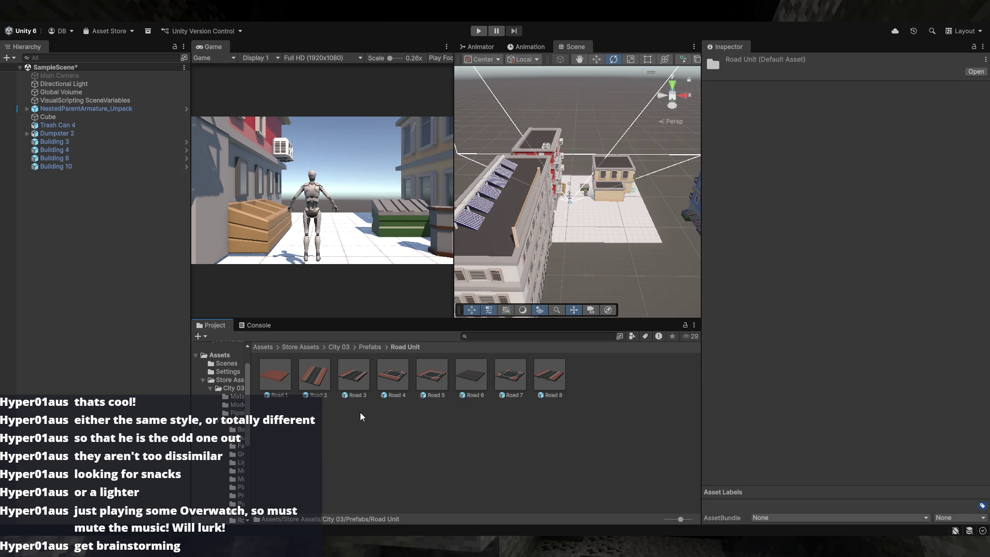
{"action": "mouse_move", "coordinate": [316, 384]}
{"action": "left_mouse_down"}
{"action": "mouse_move", "coordinate": [567, 255]}
{"action": "mouse_move", "coordinate": [632, 252]}
{"action": "left_mouse_up"}
{"action": "key", "text": "ctrl+z"}
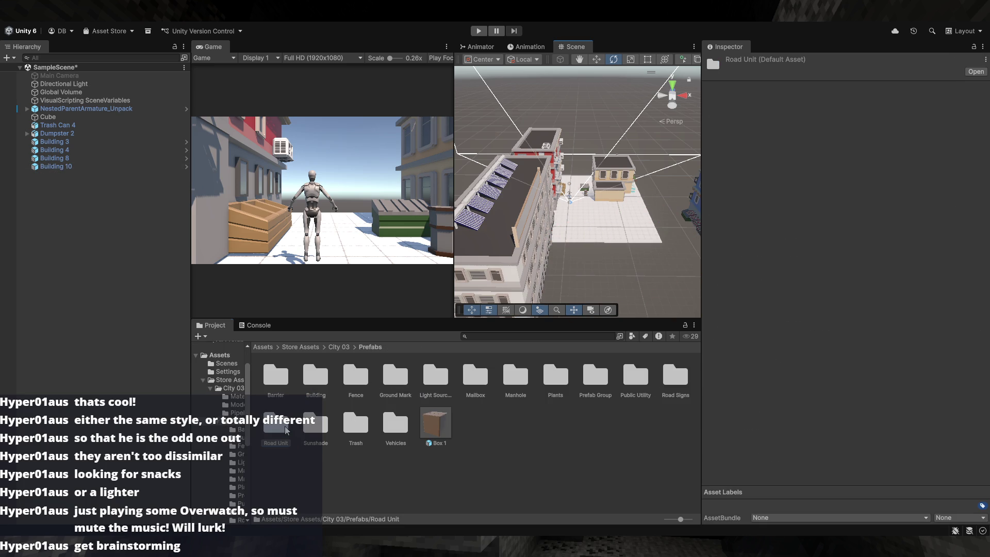
{"action": "double_click", "coordinate": [286, 427]}
{"action": "mouse_move", "coordinate": [578, 291]}
{"action": "left_mouse_down"}
{"action": "mouse_move", "coordinate": [657, 277]}
{"action": "mouse_move", "coordinate": [607, 276]}
{"action": "left_mouse_up"}
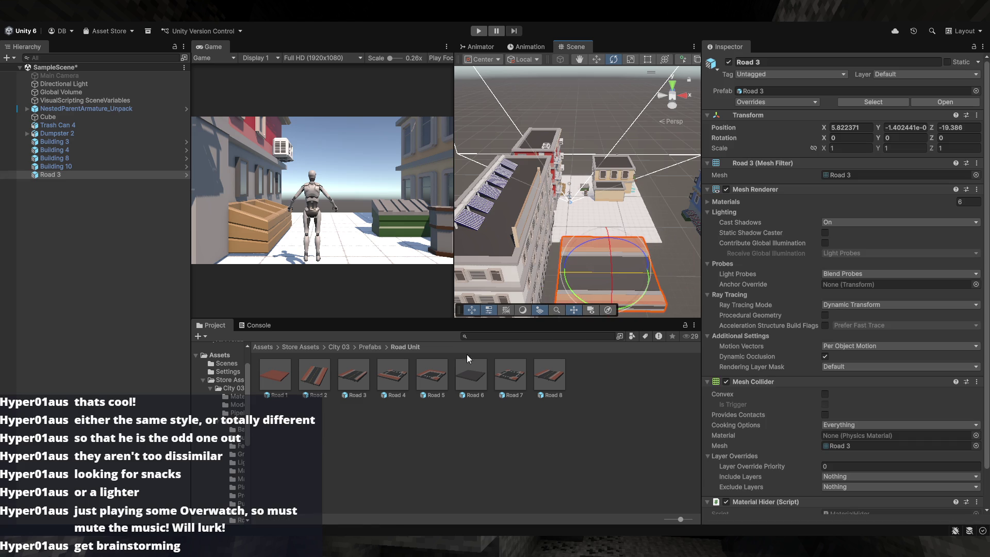
{"action": "key", "text": "ctrl+z"}
{"action": "double_click", "coordinate": [290, 429]}
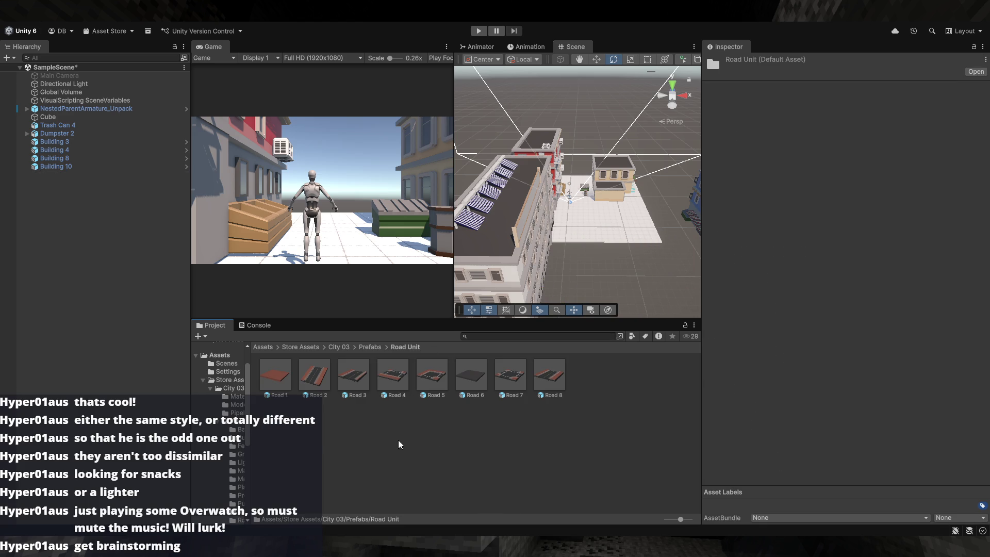
{"action": "left_click_drag", "start_coordinate": [421, 379], "coordinate": [558, 271]}
{"action": "left_click_drag", "start_coordinate": [626, 259], "coordinate": [628, 259]}
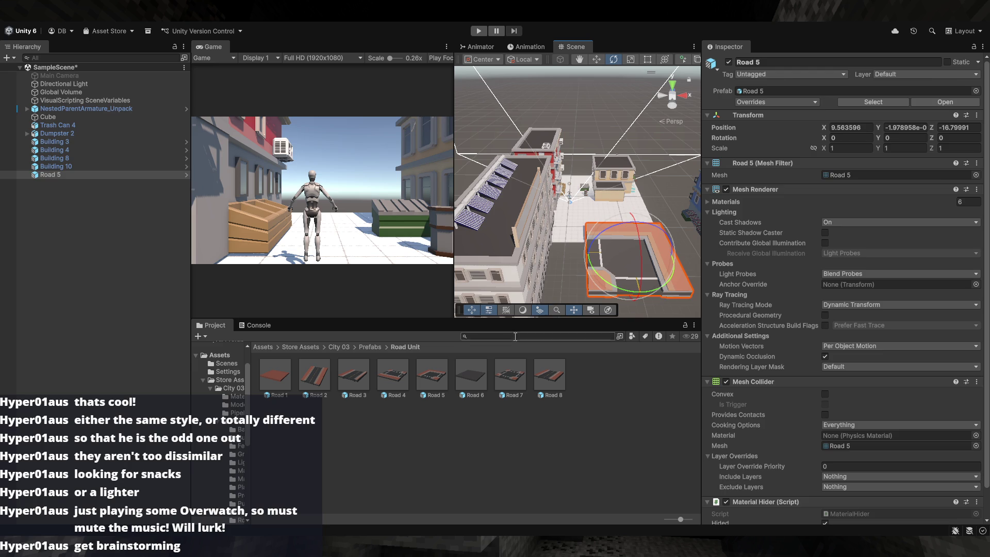
{"action": "key", "text": "ctrl+z"}
- Place the Road 7 intersection beside the buildings and shift it farther along Z
{"action": "left_click", "coordinate": [432, 375]}
{"action": "left_click_drag", "start_coordinate": [521, 369], "coordinate": [557, 289]}
{"action": "mouse_move", "coordinate": [616, 251]}
{"action": "left_mouse_down"}
{"action": "mouse_move", "coordinate": [602, 266]}
{"action": "mouse_move", "coordinate": [596, 249]}
{"action": "mouse_move", "coordinate": [549, 256]}
{"action": "left_mouse_up"}
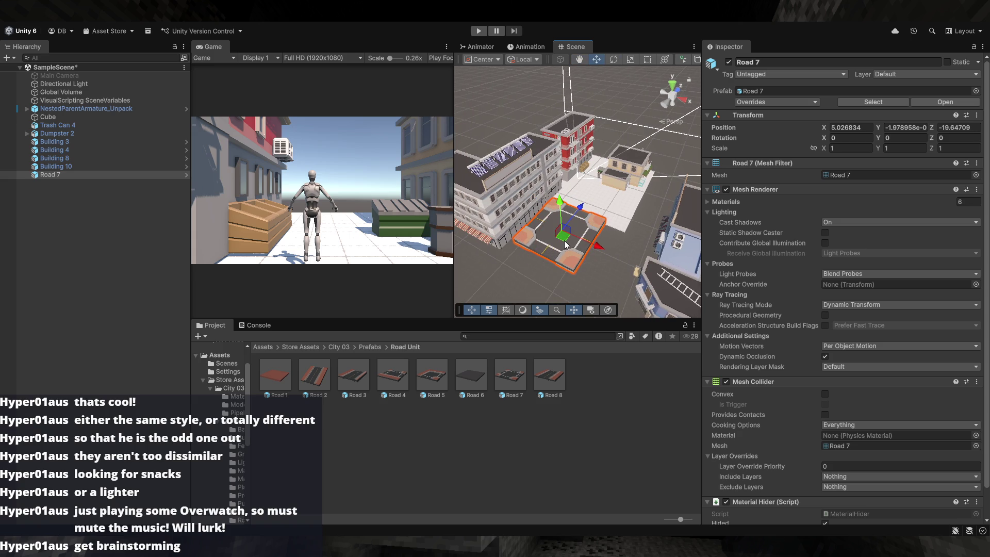
{"action": "mouse_move", "coordinate": [568, 246]}
{"action": "left_mouse_down"}
{"action": "mouse_move", "coordinate": [533, 283]}
{"action": "mouse_move", "coordinate": [570, 248]}
{"action": "mouse_move", "coordinate": [561, 256]}
{"action": "mouse_move", "coordinate": [751, 209]}
{"action": "mouse_move", "coordinate": [651, 190]}
{"action": "left_mouse_up"}
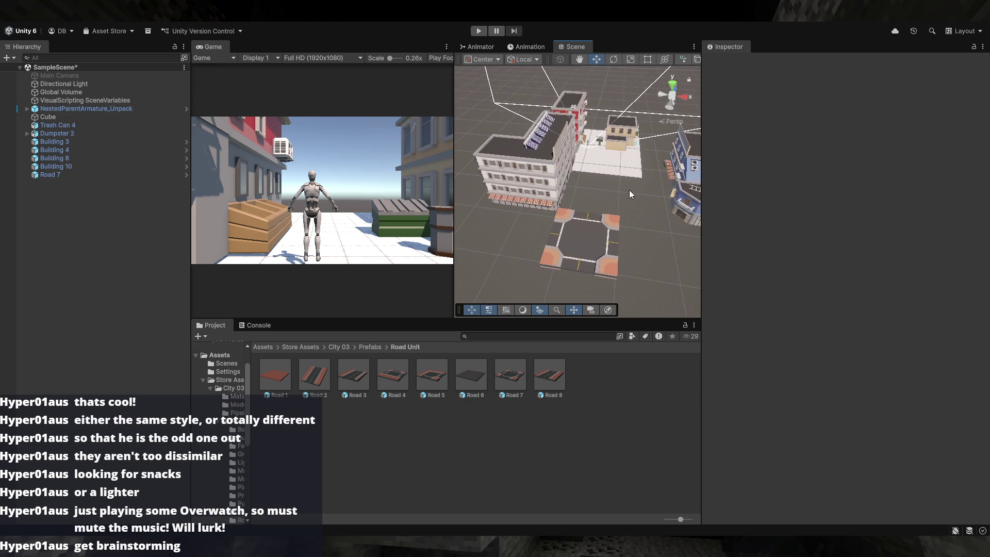
- Delete Building 8 and Building 3
{"action": "left_click", "coordinate": [539, 168]}
{"action": "key", "text": "Delete"}
{"action": "left_click", "coordinate": [570, 138]}
{"action": "key", "text": "Delete"}
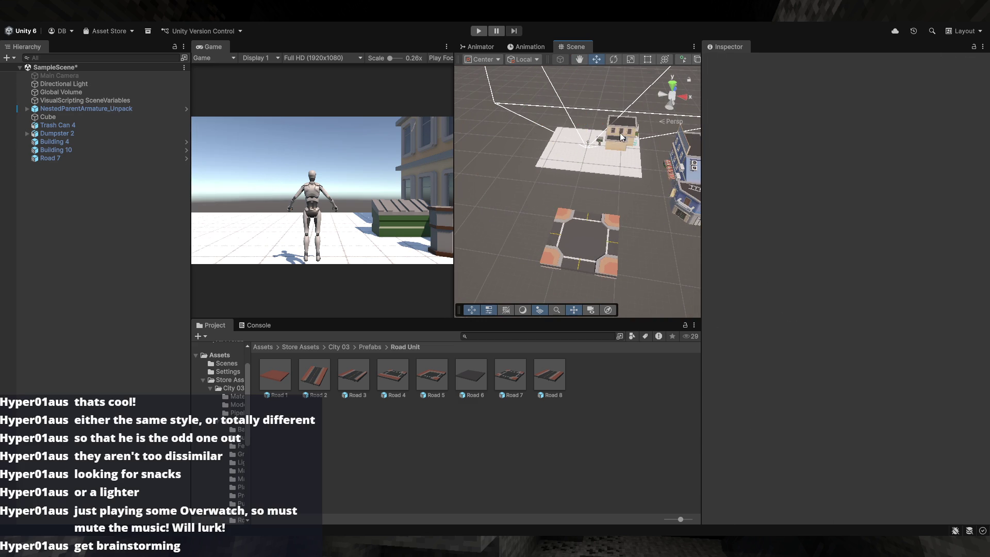
- Delete the last two remaining buildings
{"action": "left_click", "coordinate": [619, 132]}
{"action": "key", "text": "Delete"}
{"action": "left_click", "coordinate": [651, 153]}
{"action": "key", "text": "Delete"}
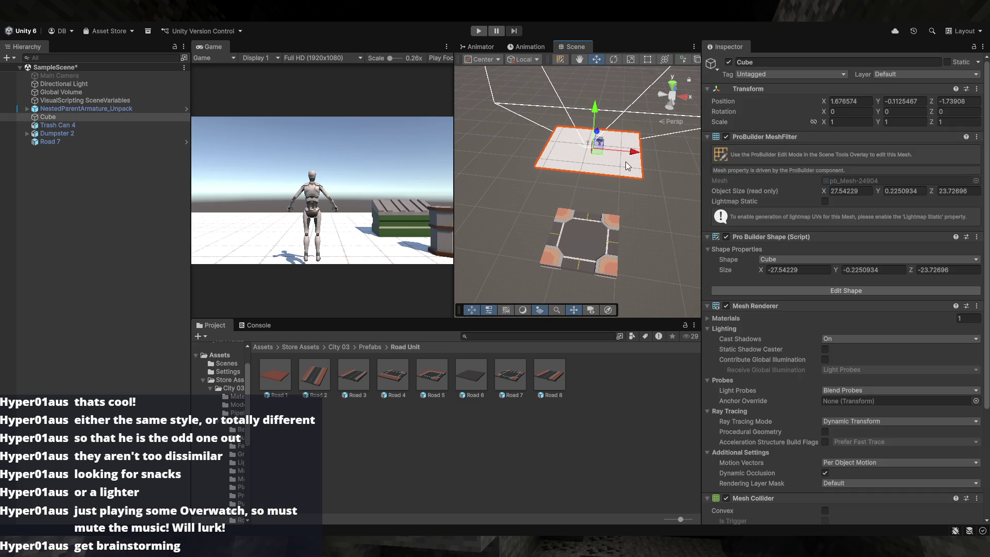
- Add a Road 8 straight piece and move it next to the Road 7 intersection
{"action": "left_click", "coordinate": [631, 191]}
{"action": "mouse_move", "coordinate": [631, 190]}
{"action": "left_mouse_down"}
{"action": "mouse_move", "coordinate": [598, 237]}
{"action": "mouse_move", "coordinate": [579, 223]}
{"action": "left_mouse_up"}
{"action": "mouse_move", "coordinate": [564, 374]}
{"action": "left_mouse_down"}
{"action": "mouse_move", "coordinate": [743, 280]}
{"action": "mouse_move", "coordinate": [793, 286]}
{"action": "left_mouse_up"}
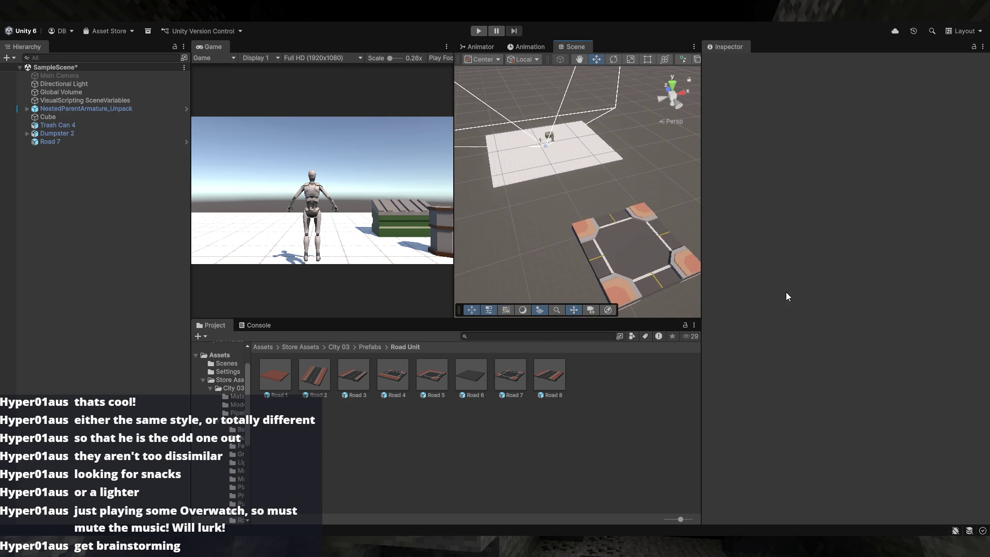
{"action": "mouse_move", "coordinate": [549, 375]}
{"action": "left_mouse_down"}
{"action": "mouse_move", "coordinate": [527, 256]}
{"action": "mouse_move", "coordinate": [571, 228]}
{"action": "left_mouse_up"}
{"action": "left_click", "coordinate": [584, 200]}
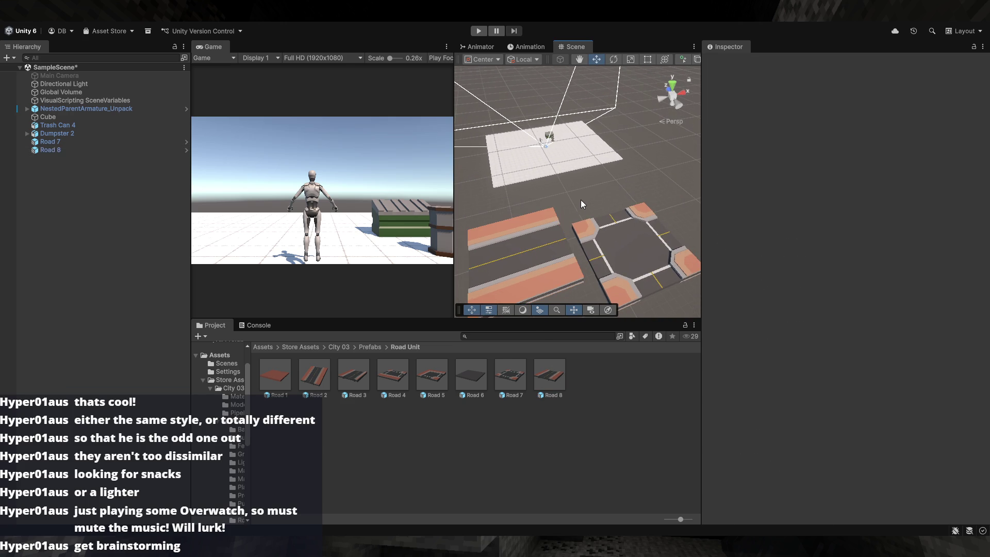
{"action": "left_click", "coordinate": [549, 209]}
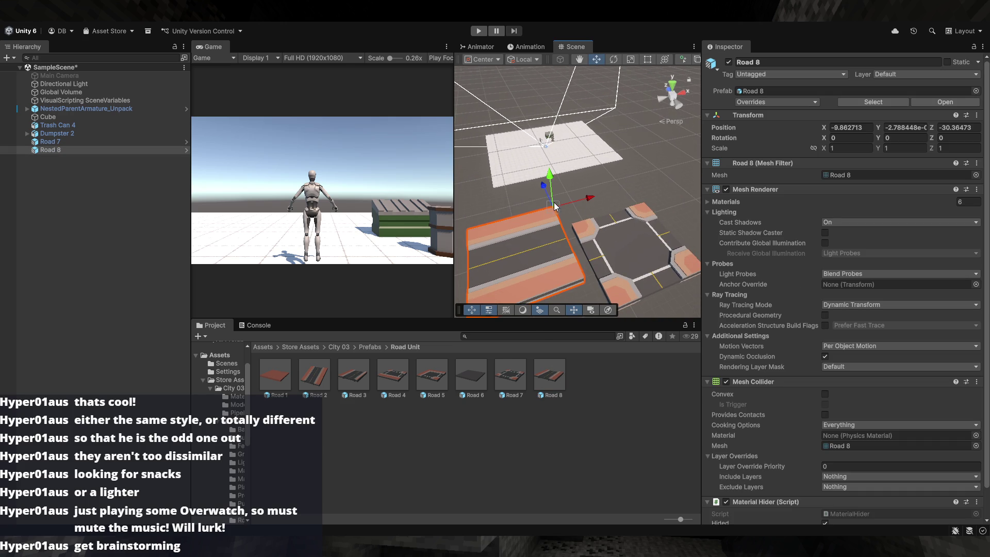
{"action": "mouse_move", "coordinate": [555, 206]}
{"action": "left_mouse_down"}
{"action": "mouse_move", "coordinate": [578, 222]}
{"action": "mouse_move", "coordinate": [526, 225]}
{"action": "mouse_move", "coordinate": [756, 207]}
{"action": "mouse_move", "coordinate": [508, 230]}
{"action": "mouse_move", "coordinate": [534, 233]}
{"action": "mouse_move", "coordinate": [556, 218]}
{"action": "mouse_move", "coordinate": [539, 220]}
{"action": "left_mouse_up"}
{"action": "left_click", "coordinate": [595, 198]}
- Add Road 4 and snap it against the adjoining road piece
{"action": "left_click", "coordinate": [595, 208]}
{"action": "left_click", "coordinate": [573, 199]}
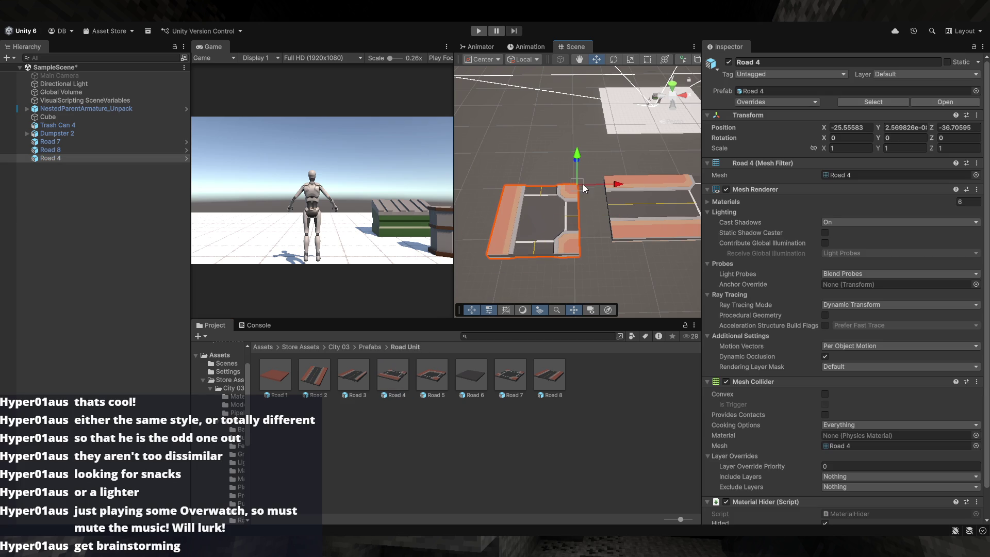
{"action": "mouse_move", "coordinate": [577, 184]}
{"action": "left_mouse_down"}
{"action": "mouse_move", "coordinate": [604, 177]}
{"action": "mouse_move", "coordinate": [543, 215]}
{"action": "left_mouse_up"}
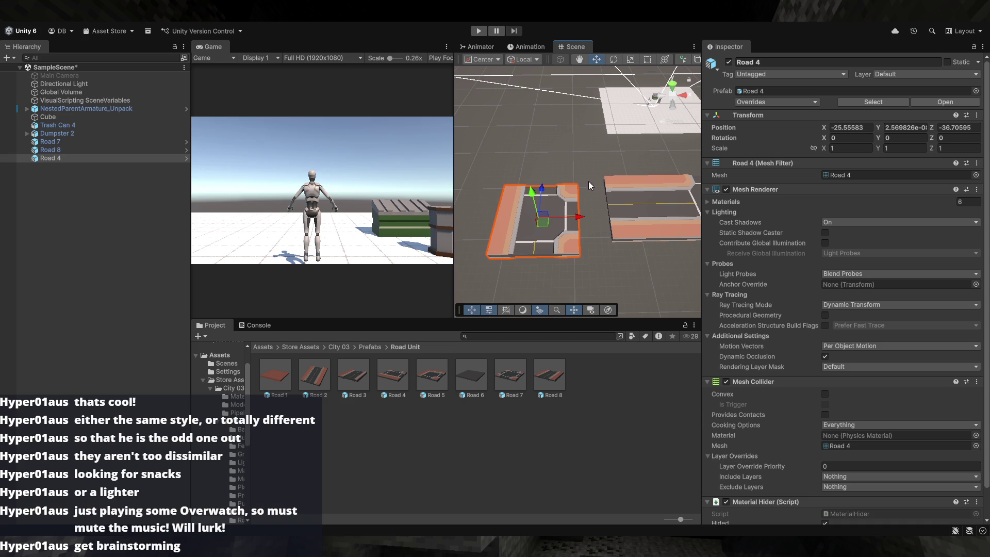
{"action": "mouse_move", "coordinate": [581, 179]}
{"action": "left_mouse_down"}
{"action": "mouse_move", "coordinate": [650, 149]}
{"action": "mouse_move", "coordinate": [615, 157]}
{"action": "mouse_move", "coordinate": [610, 148]}
{"action": "left_mouse_up"}
{"action": "left_click", "coordinate": [633, 160]}
- Add Road 5 and nudge it into line with the other roads
{"action": "left_click_drag", "start_coordinate": [531, 192], "coordinate": [532, 193]}
{"action": "left_click", "coordinate": [598, 222]}
{"action": "left_click_drag", "start_coordinate": [598, 222], "coordinate": [503, 211]}
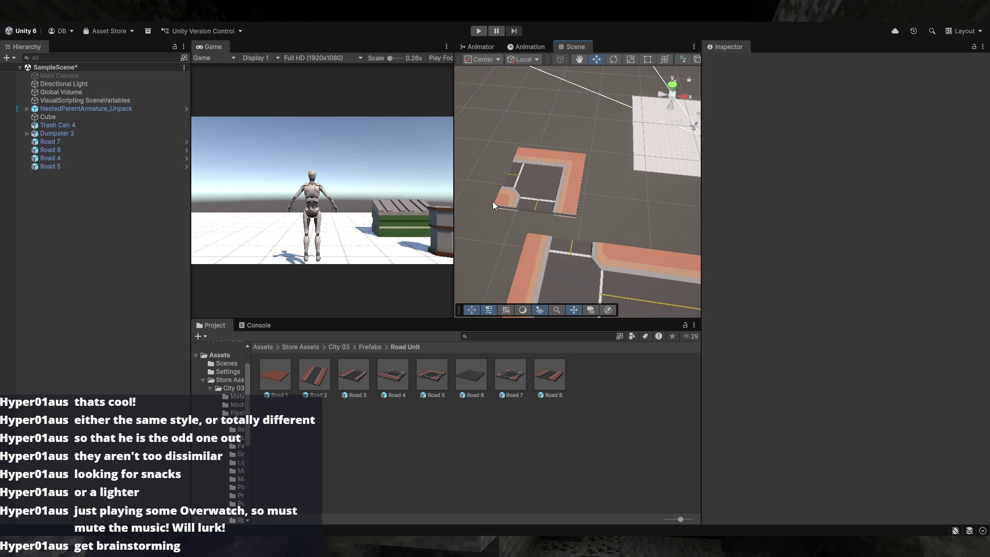
{"action": "left_click", "coordinate": [498, 201]}
{"action": "mouse_move", "coordinate": [490, 205]}
{"action": "left_mouse_down"}
{"action": "mouse_move", "coordinate": [515, 231]}
{"action": "mouse_move", "coordinate": [702, 230]}
{"action": "mouse_move", "coordinate": [559, 205]}
{"action": "mouse_move", "coordinate": [442, 289]}
{"action": "left_mouse_up"}
{"action": "left_click", "coordinate": [505, 232]}
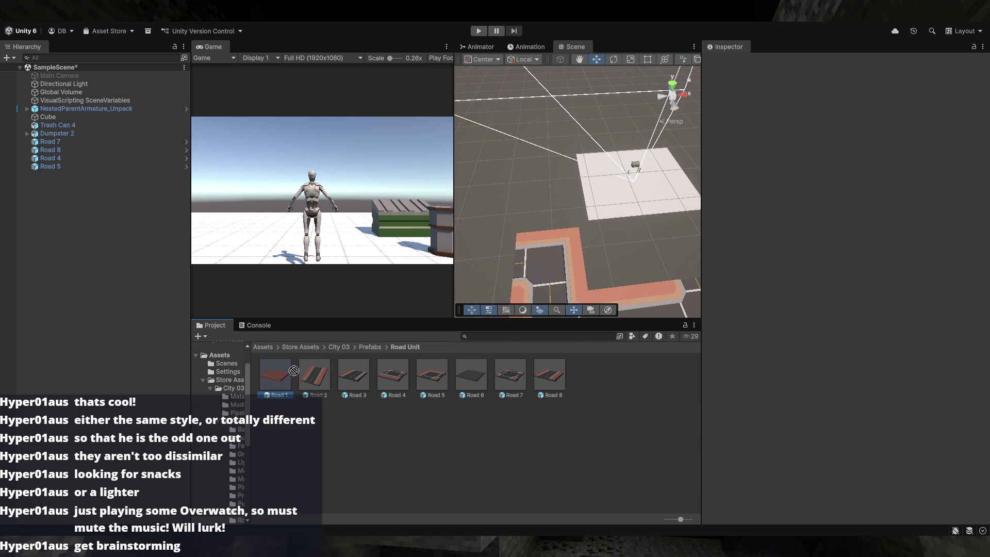
- Add Road 1 and join it to the road layout
{"action": "mouse_move", "coordinate": [617, 256]}
{"action": "left_mouse_down"}
{"action": "mouse_move", "coordinate": [631, 247]}
{"action": "mouse_move", "coordinate": [586, 238]}
{"action": "mouse_move", "coordinate": [584, 203]}
{"action": "mouse_move", "coordinate": [571, 193]}
{"action": "mouse_move", "coordinate": [592, 186]}
{"action": "left_mouse_up"}
{"action": "left_click", "coordinate": [552, 180]}
{"action": "scroll", "coordinate": [591, 186], "scroll_direction": "up", "scroll_amount": 5}
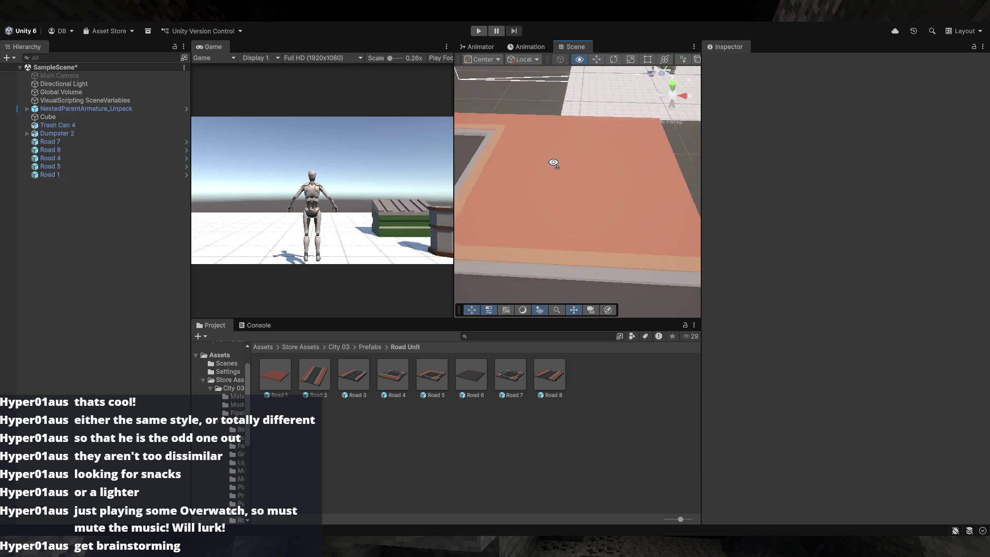
{"action": "scroll", "coordinate": [525, 182], "scroll_direction": "down", "scroll_amount": 5}
{"action": "mouse_move", "coordinate": [593, 191]}
{"action": "left_mouse_down"}
{"action": "mouse_move", "coordinate": [631, 194]}
{"action": "mouse_move", "coordinate": [589, 197]}
{"action": "left_mouse_up"}
- Add a second Road 8, rotate it, and slide Road 8 (1) onto the other road
{"action": "mouse_move", "coordinate": [543, 376]}
{"action": "left_mouse_down"}
{"action": "mouse_move", "coordinate": [645, 248]}
{"action": "mouse_move", "coordinate": [649, 230]}
{"action": "mouse_move", "coordinate": [639, 253]}
{"action": "mouse_move", "coordinate": [660, 272]}
{"action": "mouse_move", "coordinate": [744, 290]}
{"action": "mouse_move", "coordinate": [774, 280]}
{"action": "left_mouse_up"}
{"action": "key", "text": "e"}
{"action": "key", "text": "w"}
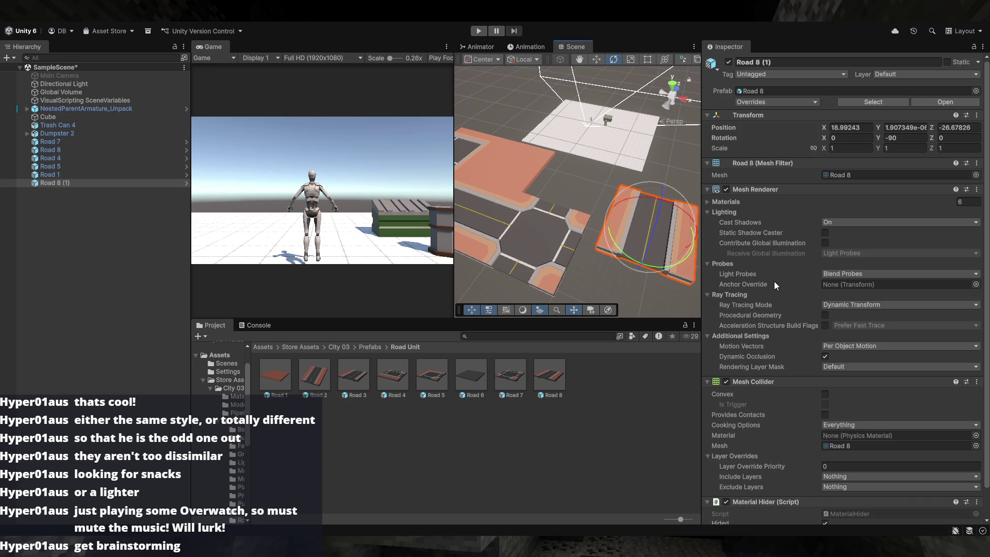
{"action": "left_click", "coordinate": [632, 292]}
{"action": "left_click", "coordinate": [607, 240]}
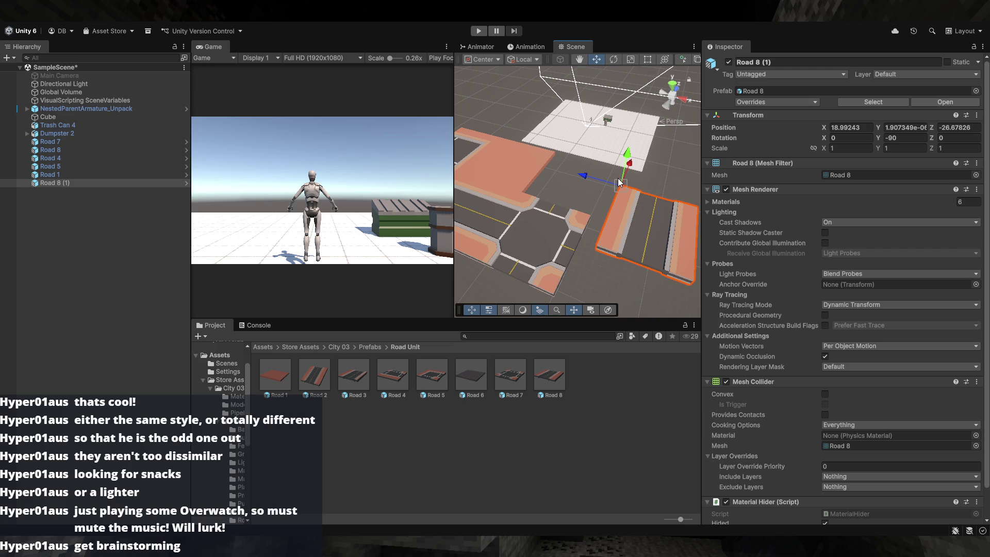
{"action": "mouse_move", "coordinate": [618, 181]}
{"action": "left_mouse_down"}
{"action": "mouse_move", "coordinate": [543, 147]}
{"action": "mouse_move", "coordinate": [571, 182]}
{"action": "left_mouse_up"}
{"action": "left_click", "coordinate": [634, 202]}
{"action": "mouse_move", "coordinate": [635, 202]}
{"action": "left_mouse_down"}
{"action": "mouse_move", "coordinate": [675, 188]}
{"action": "mouse_move", "coordinate": [403, 208]}
{"action": "mouse_move", "coordinate": [419, 264]}
{"action": "mouse_move", "coordinate": [479, 263]}
{"action": "left_mouse_up"}
{"action": "left_click", "coordinate": [601, 248]}
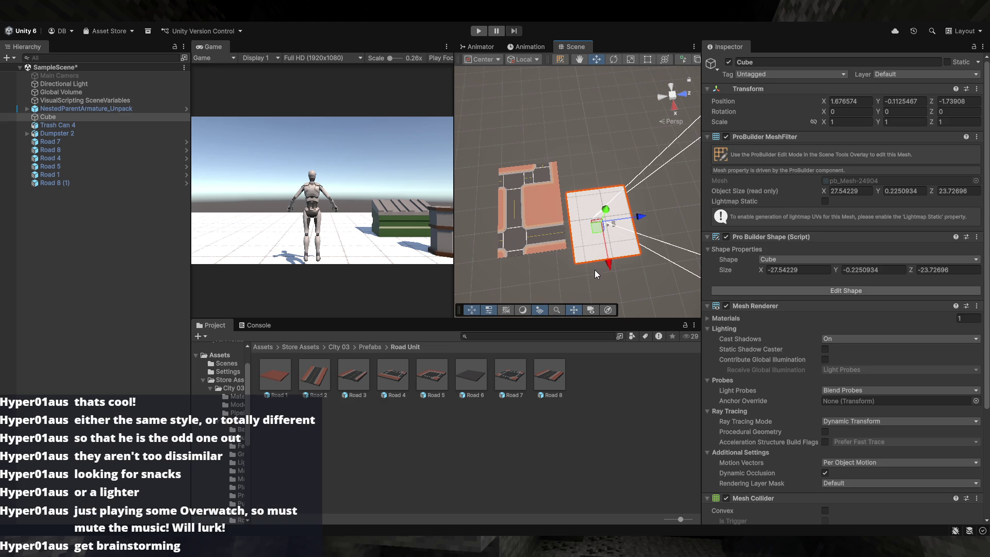
- Delete the Cube plane, then box-select all road pieces and drag them right under the character
{"action": "key", "text": "Delete"}
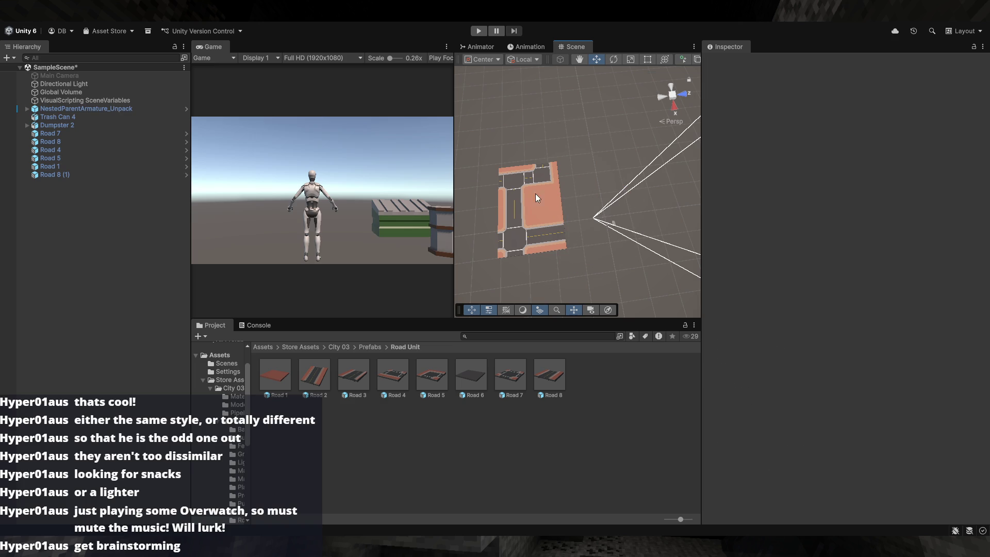
{"action": "left_click_drag", "start_coordinate": [469, 164], "coordinate": [570, 276]}
{"action": "mouse_move", "coordinate": [537, 210]}
{"action": "left_mouse_down"}
{"action": "mouse_move", "coordinate": [615, 234]}
{"action": "mouse_move", "coordinate": [624, 228]}
{"action": "mouse_move", "coordinate": [608, 227]}
{"action": "mouse_move", "coordinate": [619, 224]}
{"action": "left_mouse_up"}
{"action": "left_click", "coordinate": [562, 236]}
{"action": "mouse_move", "coordinate": [562, 236]}
{"action": "left_mouse_down"}
{"action": "mouse_move", "coordinate": [526, 238]}
{"action": "mouse_move", "coordinate": [543, 219]}
{"action": "mouse_move", "coordinate": [593, 209]}
{"action": "mouse_move", "coordinate": [758, 205]}
{"action": "mouse_move", "coordinate": [787, 193]}
{"action": "left_mouse_up"}
{"action": "left_click_drag", "start_coordinate": [686, 204], "coordinate": [625, 202]}
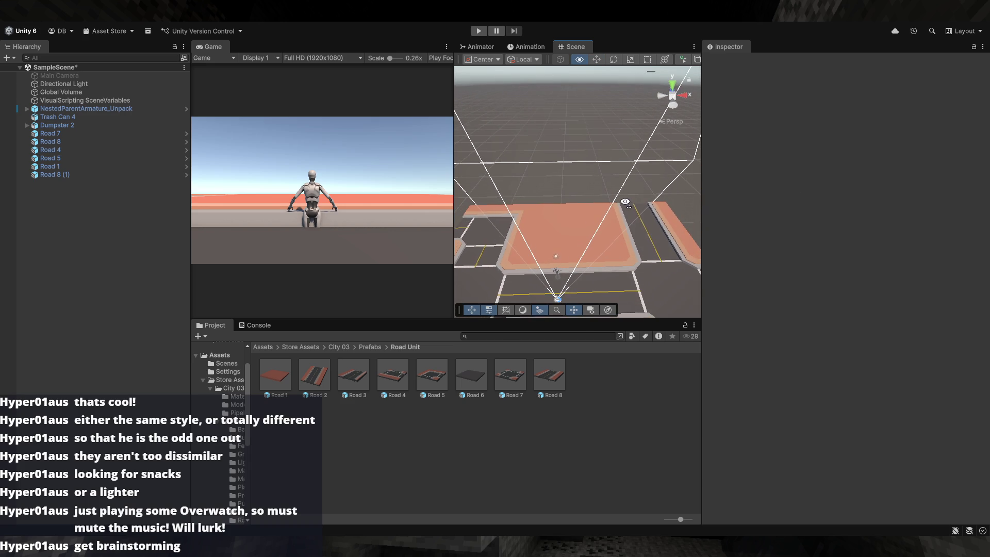
{"action": "mouse_move", "coordinate": [609, 279]}
{"action": "left_mouse_down"}
{"action": "mouse_move", "coordinate": [577, 269]}
{"action": "mouse_move", "coordinate": [645, 205]}
{"action": "mouse_move", "coordinate": [602, 226]}
{"action": "mouse_move", "coordinate": [491, 163]}
{"action": "left_mouse_up"}
{"action": "left_click", "coordinate": [91, 133]}
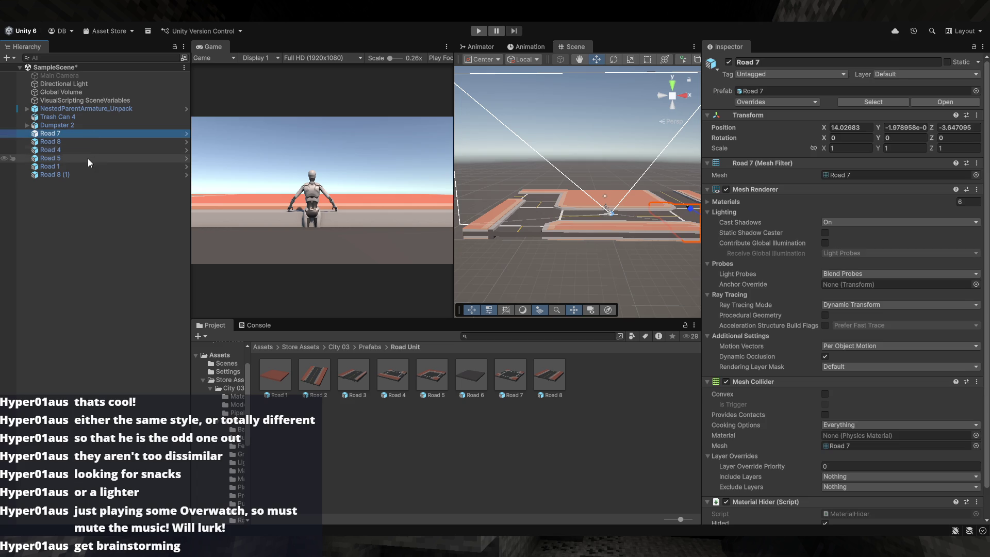
- Select Road 7 through Road 8 (1) and raise them to the character's level
{"action": "left_click", "coordinate": [88, 175], "text": "shift"}
{"action": "key", "text": "f"}
{"action": "left_click_drag", "start_coordinate": [615, 229], "coordinate": [607, 196]}
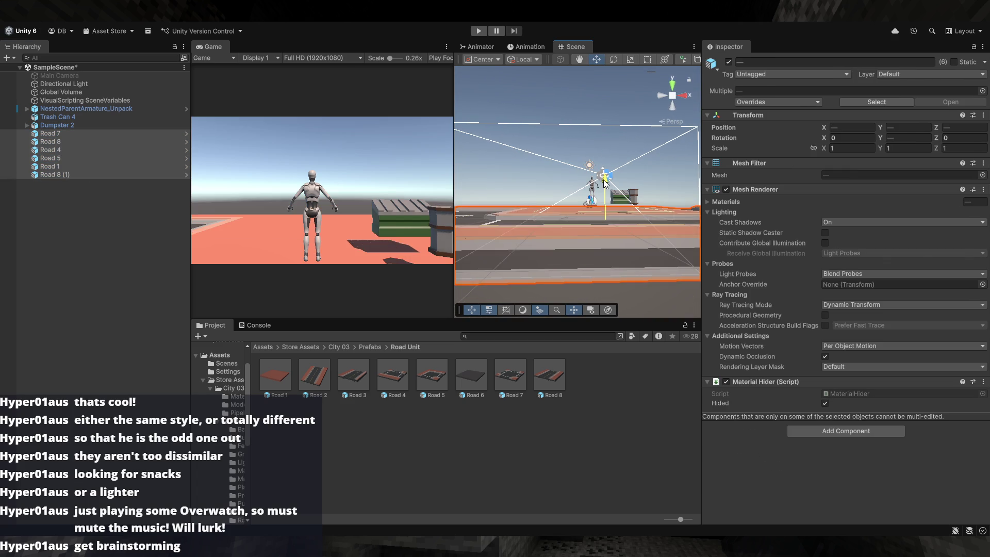
{"action": "mouse_move", "coordinate": [606, 165]}
{"action": "left_mouse_down"}
{"action": "mouse_move", "coordinate": [589, 170]}
{"action": "mouse_move", "coordinate": [591, 190]}
{"action": "mouse_move", "coordinate": [523, 197]}
{"action": "mouse_move", "coordinate": [654, 217]}
{"action": "mouse_move", "coordinate": [595, 206]}
{"action": "left_mouse_up"}
{"action": "left_click", "coordinate": [588, 169]}
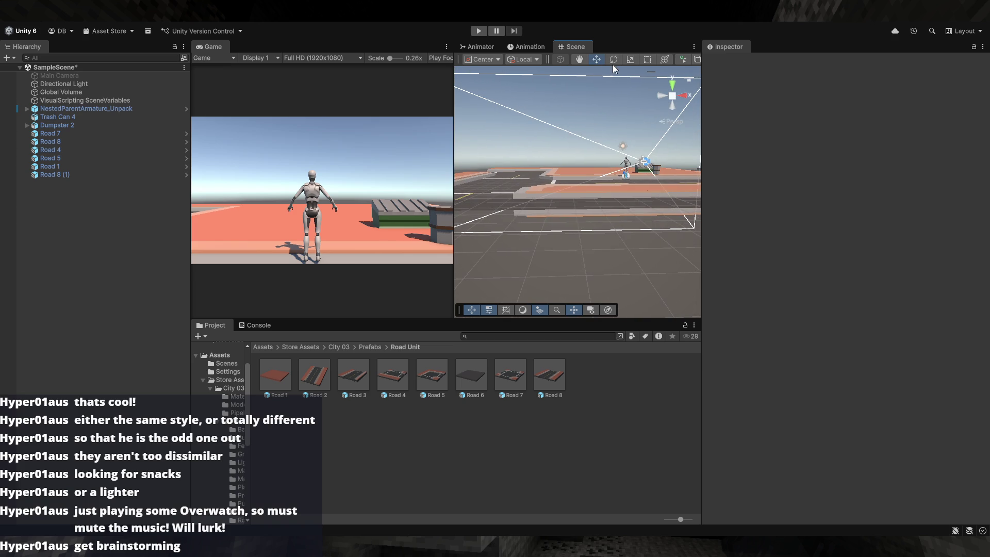
- Frame and inspect Road 4 and the road under the character, then walk forward in Play mode
{"action": "scroll", "coordinate": [640, 60], "scroll_direction": "down", "scroll_amount": 3}
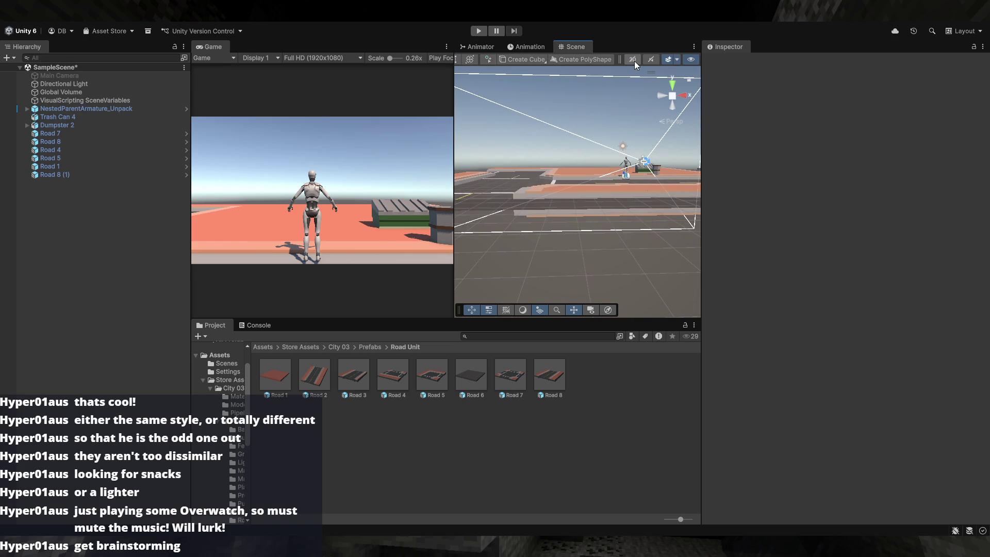
{"action": "scroll", "coordinate": [634, 61], "scroll_direction": "up", "scroll_amount": 5}
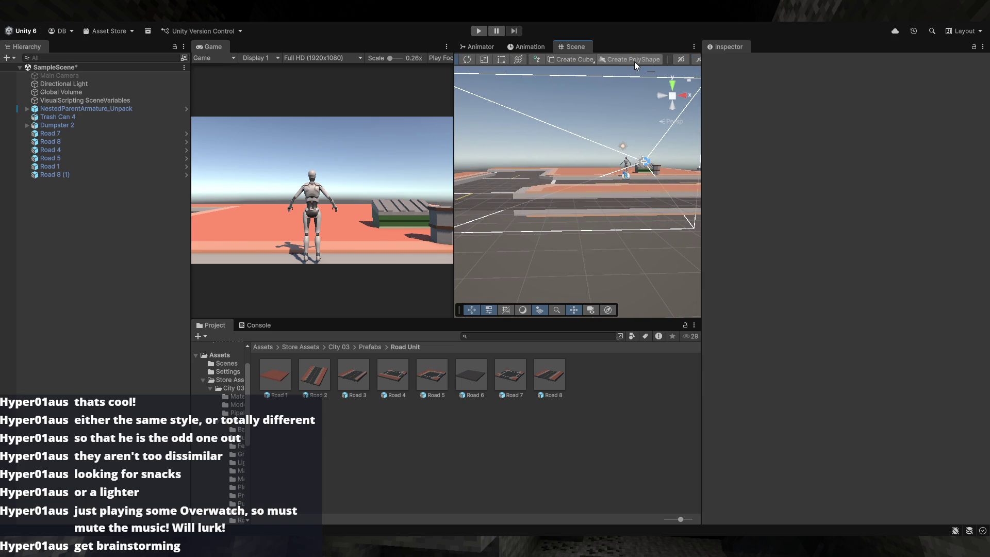
{"action": "scroll", "coordinate": [634, 61], "scroll_direction": "down", "scroll_amount": 5}
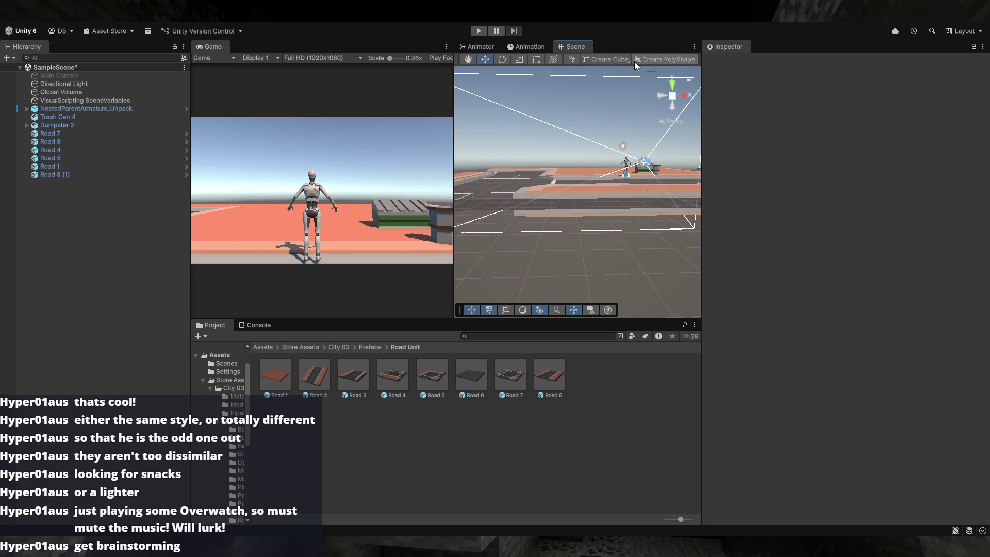
{"action": "left_click", "coordinate": [567, 186]}
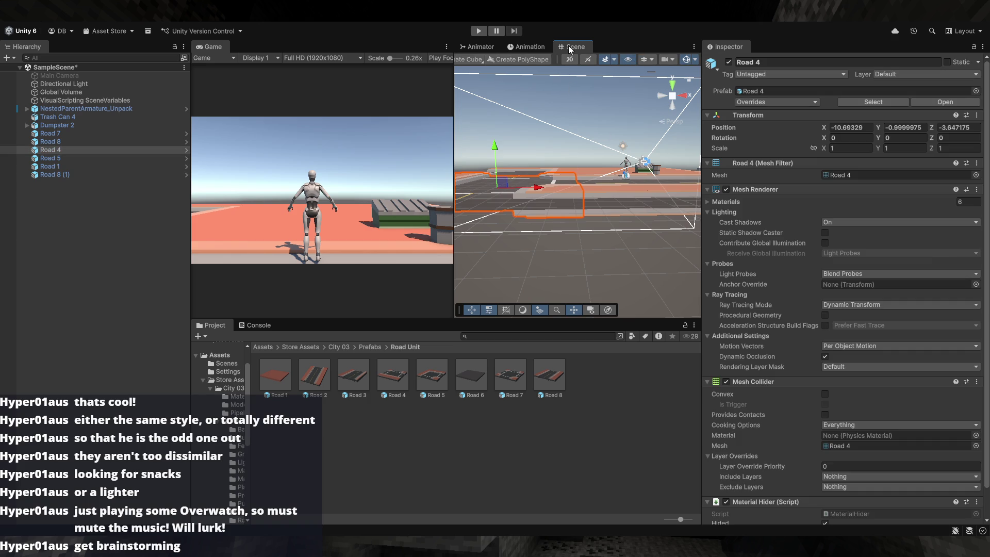
{"action": "scroll", "coordinate": [580, 58], "scroll_direction": "up", "scroll_amount": 5}
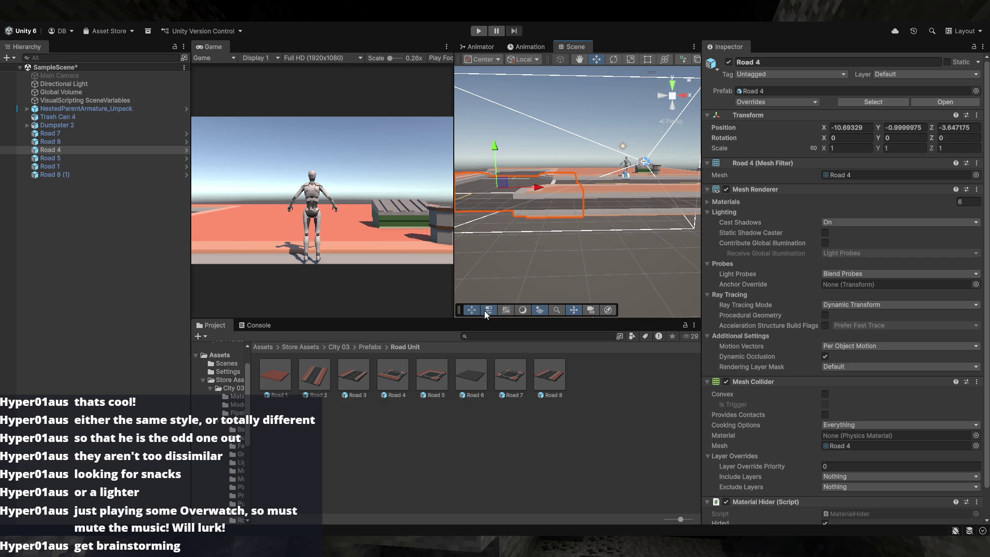
{"action": "left_click_drag", "start_coordinate": [614, 238], "coordinate": [684, 245]}
{"action": "key", "text": "f"}
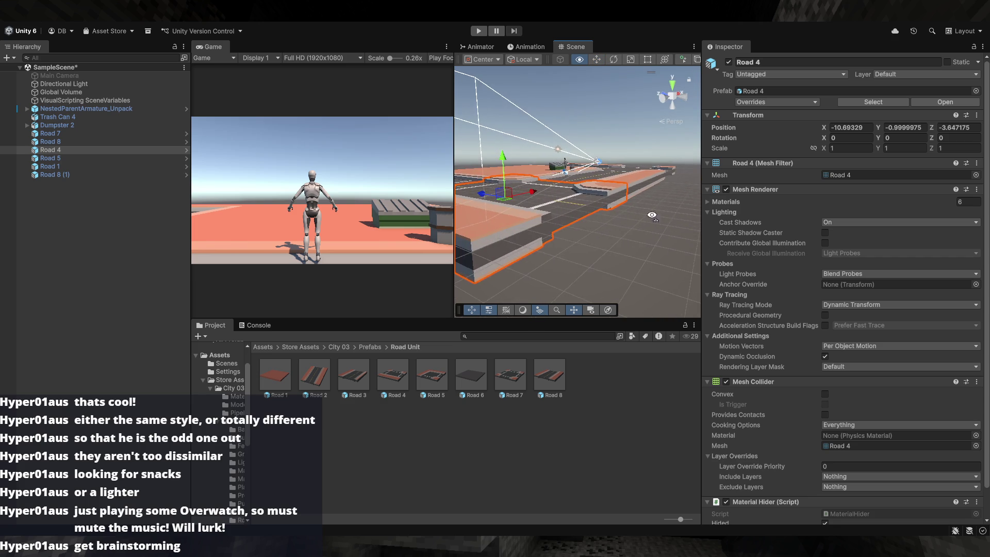
{"action": "mouse_move", "coordinate": [652, 215]}
{"action": "left_mouse_down"}
{"action": "mouse_move", "coordinate": [669, 256]}
{"action": "mouse_move", "coordinate": [691, 262]}
{"action": "left_mouse_up"}
{"action": "left_click", "coordinate": [642, 294]}
{"action": "mouse_move", "coordinate": [639, 290]}
{"action": "left_mouse_down"}
{"action": "mouse_move", "coordinate": [686, 304]}
{"action": "mouse_move", "coordinate": [572, 258]}
{"action": "mouse_move", "coordinate": [604, 229]}
{"action": "mouse_move", "coordinate": [523, 226]}
{"action": "mouse_move", "coordinate": [533, 220]}
{"action": "mouse_move", "coordinate": [587, 253]}
{"action": "left_mouse_up"}
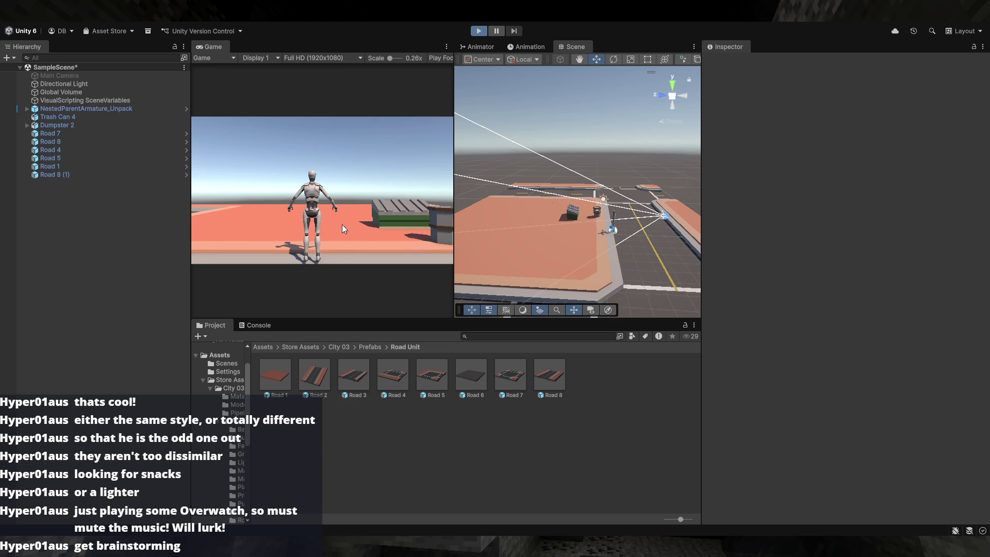
{"action": "key", "text": "w"}
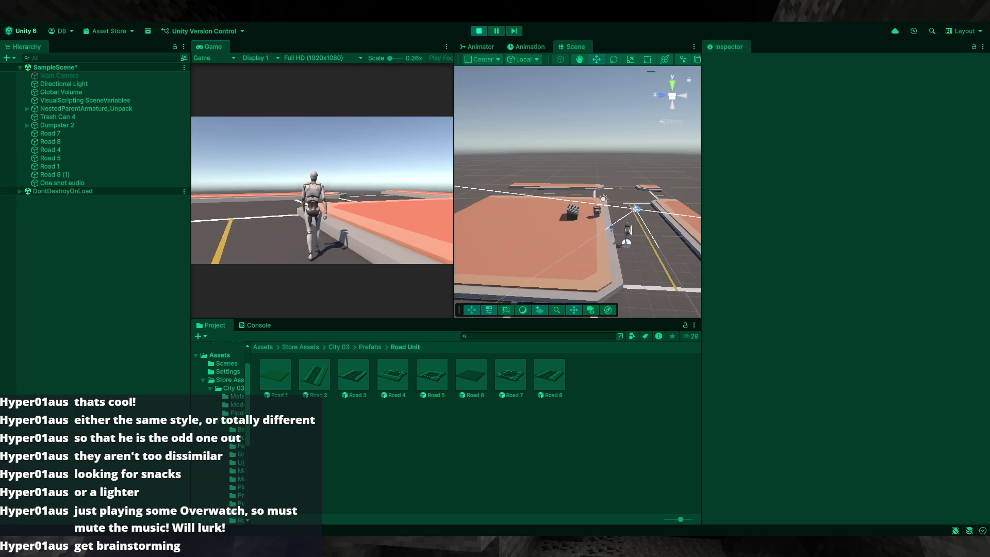
- Run the character up onto the block and along the platform, then stop Play mode
{"action": "key", "text": "space"}
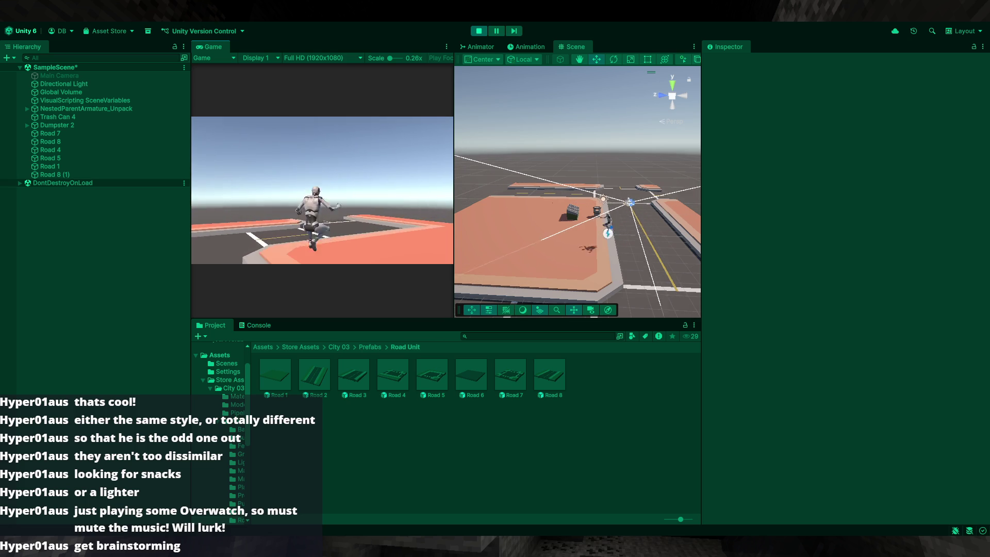
{"action": "key", "text": "w"}
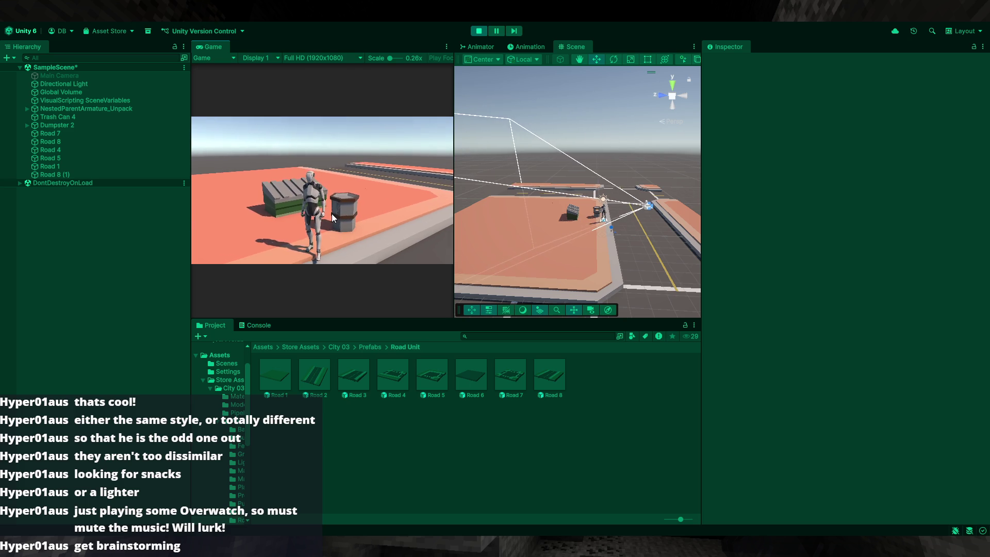
{"action": "left_click", "coordinate": [481, 32]}
- Place a Road 6 flat tile among the roads and delete the Road 7 (1) piece
{"action": "mouse_move", "coordinate": [646, 229]}
{"action": "left_mouse_down"}
{"action": "mouse_move", "coordinate": [593, 257]}
{"action": "mouse_move", "coordinate": [566, 288]}
{"action": "mouse_move", "coordinate": [730, 279]}
{"action": "mouse_move", "coordinate": [701, 286]}
{"action": "mouse_move", "coordinate": [641, 344]}
{"action": "mouse_move", "coordinate": [664, 348]}
{"action": "mouse_move", "coordinate": [668, 326]}
{"action": "left_mouse_up"}
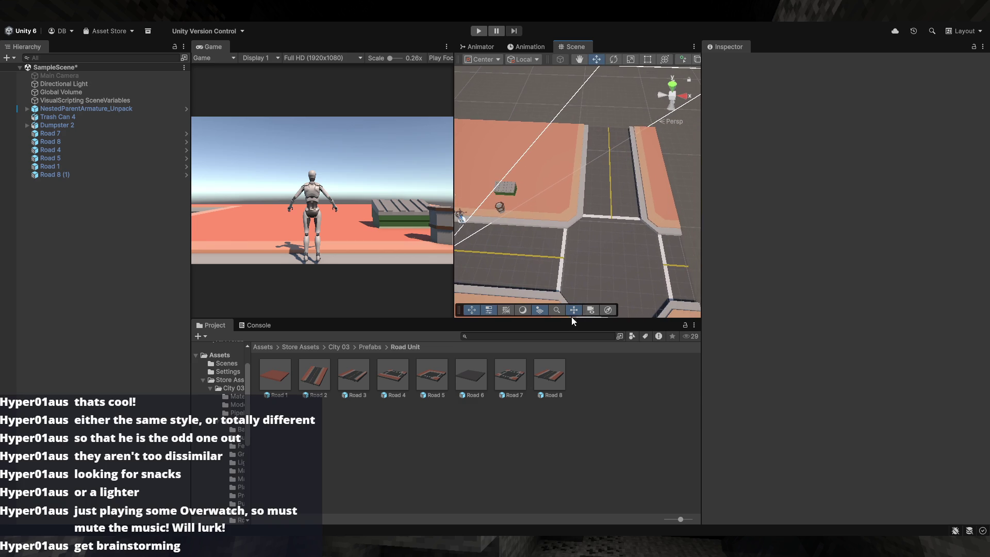
{"action": "mouse_move", "coordinate": [582, 252]}
{"action": "left_mouse_down"}
{"action": "mouse_move", "coordinate": [591, 227]}
{"action": "mouse_move", "coordinate": [470, 246]}
{"action": "left_mouse_up"}
{"action": "mouse_move", "coordinate": [483, 363]}
{"action": "left_mouse_down"}
{"action": "mouse_move", "coordinate": [613, 233]}
{"action": "mouse_move", "coordinate": [664, 225]}
{"action": "mouse_move", "coordinate": [568, 223]}
{"action": "mouse_move", "coordinate": [647, 205]}
{"action": "mouse_move", "coordinate": [770, 203]}
{"action": "mouse_move", "coordinate": [861, 151]}
{"action": "mouse_move", "coordinate": [768, 186]}
{"action": "mouse_move", "coordinate": [749, 123]}
{"action": "mouse_move", "coordinate": [676, 39]}
{"action": "mouse_move", "coordinate": [585, 206]}
{"action": "mouse_move", "coordinate": [756, 234]}
{"action": "mouse_move", "coordinate": [686, 221]}
{"action": "mouse_move", "coordinate": [604, 226]}
{"action": "mouse_move", "coordinate": [502, 266]}
{"action": "mouse_move", "coordinate": [482, 237]}
{"action": "mouse_move", "coordinate": [484, 245]}
{"action": "left_mouse_up"}
{"action": "mouse_move", "coordinate": [513, 293]}
{"action": "left_mouse_down"}
{"action": "mouse_move", "coordinate": [587, 302]}
{"action": "mouse_move", "coordinate": [644, 292]}
{"action": "mouse_move", "coordinate": [614, 137]}
{"action": "mouse_move", "coordinate": [596, 165]}
{"action": "mouse_move", "coordinate": [554, 156]}
{"action": "mouse_move", "coordinate": [568, 152]}
{"action": "left_mouse_up"}
{"action": "key", "text": "Delete"}
- Inspect the Road 6 and Road 1 tiles, then drag a corner road piece into the scene
{"action": "left_click", "coordinate": [580, 163]}
{"action": "scroll", "coordinate": [581, 163], "scroll_direction": "down", "scroll_amount": 5}
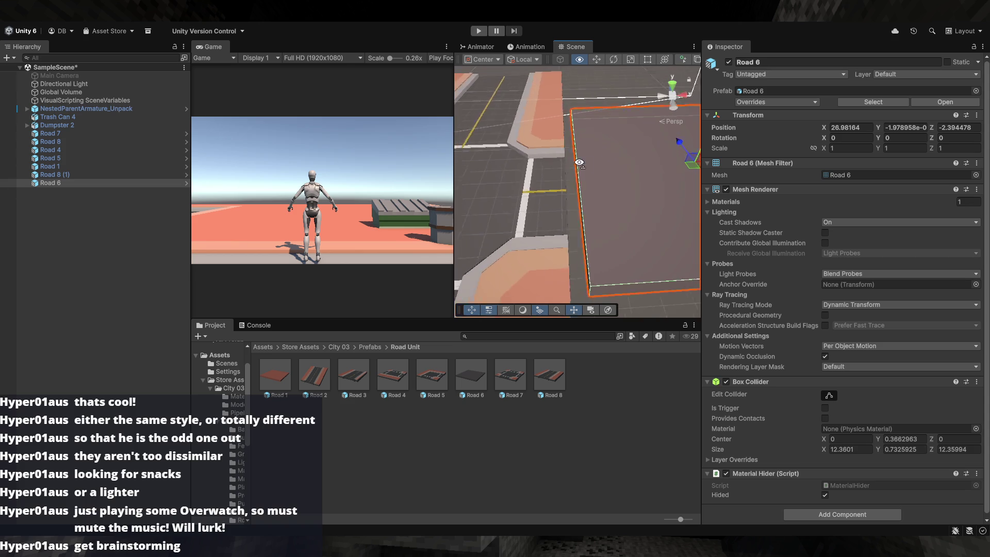
{"action": "left_click", "coordinate": [525, 150]}
{"action": "mouse_move", "coordinate": [525, 150]}
{"action": "left_mouse_down"}
{"action": "mouse_move", "coordinate": [540, 114]}
{"action": "mouse_move", "coordinate": [576, 106]}
{"action": "mouse_move", "coordinate": [505, 237]}
{"action": "left_mouse_up"}
{"action": "left_click", "coordinate": [540, 113]}
{"action": "left_click", "coordinate": [576, 105]}
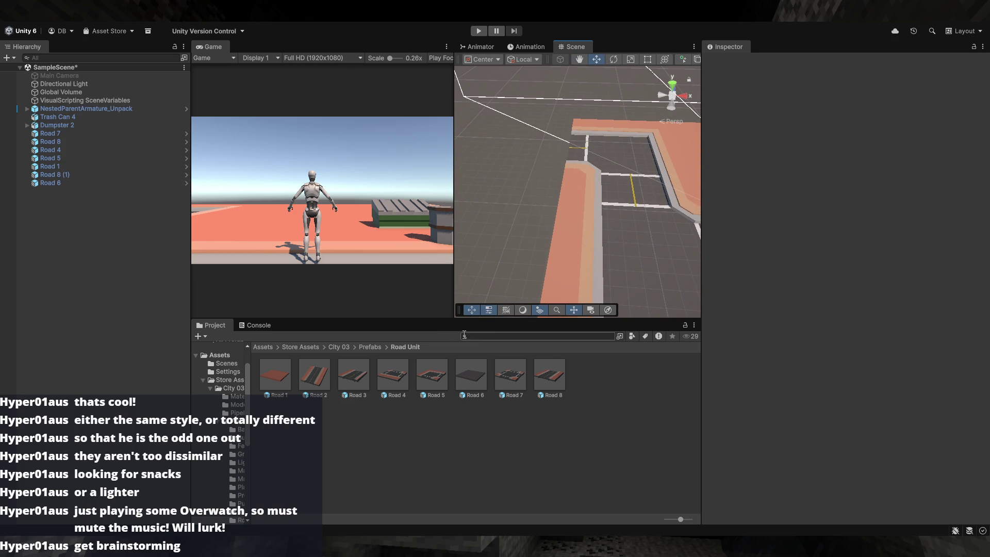
{"action": "mouse_move", "coordinate": [393, 375]}
{"action": "left_mouse_down"}
{"action": "mouse_move", "coordinate": [461, 254]}
{"action": "mouse_move", "coordinate": [502, 141]}
{"action": "mouse_move", "coordinate": [512, 144]}
{"action": "left_mouse_up"}
- Try corner, Road 8 and Road 3 pieces at the road end, undoing each trial
{"action": "key", "text": "ctrl+z"}
{"action": "mouse_move", "coordinate": [519, 208]}
{"action": "left_mouse_down"}
{"action": "mouse_move", "coordinate": [553, 206]}
{"action": "mouse_move", "coordinate": [562, 216]}
{"action": "left_mouse_up"}
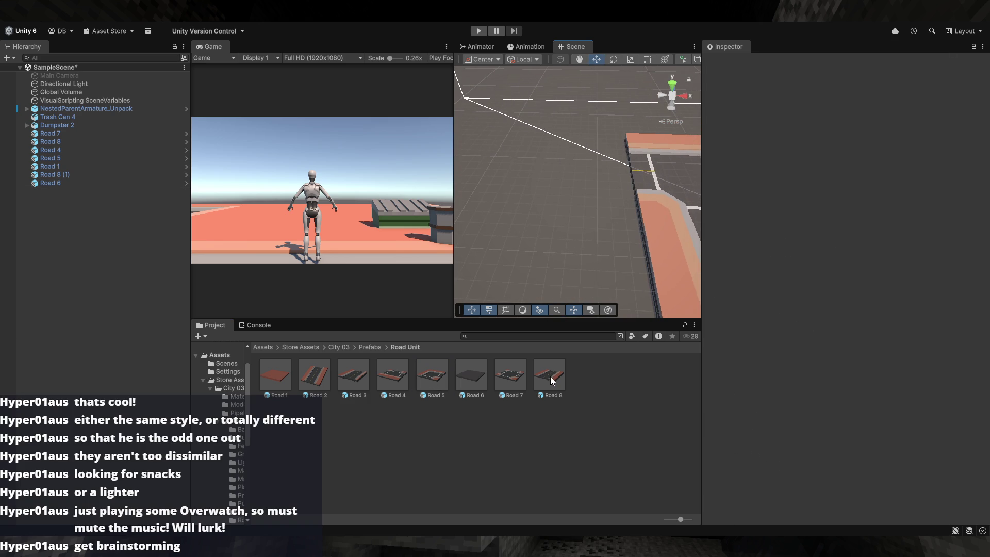
{"action": "mouse_move", "coordinate": [548, 377]}
{"action": "left_mouse_down"}
{"action": "mouse_move", "coordinate": [562, 400]}
{"action": "mouse_move", "coordinate": [541, 194]}
{"action": "mouse_move", "coordinate": [519, 236]}
{"action": "left_mouse_up"}
{"action": "key", "text": "ctrl+z"}
{"action": "mouse_move", "coordinate": [363, 373]}
{"action": "left_mouse_down"}
{"action": "mouse_move", "coordinate": [496, 197]}
{"action": "mouse_move", "coordinate": [518, 187]}
{"action": "left_mouse_up"}
{"action": "key", "text": "ctrl+z"}
{"action": "mouse_move", "coordinate": [543, 367]}
{"action": "left_mouse_down"}
{"action": "mouse_move", "coordinate": [556, 209]}
{"action": "mouse_move", "coordinate": [543, 190]}
{"action": "mouse_move", "coordinate": [745, 205]}
{"action": "left_mouse_up"}
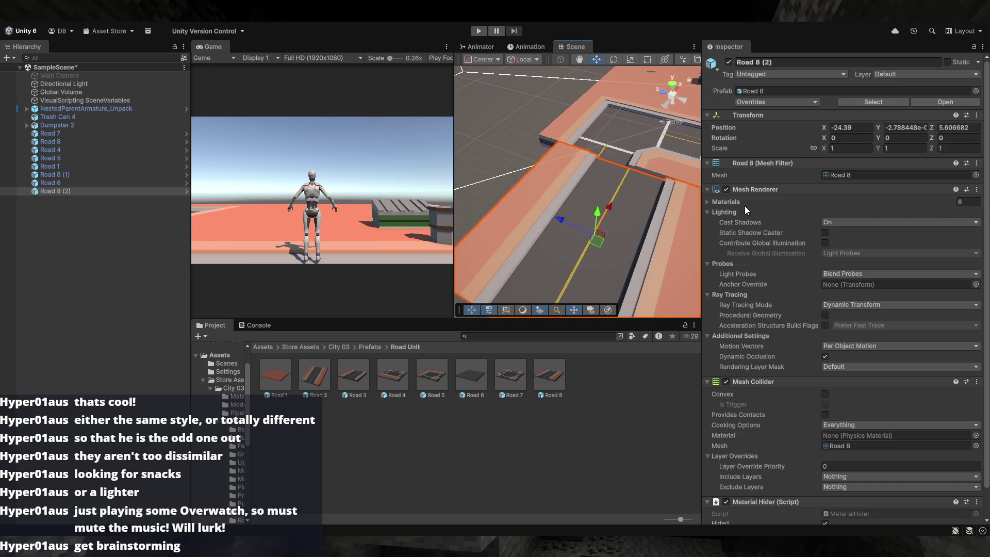
{"action": "key", "text": "ctrl+z"}
{"action": "left_click_drag", "start_coordinate": [359, 378], "coordinate": [551, 228]}
{"action": "key", "text": "ctrl+z"}
{"action": "mouse_move", "coordinate": [628, 238]}
{"action": "left_mouse_down"}
{"action": "mouse_move", "coordinate": [725, 225]}
{"action": "mouse_move", "coordinate": [716, 222]}
{"action": "left_mouse_up"}
- Place a Road 8 piece at the road end and add a Road 3 straight section
{"action": "left_click_drag", "start_coordinate": [549, 374], "coordinate": [558, 246]}
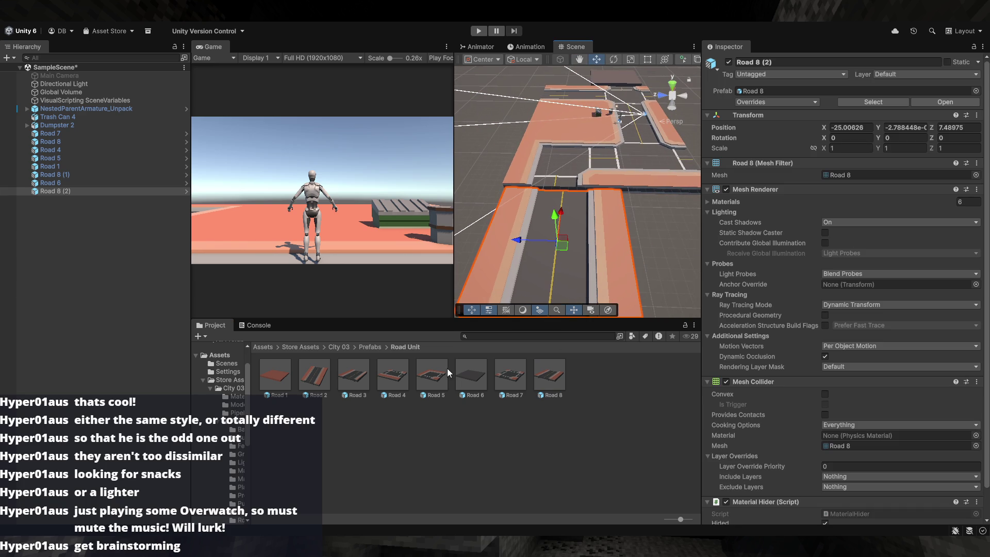
{"action": "scroll", "coordinate": [477, 289], "scroll_direction": "down", "scroll_amount": 5}
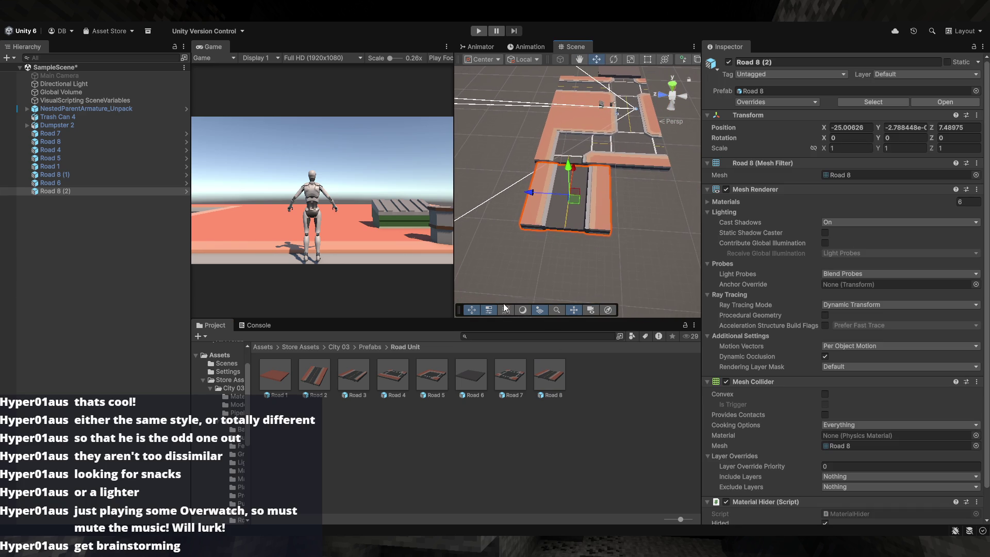
{"action": "mouse_move", "coordinate": [387, 382]}
{"action": "left_mouse_down"}
{"action": "mouse_move", "coordinate": [487, 305]}
{"action": "mouse_move", "coordinate": [552, 277]}
{"action": "left_mouse_up"}
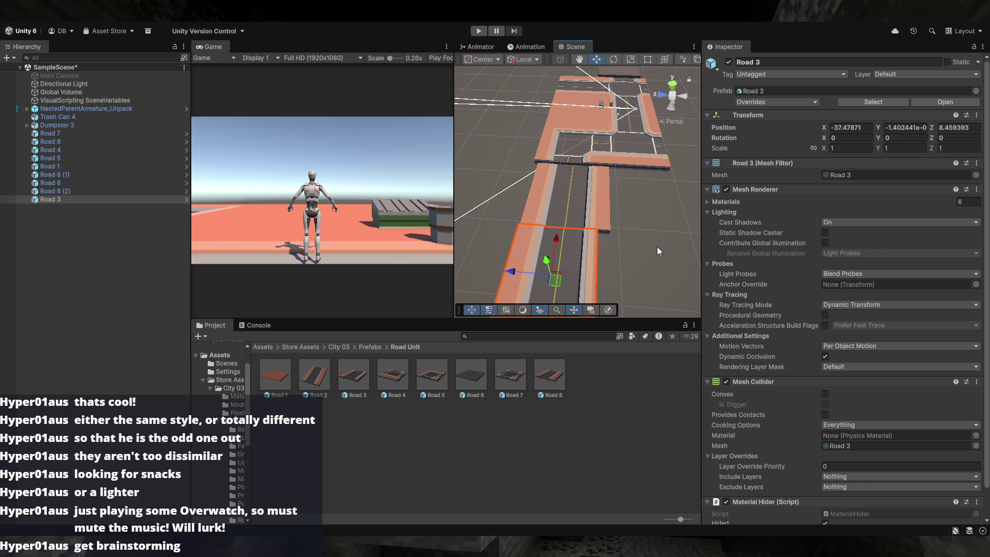
{"action": "mouse_move", "coordinate": [656, 246]}
{"action": "left_mouse_down"}
{"action": "mouse_move", "coordinate": [674, 262]}
{"action": "mouse_move", "coordinate": [668, 233]}
{"action": "left_mouse_up"}
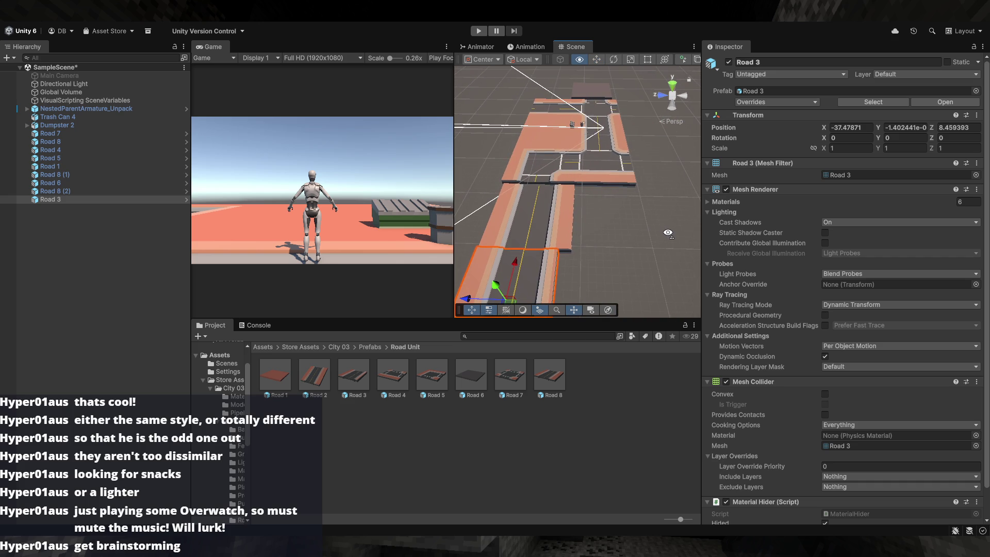
- Add a flat Road 1 tile and vertex-snap its corner to the road corner
{"action": "left_click", "coordinate": [603, 141]}
{"action": "left_click", "coordinate": [608, 250]}
{"action": "mouse_move", "coordinate": [608, 249]}
{"action": "left_mouse_down"}
{"action": "mouse_move", "coordinate": [599, 252]}
{"action": "mouse_move", "coordinate": [627, 243]}
{"action": "mouse_move", "coordinate": [633, 254]}
{"action": "left_mouse_up"}
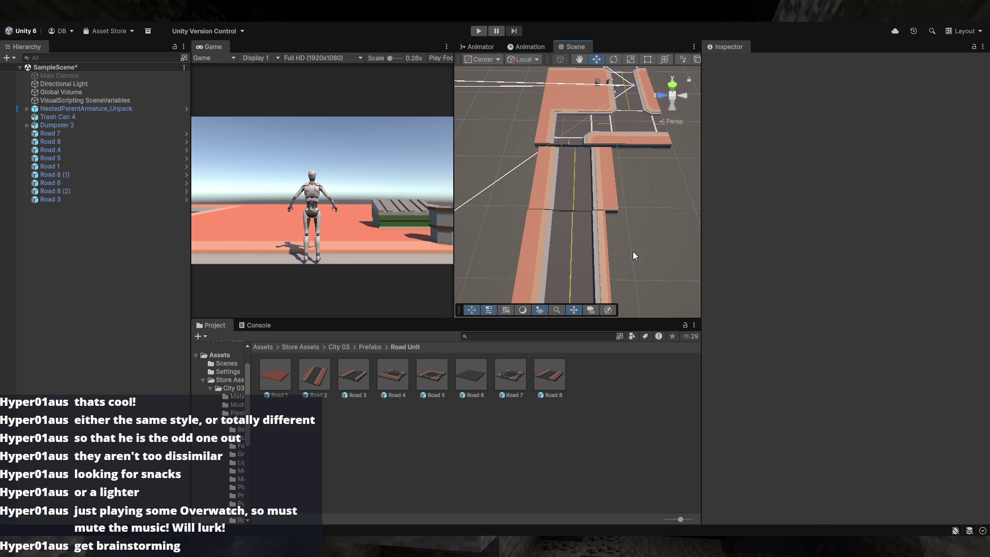
{"action": "left_click", "coordinate": [607, 190]}
{"action": "left_click_drag", "start_coordinate": [275, 375], "coordinate": [651, 213]}
{"action": "key", "text": "v"}
{"action": "left_click_drag", "start_coordinate": [680, 173], "coordinate": [646, 143]}
{"action": "left_click", "coordinate": [675, 162]}
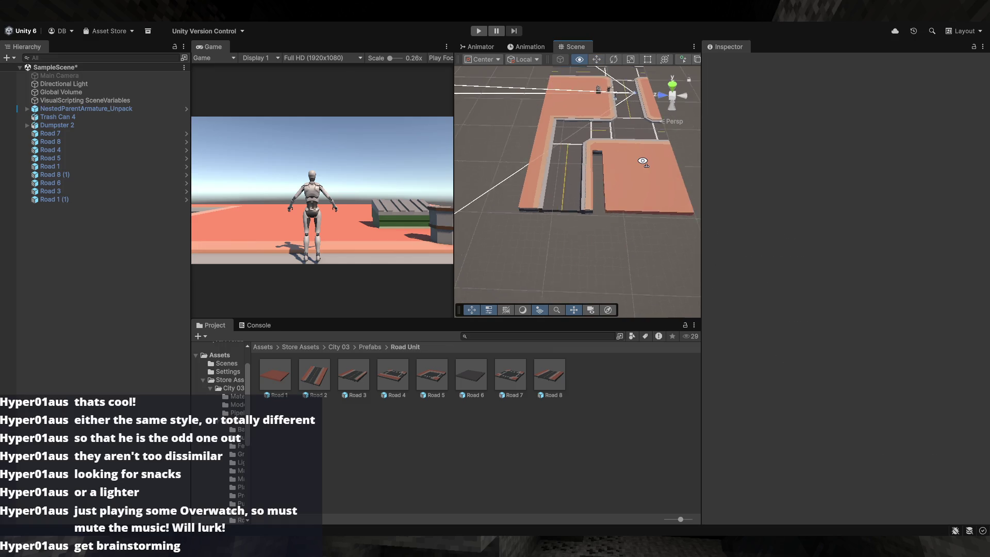
- Stretch Road 1 (1) with the Rect tool so its edge meets the road
{"action": "scroll", "coordinate": [663, 126], "scroll_direction": "up", "scroll_amount": 5}
{"action": "scroll", "coordinate": [663, 126], "scroll_direction": "down", "scroll_amount": 5}
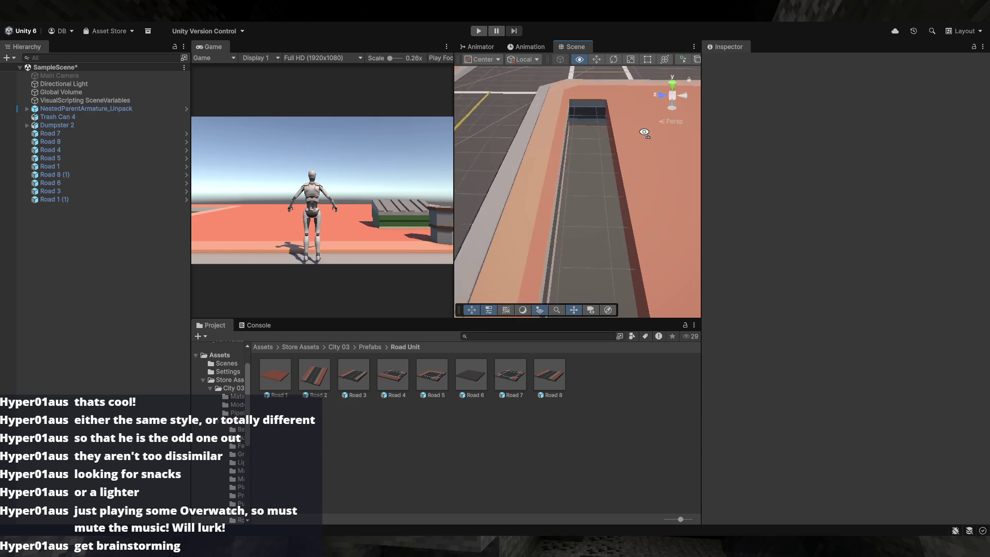
{"action": "mouse_move", "coordinate": [647, 154]}
{"action": "left_mouse_down"}
{"action": "mouse_move", "coordinate": [651, 203]}
{"action": "mouse_move", "coordinate": [342, 203]}
{"action": "mouse_move", "coordinate": [296, 172]}
{"action": "mouse_move", "coordinate": [523, 206]}
{"action": "mouse_move", "coordinate": [462, 203]}
{"action": "mouse_move", "coordinate": [527, 230]}
{"action": "mouse_move", "coordinate": [481, 214]}
{"action": "left_mouse_up"}
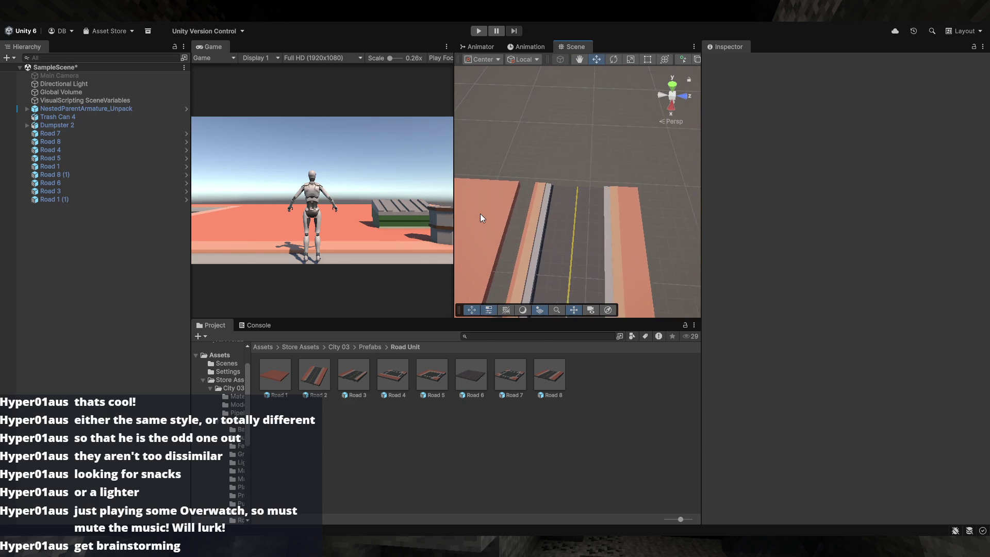
{"action": "left_click", "coordinate": [480, 213]}
{"action": "key", "text": "t"}
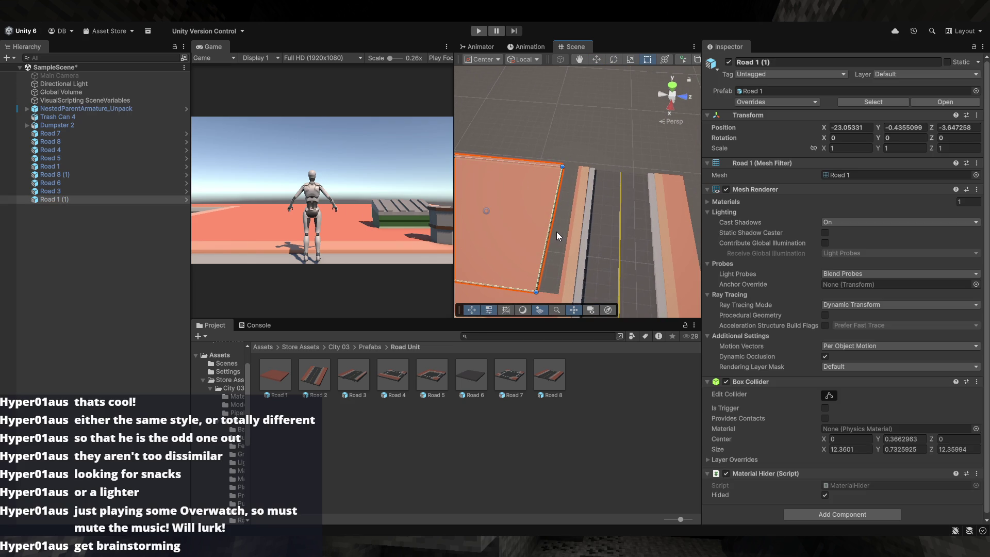
{"action": "left_click_drag", "start_coordinate": [557, 231], "coordinate": [567, 233]}
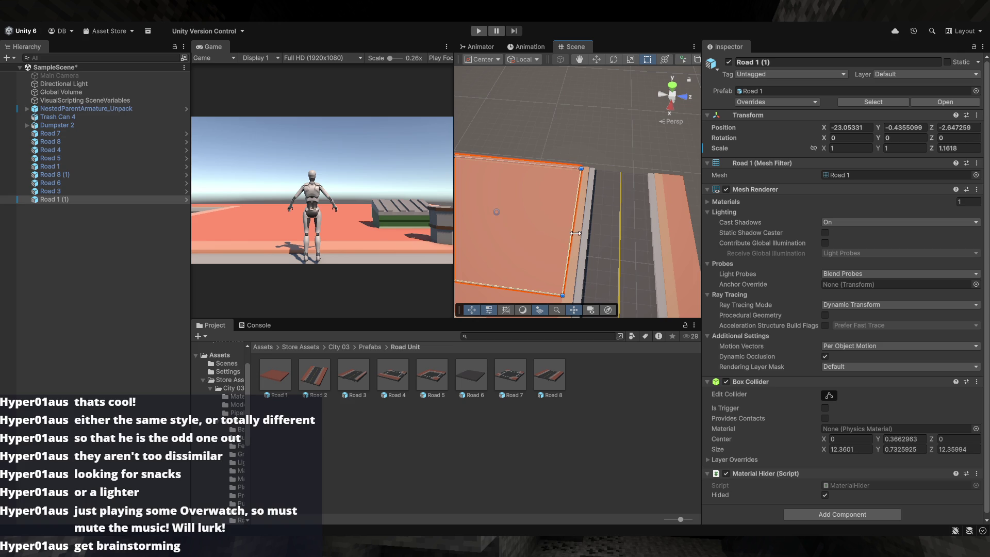
{"action": "left_click", "coordinate": [572, 214]}
{"action": "mouse_move", "coordinate": [572, 214]}
{"action": "left_mouse_down"}
{"action": "mouse_move", "coordinate": [626, 136]}
{"action": "mouse_move", "coordinate": [631, 51]}
{"action": "mouse_move", "coordinate": [587, 59]}
{"action": "mouse_move", "coordinate": [796, 94]}
{"action": "mouse_move", "coordinate": [798, 124]}
{"action": "mouse_move", "coordinate": [670, 191]}
{"action": "mouse_move", "coordinate": [833, 197]}
{"action": "mouse_move", "coordinate": [638, 239]}
{"action": "mouse_move", "coordinate": [589, 206]}
{"action": "mouse_move", "coordinate": [556, 239]}
{"action": "mouse_move", "coordinate": [571, 152]}
{"action": "mouse_move", "coordinate": [564, 195]}
{"action": "mouse_move", "coordinate": [609, 204]}
{"action": "mouse_move", "coordinate": [597, 199]}
{"action": "left_mouse_up"}
- Undo the extra resize, leaving Road 1 (1) at Z scale 1.1618
{"action": "left_click", "coordinate": [565, 222]}
{"action": "key", "text": "ctrl+z"}
{"action": "key", "text": "ctrl+z"}
{"action": "key", "text": "ctrl+z"}
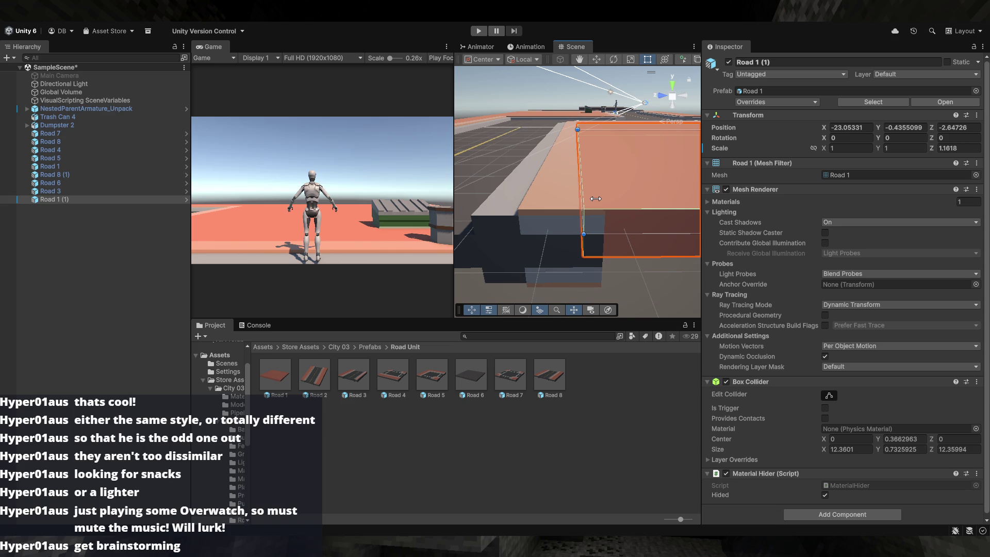
{"action": "mouse_move", "coordinate": [569, 288]}
{"action": "left_mouse_down"}
{"action": "mouse_move", "coordinate": [578, 233]}
{"action": "mouse_move", "coordinate": [471, 221]}
{"action": "mouse_move", "coordinate": [571, 222]}
{"action": "mouse_move", "coordinate": [589, 208]}
{"action": "left_mouse_up"}
{"action": "left_click", "coordinate": [590, 208]}
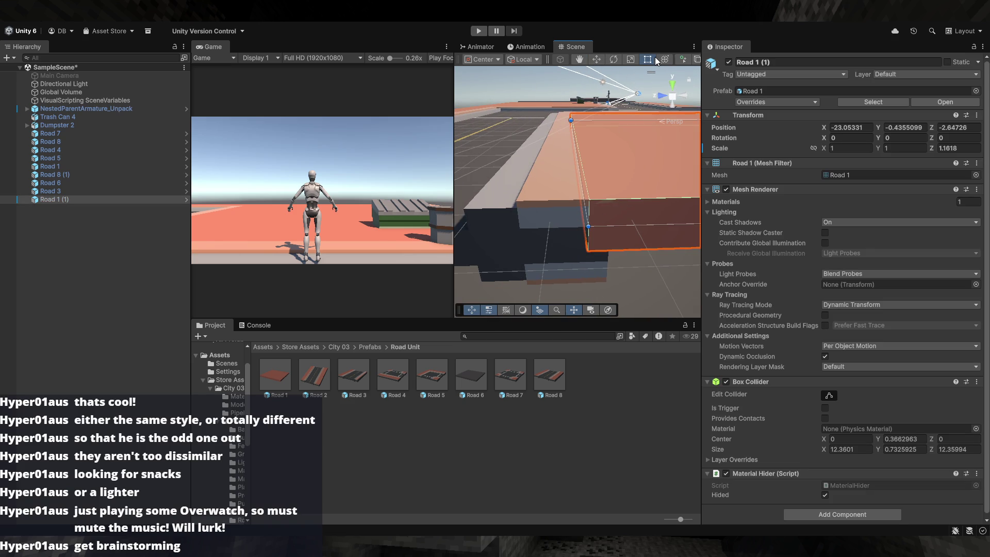
{"action": "scroll", "coordinate": [557, 63], "scroll_direction": "down", "scroll_amount": 5}
{"action": "scroll", "coordinate": [557, 62], "scroll_direction": "down", "scroll_amount": 1}
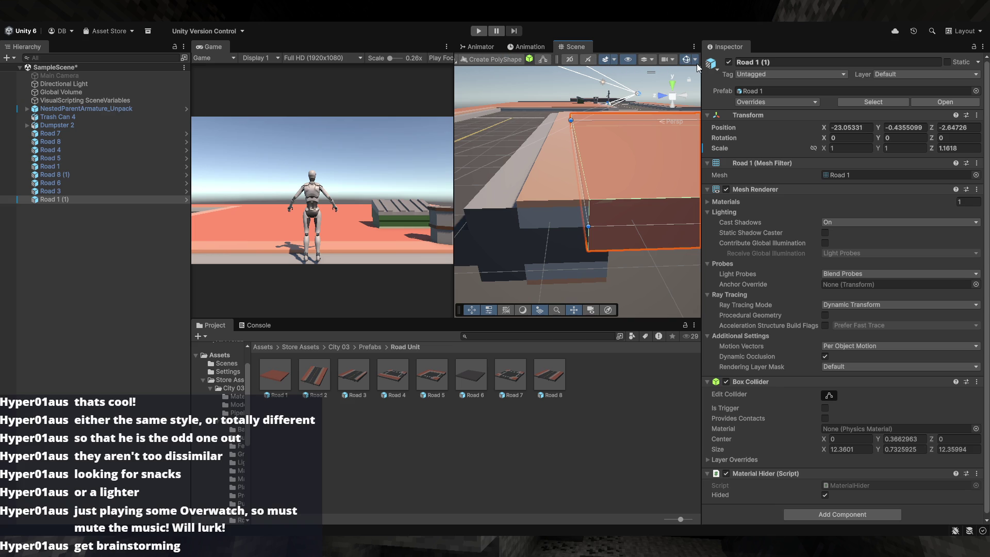
{"action": "scroll", "coordinate": [632, 63], "scroll_direction": "up", "scroll_amount": 6}
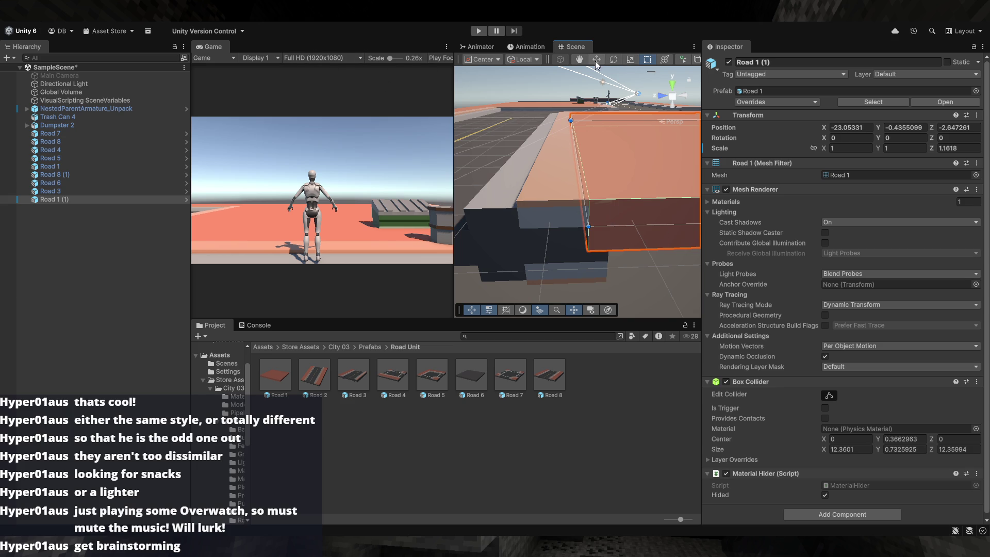
{"action": "scroll", "coordinate": [643, 62], "scroll_direction": "down", "scroll_amount": 5}
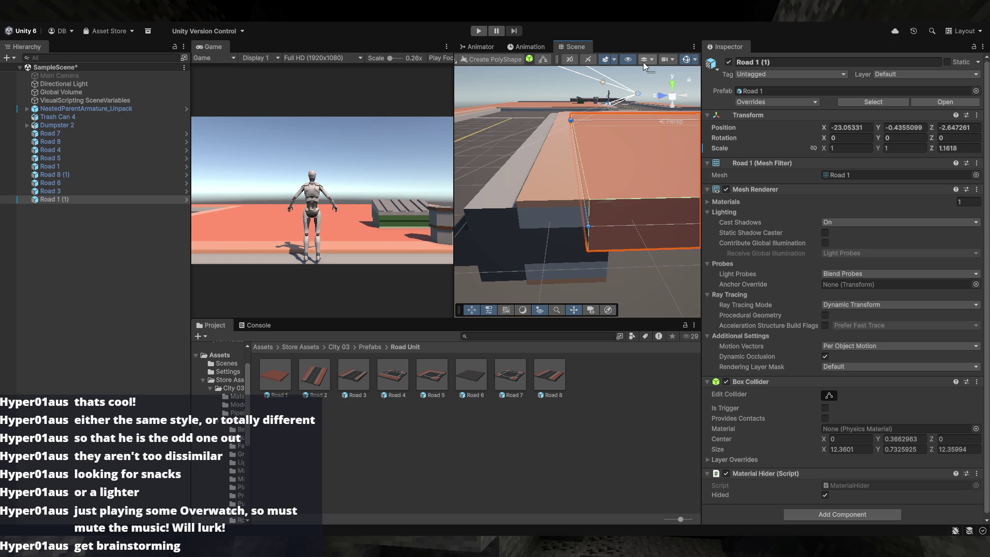
{"action": "left_click", "coordinate": [472, 311]}
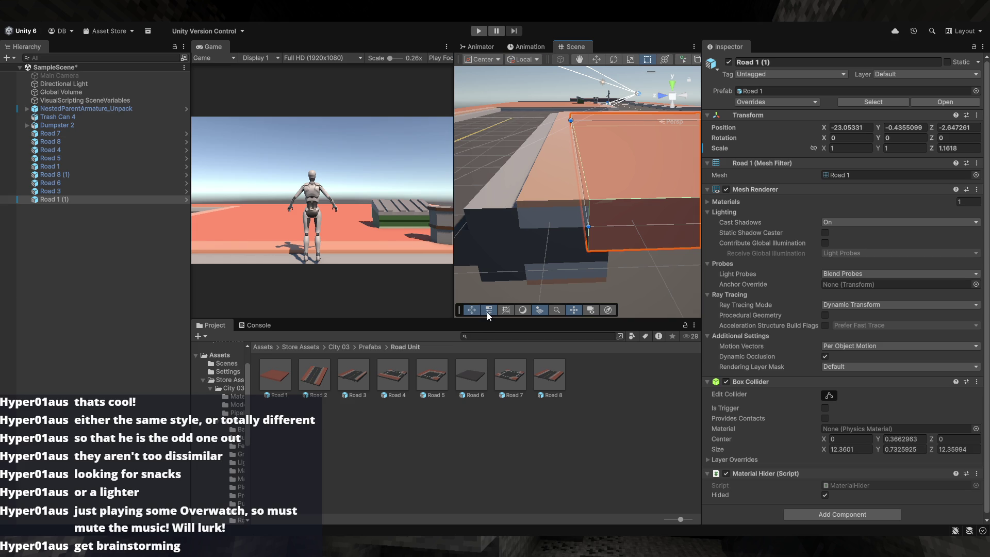
{"action": "left_click", "coordinate": [487, 312]}
{"action": "left_click", "coordinate": [486, 311]}
{"action": "key", "text": "alt+Tab"}
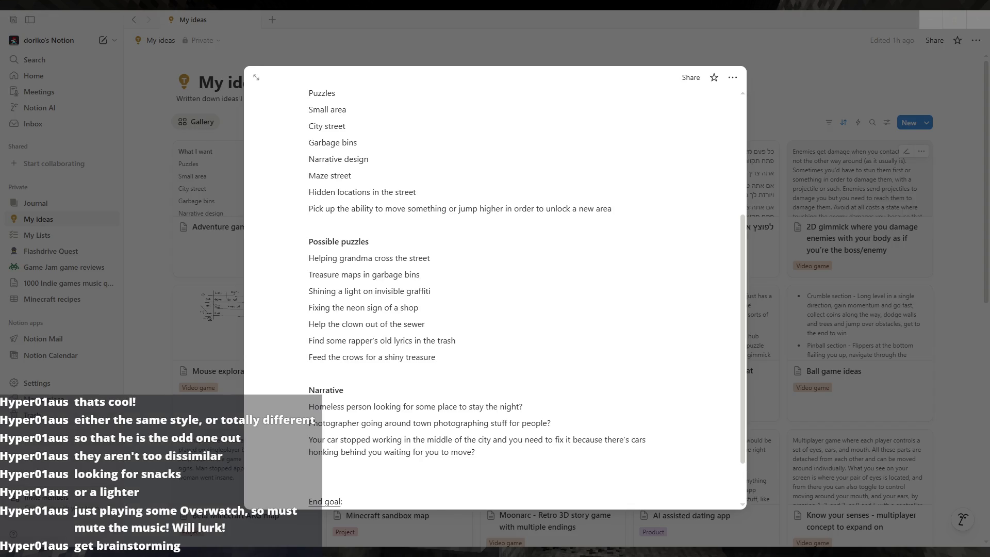
{"action": "key", "text": "alt+Tab"}
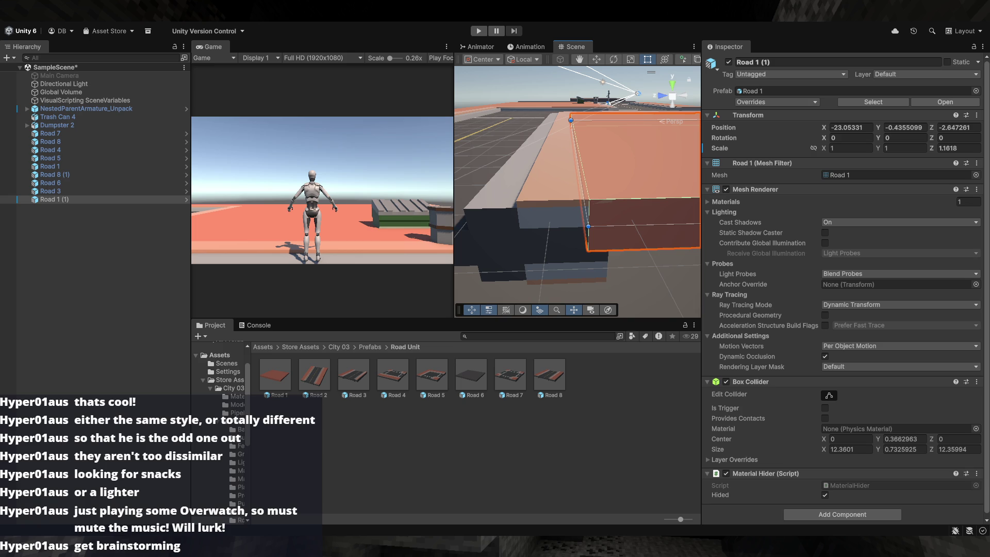
- Enable the Grid and Snap toggle in the Scene view toolbar
{"action": "scroll", "coordinate": [593, 57], "scroll_direction": "down", "scroll_amount": 5}
{"action": "scroll", "coordinate": [597, 60], "scroll_direction": "down", "scroll_amount": 5}
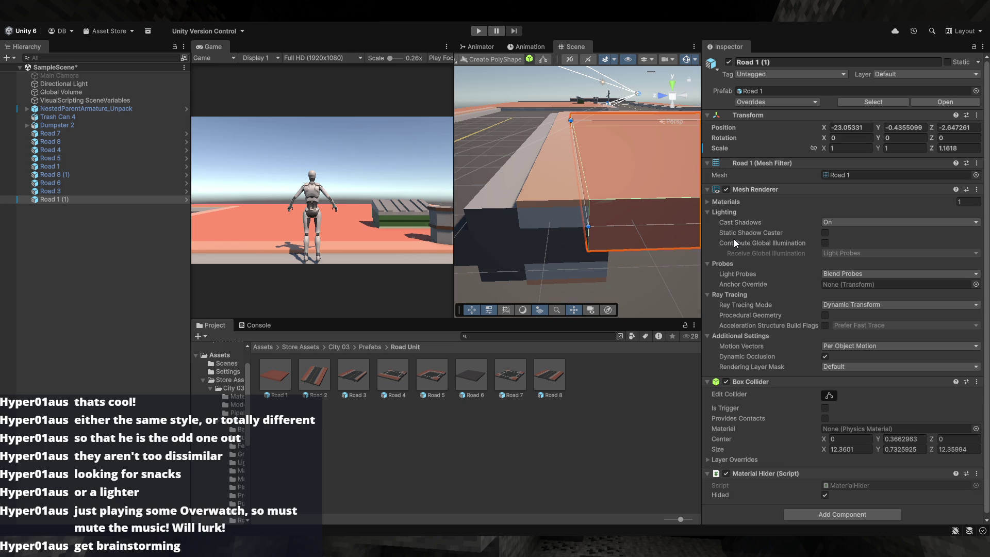
{"action": "scroll", "coordinate": [644, 60], "scroll_direction": "up", "scroll_amount": 5}
{"action": "scroll", "coordinate": [635, 60], "scroll_direction": "up", "scroll_amount": 2}
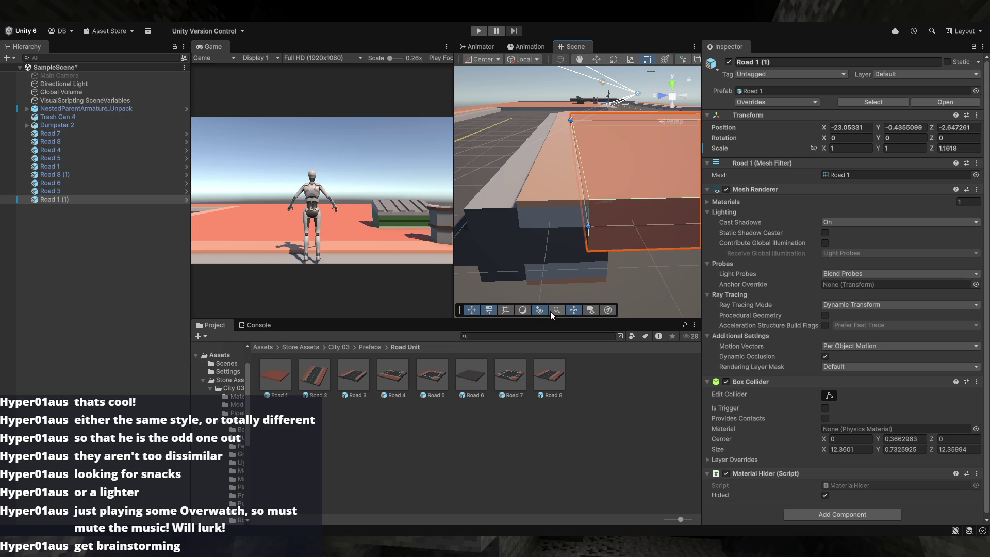
{"action": "left_click", "coordinate": [509, 310]}
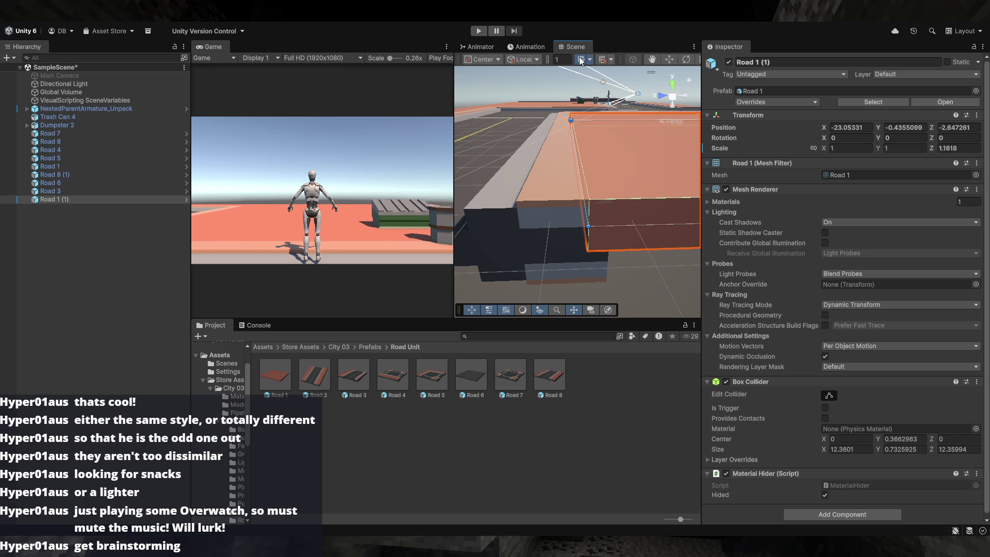
- Shrink Road 1 (1)'s bounds and vertex-snap it slightly along Z
{"action": "mouse_move", "coordinate": [587, 230]}
{"action": "left_mouse_down"}
{"action": "mouse_move", "coordinate": [677, 235]}
{"action": "mouse_move", "coordinate": [588, 225]}
{"action": "left_mouse_up"}
{"action": "mouse_move", "coordinate": [609, 211]}
{"action": "left_mouse_down"}
{"action": "mouse_move", "coordinate": [612, 266]}
{"action": "mouse_move", "coordinate": [597, 246]}
{"action": "mouse_move", "coordinate": [599, 256]}
{"action": "left_mouse_up"}
{"action": "left_click", "coordinate": [599, 256]}
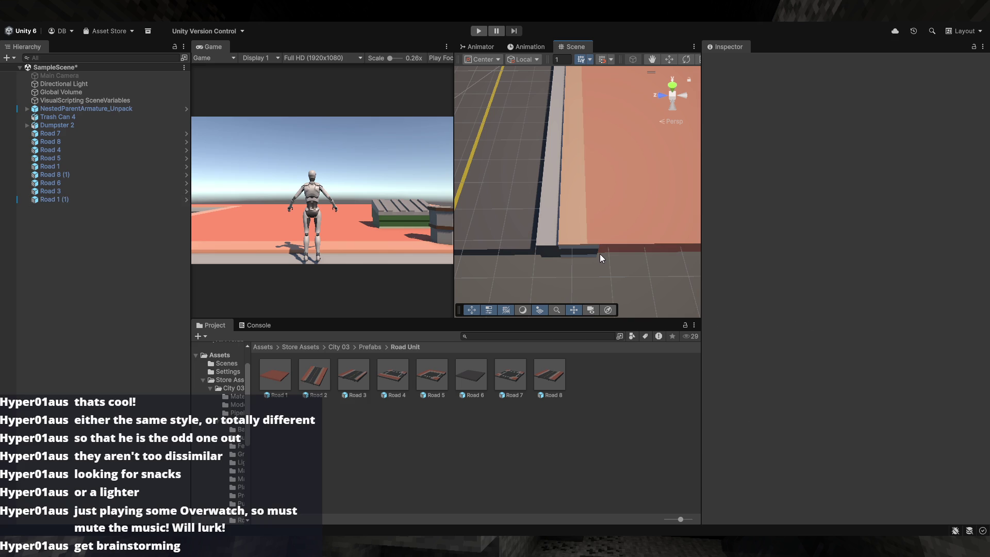
{"action": "left_click", "coordinate": [599, 255]}
{"action": "key", "text": "w"}
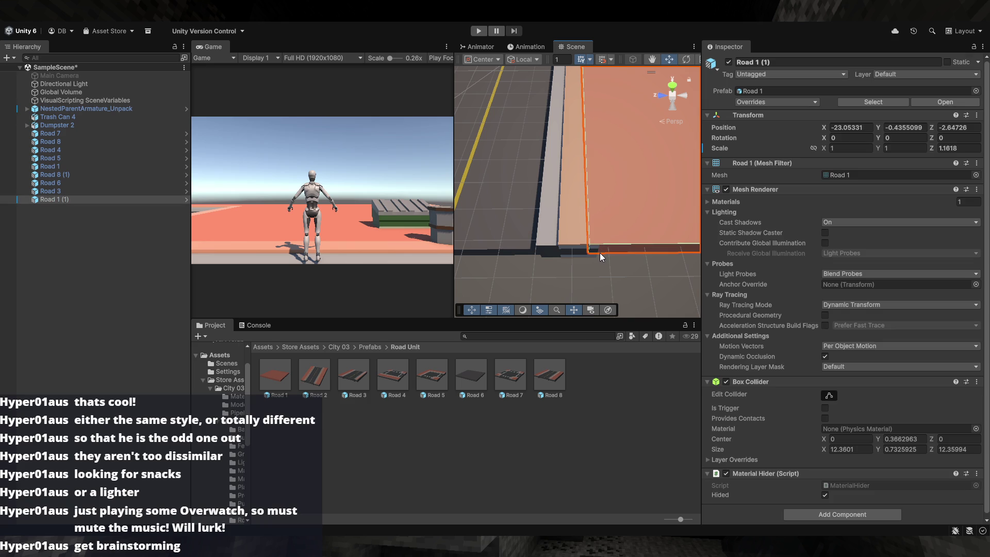
{"action": "left_click_drag", "start_coordinate": [605, 240], "coordinate": [602, 220]}
{"action": "key", "text": "v"}
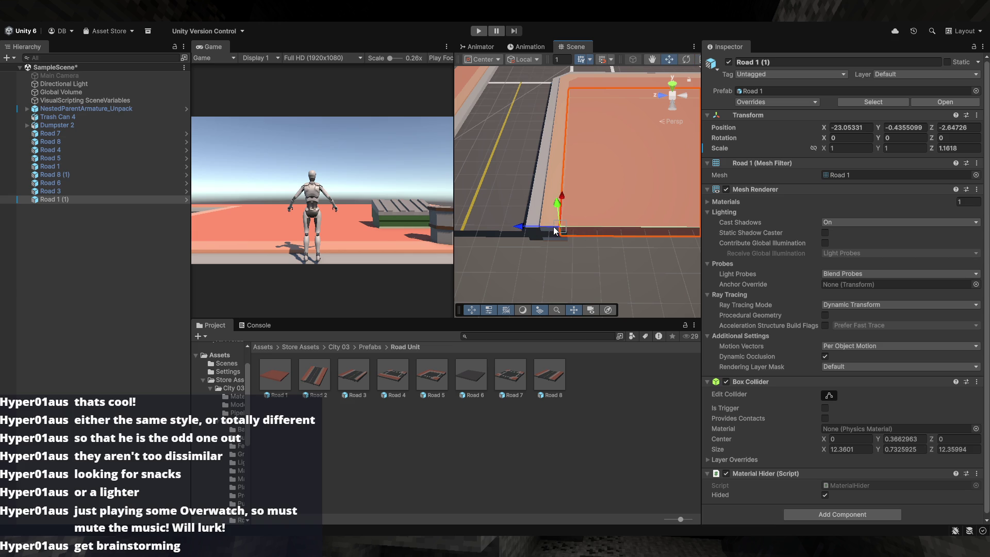
{"action": "left_click_drag", "start_coordinate": [554, 224], "coordinate": [568, 230]}
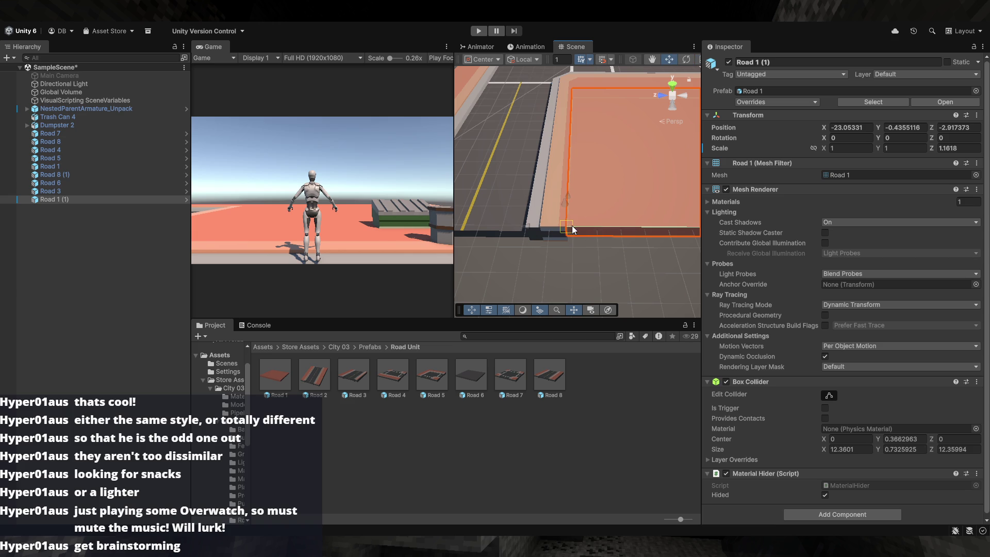
- Pull Road 1 (1)'s edge back in line with the curb using the Rect tool
{"action": "left_click", "coordinate": [589, 262]}
{"action": "mouse_move", "coordinate": [589, 262]}
{"action": "left_mouse_down"}
{"action": "mouse_move", "coordinate": [593, 217]}
{"action": "mouse_move", "coordinate": [643, 192]}
{"action": "mouse_move", "coordinate": [634, 212]}
{"action": "mouse_move", "coordinate": [611, 221]}
{"action": "mouse_move", "coordinate": [599, 276]}
{"action": "mouse_move", "coordinate": [589, 249]}
{"action": "mouse_move", "coordinate": [634, 239]}
{"action": "mouse_move", "coordinate": [607, 215]}
{"action": "mouse_move", "coordinate": [628, 175]}
{"action": "mouse_move", "coordinate": [627, 230]}
{"action": "left_mouse_up"}
{"action": "left_click", "coordinate": [589, 249]}
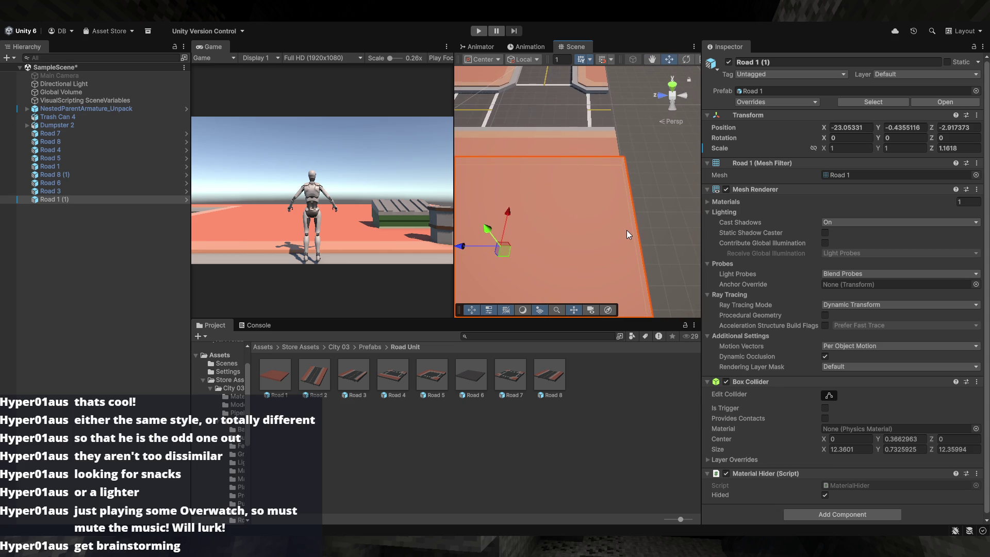
{"action": "key", "text": "e"}
{"action": "key", "text": "t"}
{"action": "mouse_move", "coordinate": [623, 157]}
{"action": "left_mouse_down"}
{"action": "mouse_move", "coordinate": [649, 157]}
{"action": "mouse_move", "coordinate": [423, 100]}
{"action": "mouse_move", "coordinate": [412, 130]}
{"action": "mouse_move", "coordinate": [559, 130]}
{"action": "mouse_move", "coordinate": [655, 171]}
{"action": "mouse_move", "coordinate": [661, 184]}
{"action": "left_mouse_up"}
{"action": "left_click", "coordinate": [623, 157]}
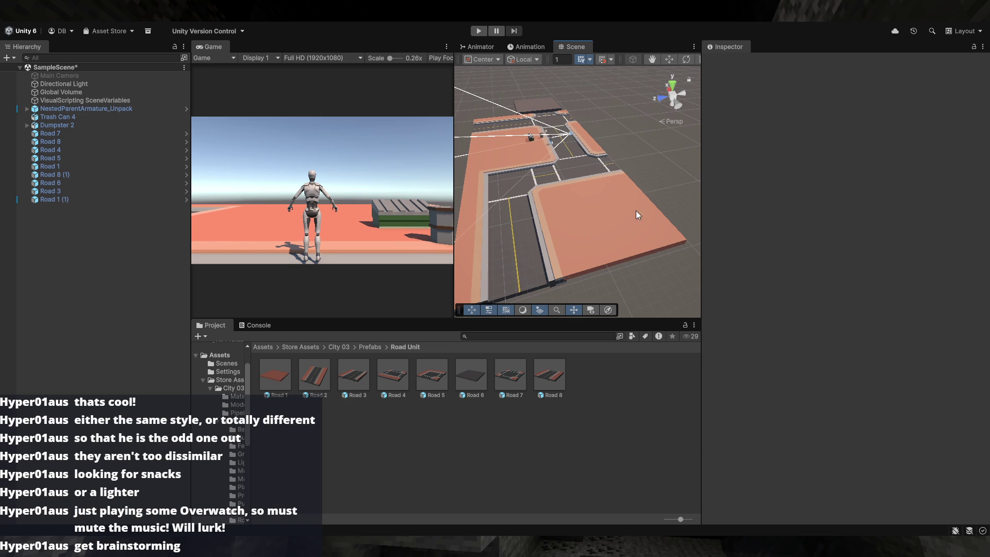
- Place a Road 2 piece in the scene, turned 90 degrees on Y
{"action": "mouse_move", "coordinate": [575, 191]}
{"action": "left_mouse_down"}
{"action": "mouse_move", "coordinate": [471, 221]}
{"action": "mouse_move", "coordinate": [534, 240]}
{"action": "left_mouse_up"}
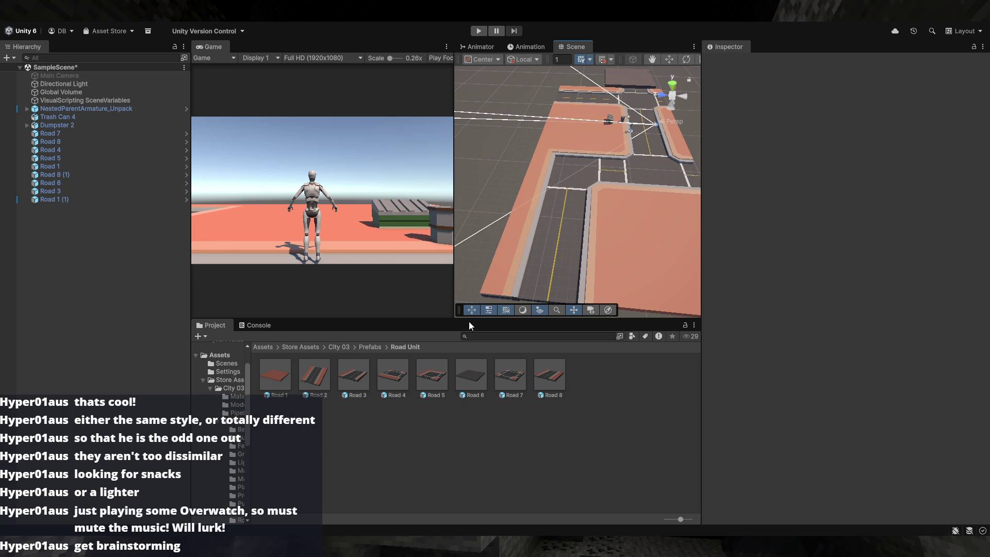
{"action": "mouse_move", "coordinate": [546, 250]}
{"action": "left_mouse_down"}
{"action": "mouse_move", "coordinate": [569, 276]}
{"action": "mouse_move", "coordinate": [636, 275]}
{"action": "mouse_move", "coordinate": [576, 239]}
{"action": "mouse_move", "coordinate": [524, 268]}
{"action": "mouse_move", "coordinate": [559, 271]}
{"action": "left_mouse_up"}
{"action": "key", "text": "a"}
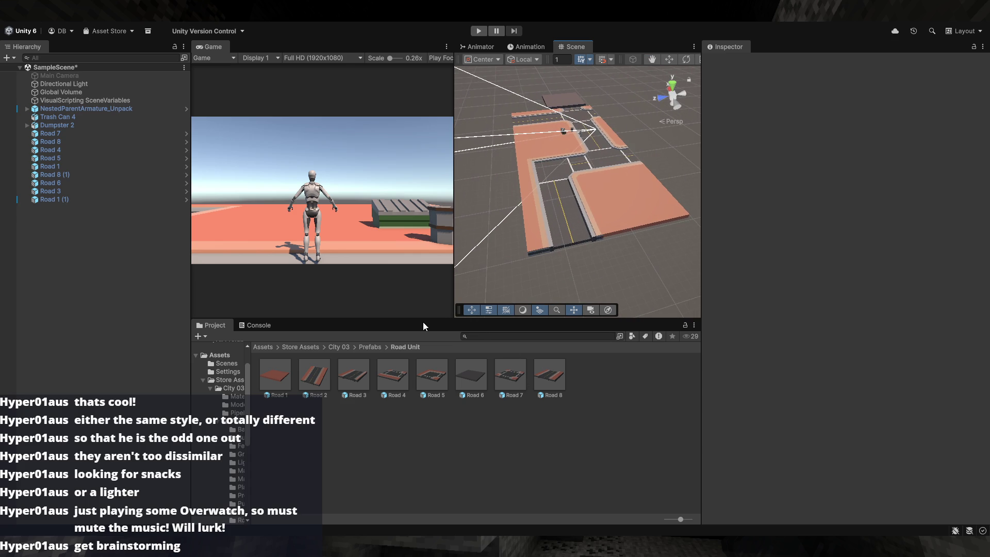
{"action": "mouse_move", "coordinate": [314, 376]}
{"action": "left_mouse_down"}
{"action": "mouse_move", "coordinate": [613, 251]}
{"action": "mouse_move", "coordinate": [641, 252]}
{"action": "mouse_move", "coordinate": [668, 149]}
{"action": "mouse_move", "coordinate": [644, 220]}
{"action": "mouse_move", "coordinate": [494, 171]}
{"action": "left_mouse_up"}
{"action": "key", "text": "e"}
{"action": "left_click", "coordinate": [656, 212]}
- Move Road 2 into line with the other roads
{"action": "mouse_move", "coordinate": [656, 212]}
{"action": "left_mouse_down"}
{"action": "mouse_move", "coordinate": [595, 203]}
{"action": "mouse_move", "coordinate": [610, 213]}
{"action": "mouse_move", "coordinate": [626, 205]}
{"action": "left_mouse_up"}
{"action": "left_click", "coordinate": [608, 165]}
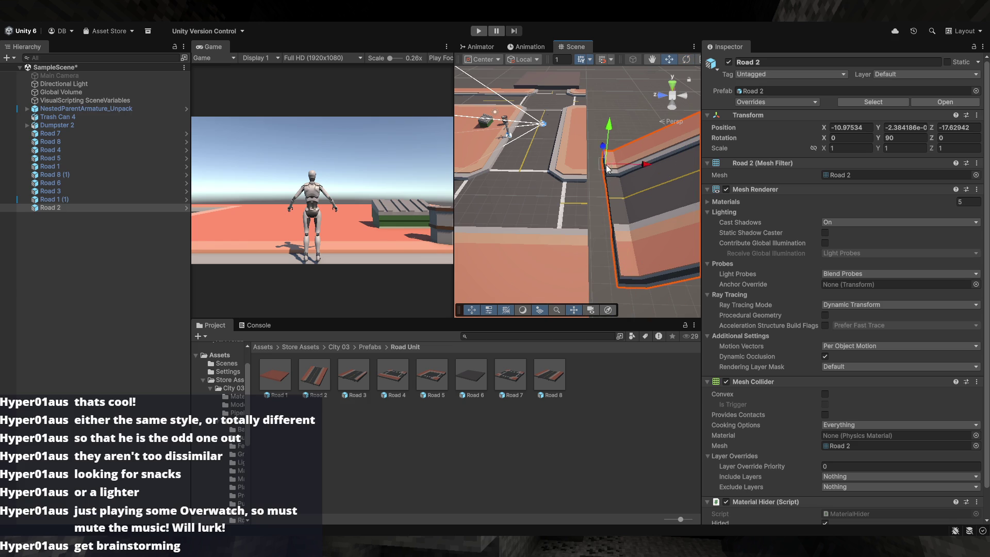
{"action": "mouse_move", "coordinate": [603, 151]}
{"action": "left_mouse_down"}
{"action": "mouse_move", "coordinate": [587, 155]}
{"action": "mouse_move", "coordinate": [777, 143]}
{"action": "mouse_move", "coordinate": [671, 181]}
{"action": "mouse_move", "coordinate": [669, 193]}
{"action": "mouse_move", "coordinate": [488, 195]}
{"action": "mouse_move", "coordinate": [547, 220]}
{"action": "left_mouse_up"}
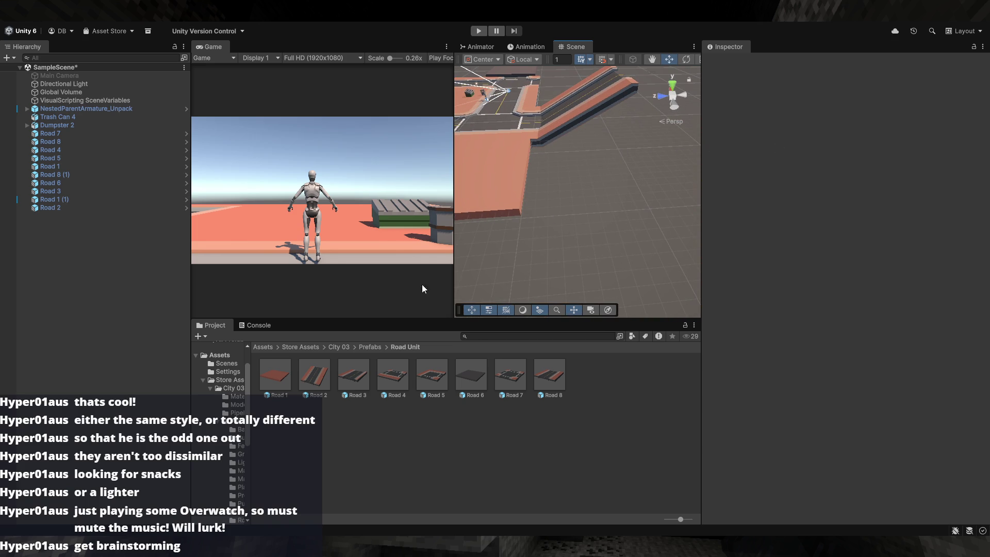
- Inspect the road layout and go back up to the City 03 Prefabs folder
{"action": "scroll", "coordinate": [567, 214], "scroll_direction": "up", "scroll_amount": 3}
{"action": "mouse_move", "coordinate": [583, 273]}
{"action": "left_mouse_down"}
{"action": "mouse_move", "coordinate": [714, 256]}
{"action": "mouse_move", "coordinate": [811, 263]}
{"action": "mouse_move", "coordinate": [625, 243]}
{"action": "mouse_move", "coordinate": [684, 244]}
{"action": "mouse_move", "coordinate": [536, 263]}
{"action": "mouse_move", "coordinate": [392, 315]}
{"action": "left_mouse_up"}
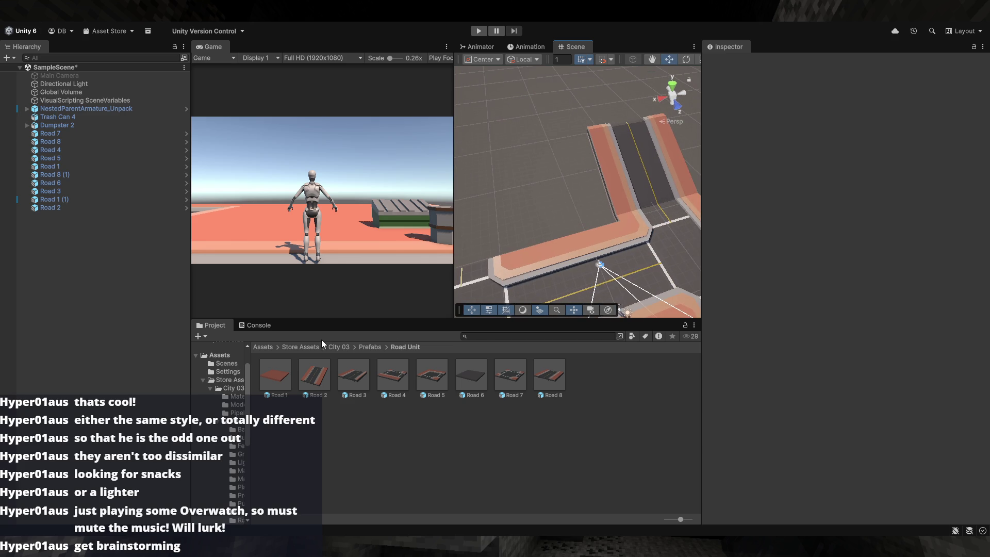
{"action": "left_click", "coordinate": [367, 347]}
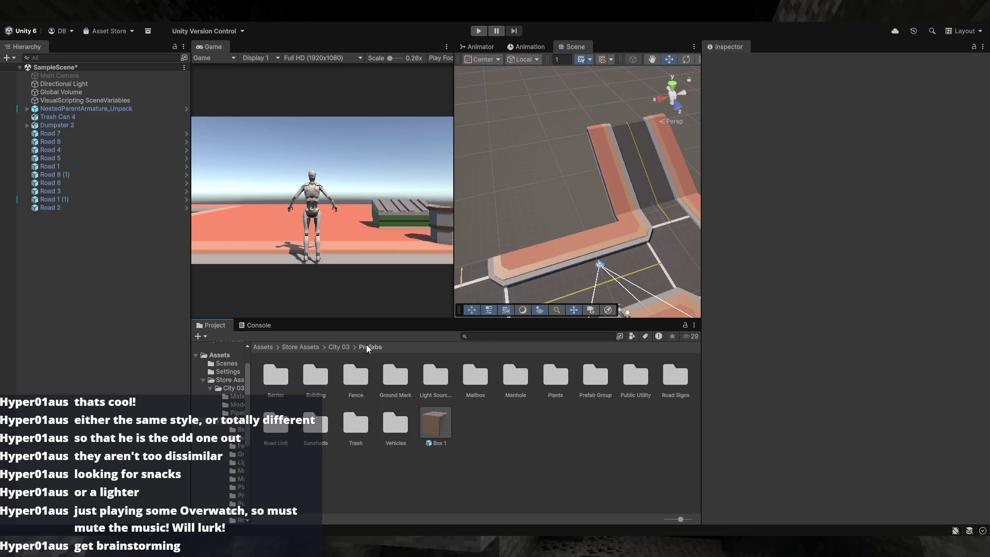
{"action": "double_click", "coordinate": [319, 376]}
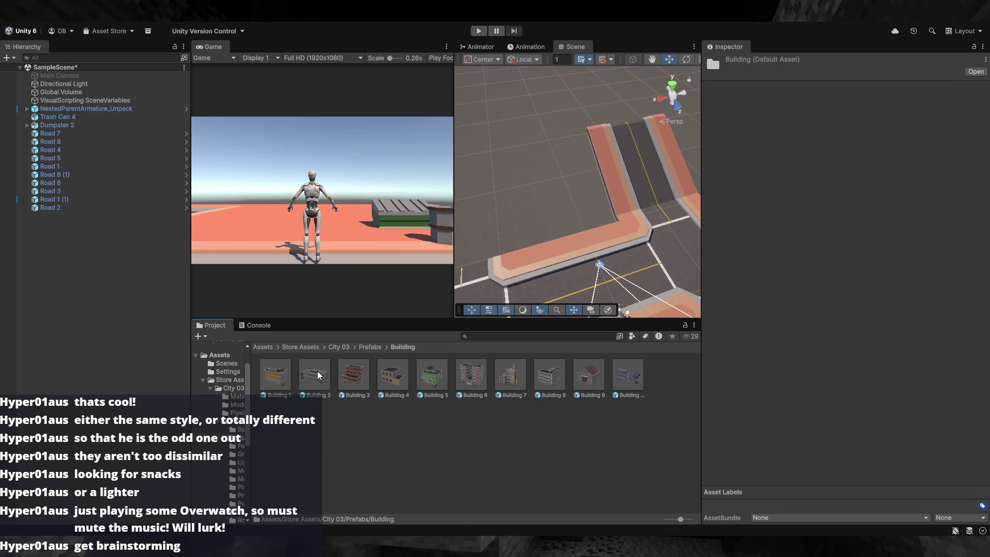
{"action": "mouse_move", "coordinate": [393, 375]}
{"action": "left_mouse_down"}
{"action": "mouse_move", "coordinate": [536, 247]}
{"action": "mouse_move", "coordinate": [591, 180]}
{"action": "mouse_move", "coordinate": [617, 198]}
{"action": "left_mouse_up"}
{"action": "key", "text": "ctrl+z"}
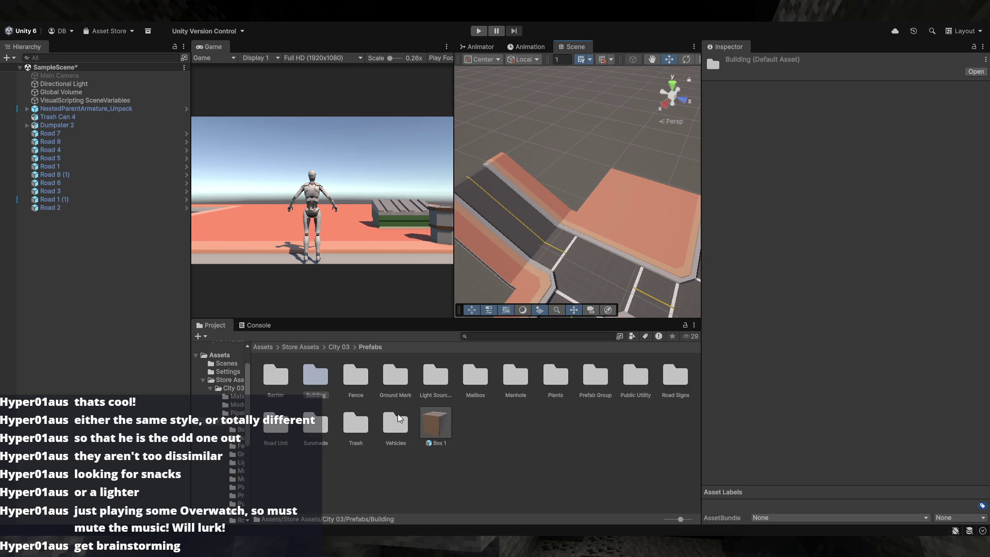
{"action": "double_click", "coordinate": [327, 378]}
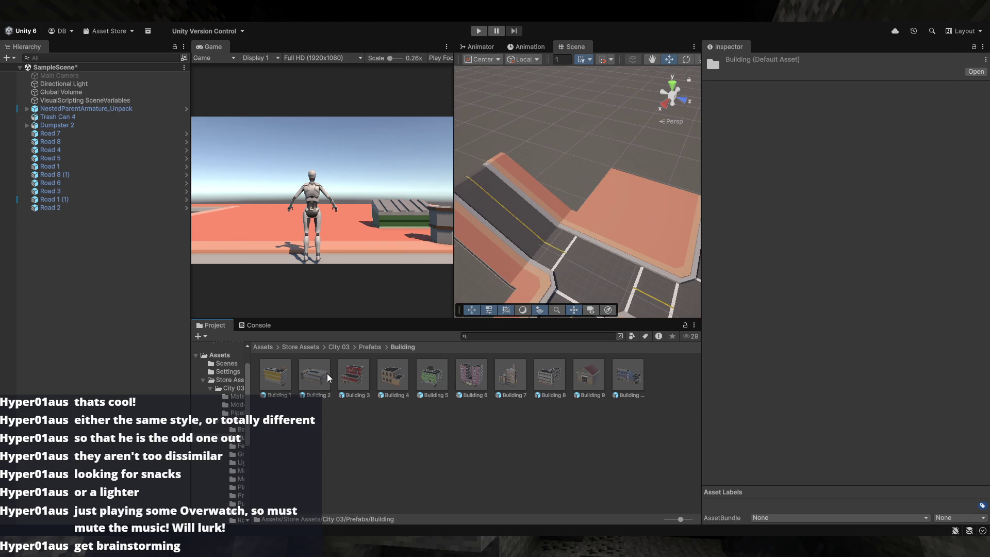
{"action": "mouse_move", "coordinate": [456, 354]}
{"action": "left_mouse_down"}
{"action": "mouse_move", "coordinate": [572, 203]}
{"action": "mouse_move", "coordinate": [617, 188]}
{"action": "mouse_move", "coordinate": [614, 361]}
{"action": "left_mouse_up"}
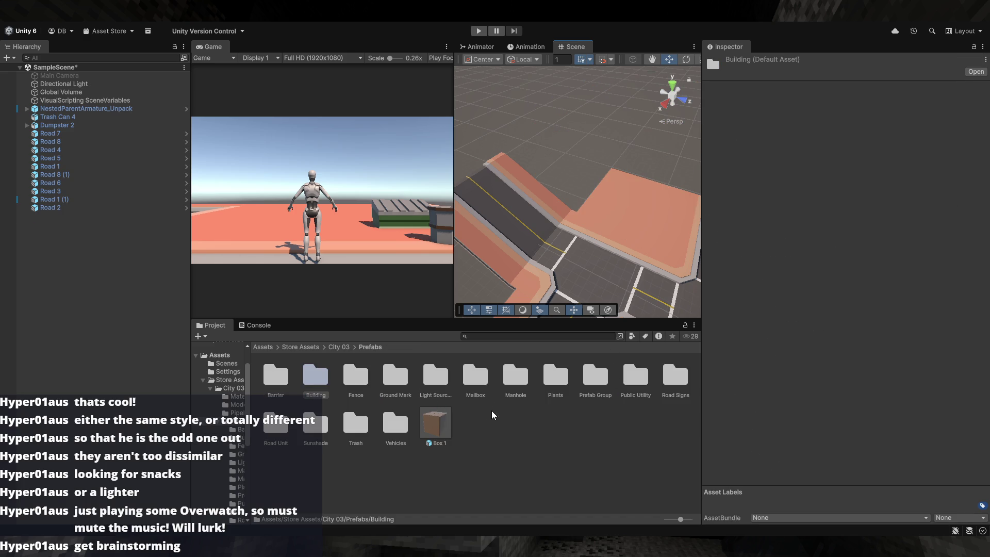
{"action": "left_click", "coordinate": [474, 434]}
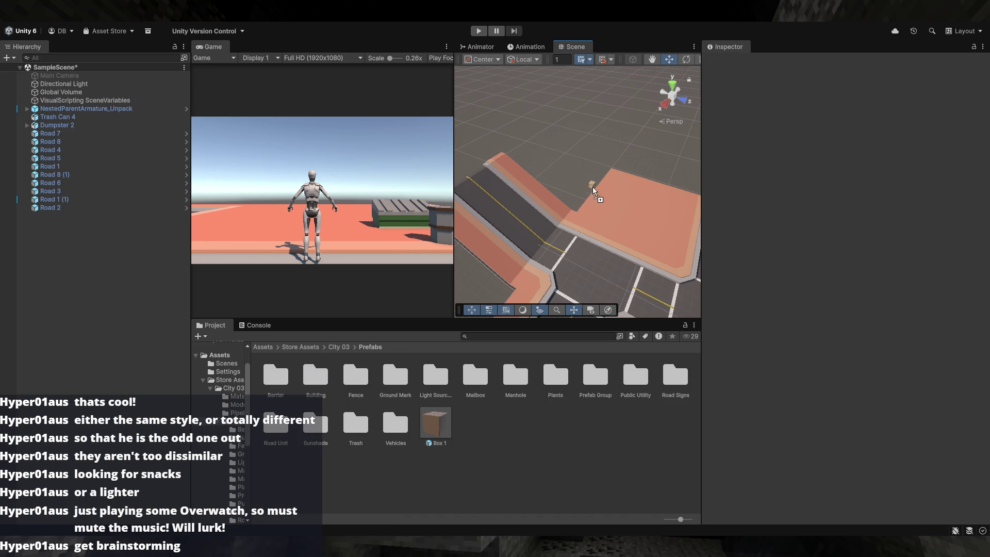
{"action": "left_click_drag", "start_coordinate": [606, 209], "coordinate": [606, 209]}
{"action": "key", "text": "f"}
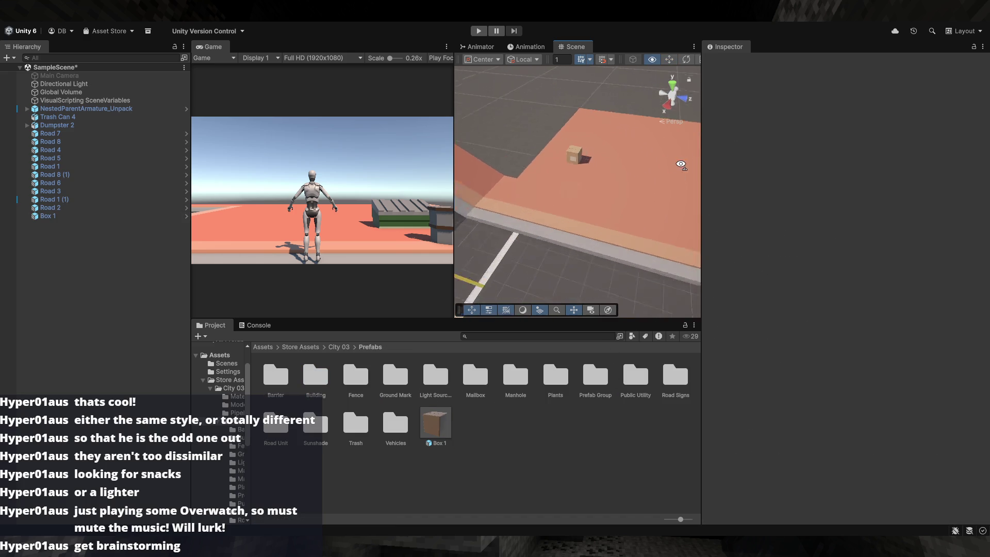
{"action": "left_click_drag", "start_coordinate": [674, 149], "coordinate": [493, 203]}
{"action": "scroll", "coordinate": [494, 203], "scroll_direction": "down", "scroll_amount": 5}
{"action": "left_click", "coordinate": [639, 175]}
{"action": "key", "text": "Delete"}
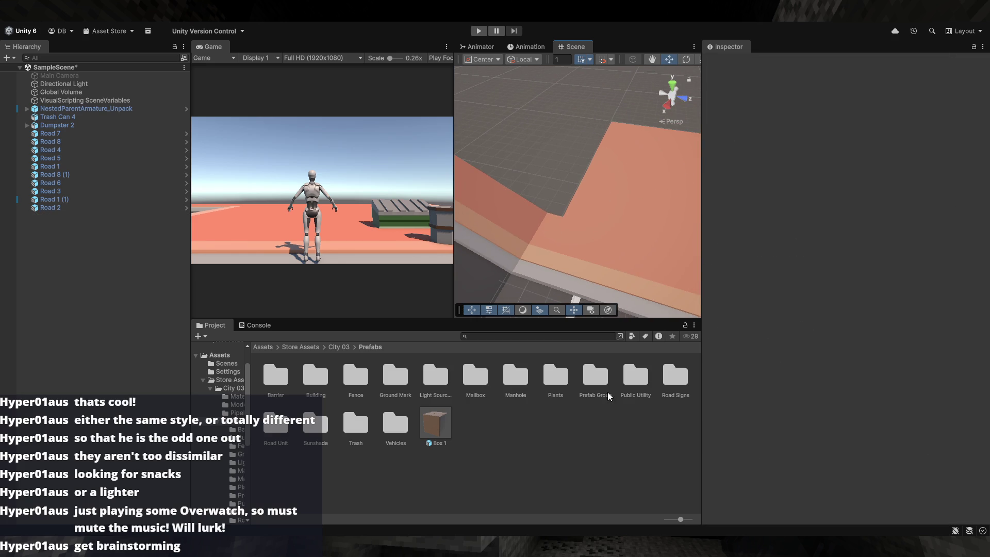
- Drop the Building 5 prefab from the Building folder into the scene
{"action": "double_click", "coordinate": [306, 382]}
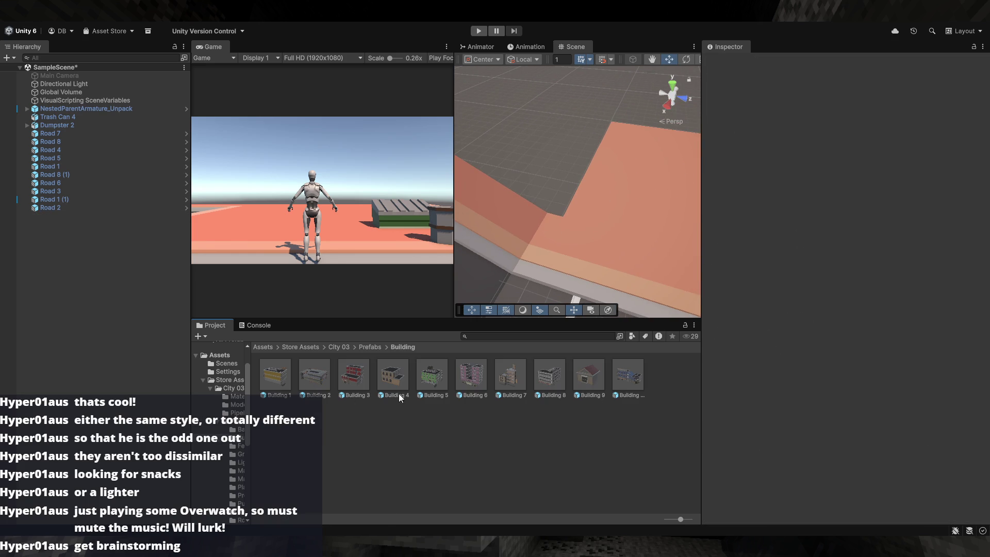
{"action": "left_click", "coordinate": [433, 388]}
{"action": "mouse_move", "coordinate": [434, 385]}
{"action": "left_mouse_down"}
{"action": "mouse_move", "coordinate": [577, 182]}
{"action": "mouse_move", "coordinate": [557, 191]}
{"action": "left_mouse_up"}
{"action": "key", "text": "f"}
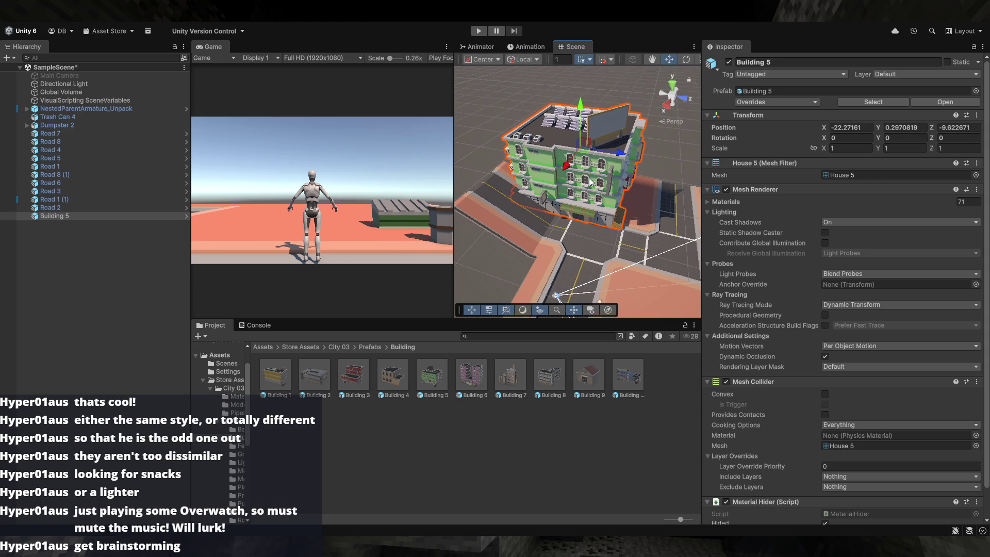
{"action": "left_click_drag", "start_coordinate": [586, 160], "coordinate": [610, 153]}
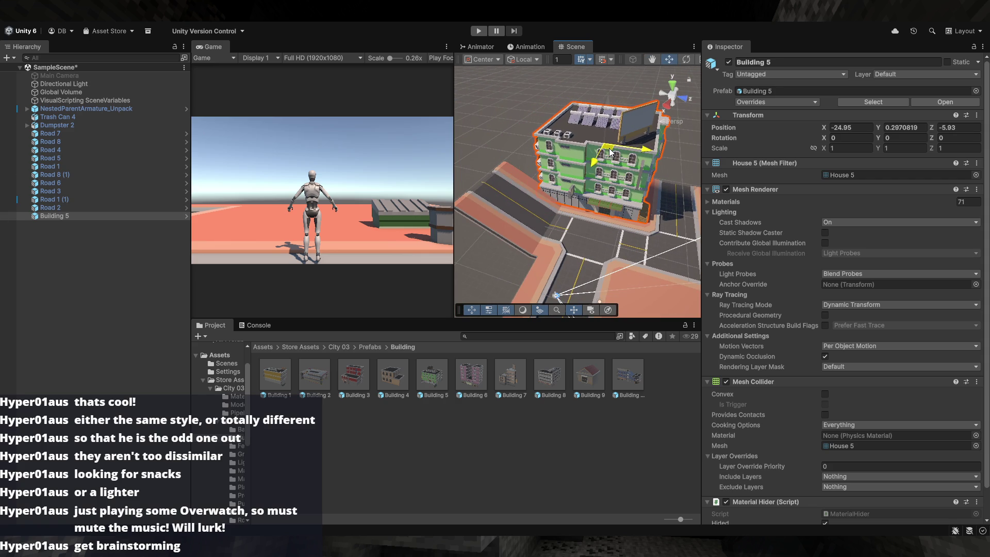
- Position Building 5 on the corner lot at X -26.04, Z -5.57
{"action": "left_click", "coordinate": [539, 157]}
{"action": "mouse_move", "coordinate": [539, 157]}
{"action": "left_mouse_down"}
{"action": "mouse_move", "coordinate": [477, 181]}
{"action": "mouse_move", "coordinate": [700, 168]}
{"action": "mouse_move", "coordinate": [856, 190]}
{"action": "mouse_move", "coordinate": [617, 181]}
{"action": "mouse_move", "coordinate": [593, 188]}
{"action": "mouse_move", "coordinate": [453, 172]}
{"action": "left_mouse_up"}
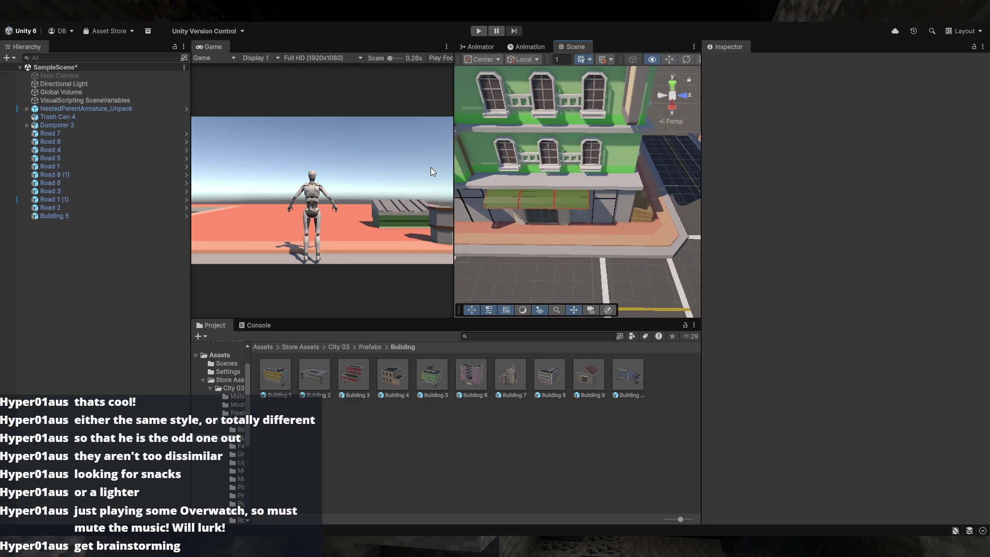
{"action": "left_click", "coordinate": [567, 181]}
{"action": "mouse_move", "coordinate": [568, 180]}
{"action": "left_mouse_down"}
{"action": "mouse_move", "coordinate": [605, 228]}
{"action": "mouse_move", "coordinate": [604, 157]}
{"action": "mouse_move", "coordinate": [571, 150]}
{"action": "left_mouse_up"}
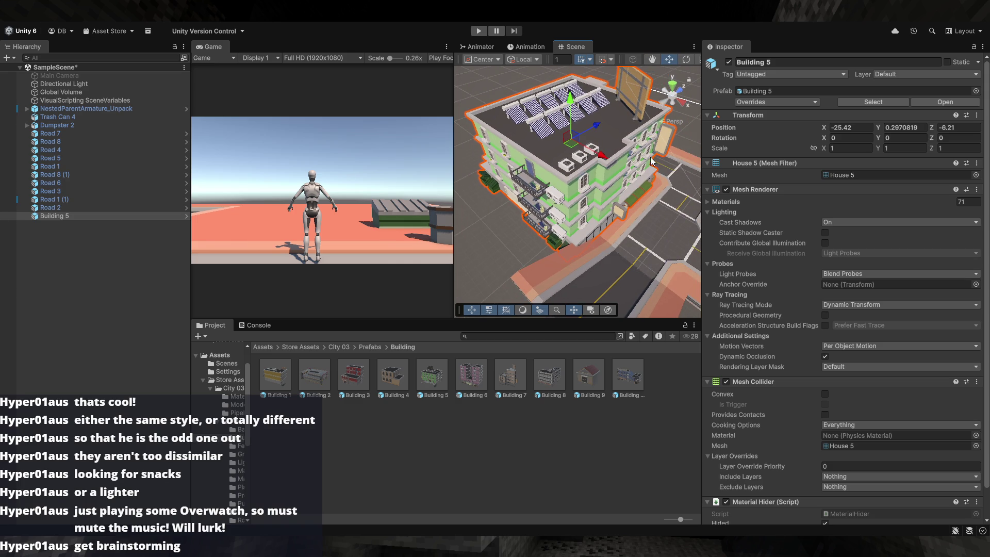
{"action": "mouse_move", "coordinate": [665, 184]}
{"action": "left_mouse_down"}
{"action": "mouse_move", "coordinate": [602, 139]}
{"action": "mouse_move", "coordinate": [602, 156]}
{"action": "left_mouse_up"}
{"action": "mouse_move", "coordinate": [604, 193]}
{"action": "left_mouse_down"}
{"action": "mouse_move", "coordinate": [584, 194]}
{"action": "mouse_move", "coordinate": [603, 208]}
{"action": "mouse_move", "coordinate": [608, 165]}
{"action": "mouse_move", "coordinate": [607, 178]}
{"action": "mouse_move", "coordinate": [646, 193]}
{"action": "mouse_move", "coordinate": [480, 192]}
{"action": "mouse_move", "coordinate": [559, 194]}
{"action": "left_mouse_up"}
{"action": "scroll", "coordinate": [564, 193], "scroll_direction": "down", "scroll_amount": 5}
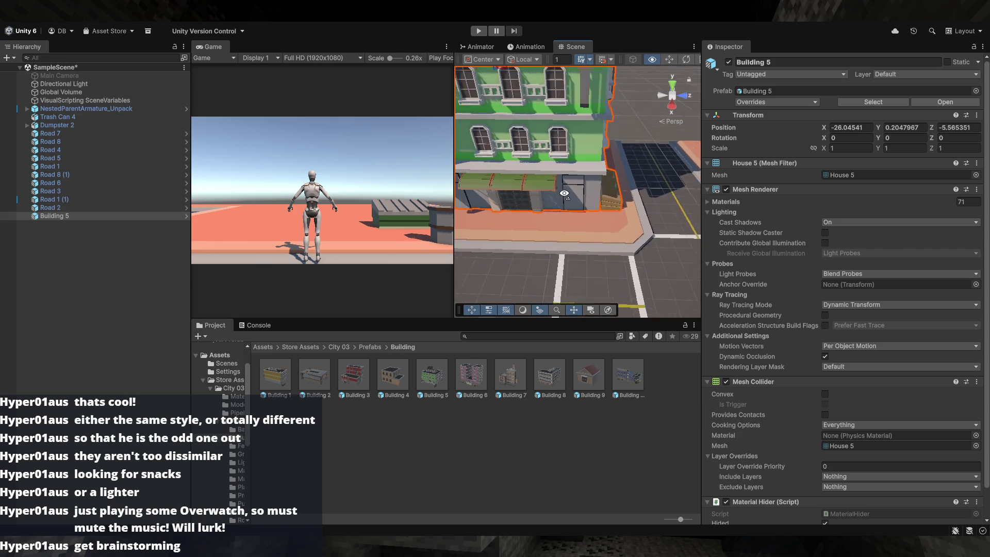
- Check Road 5, Road 3 and the green building from around it
{"action": "left_click", "coordinate": [605, 215]}
{"action": "left_click", "coordinate": [611, 202]}
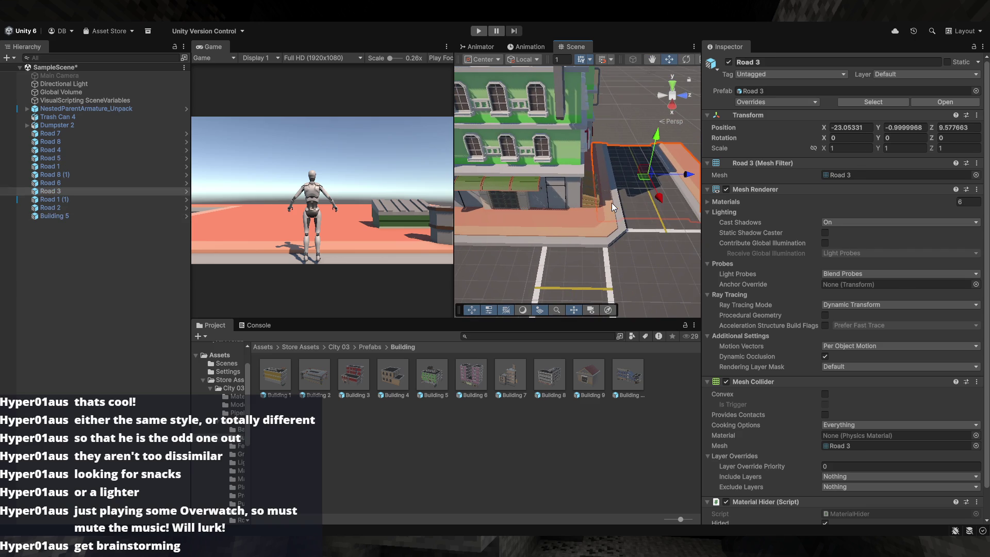
{"action": "left_click", "coordinate": [563, 188]}
{"action": "mouse_move", "coordinate": [564, 189]}
{"action": "left_mouse_down"}
{"action": "mouse_move", "coordinate": [658, 161]}
{"action": "mouse_move", "coordinate": [625, 175]}
{"action": "mouse_move", "coordinate": [685, 178]}
{"action": "mouse_move", "coordinate": [717, 234]}
{"action": "mouse_move", "coordinate": [628, 258]}
{"action": "mouse_move", "coordinate": [659, 215]}
{"action": "mouse_move", "coordinate": [621, 232]}
{"action": "left_mouse_up"}
{"action": "scroll", "coordinate": [659, 215], "scroll_direction": "down", "scroll_amount": 5}
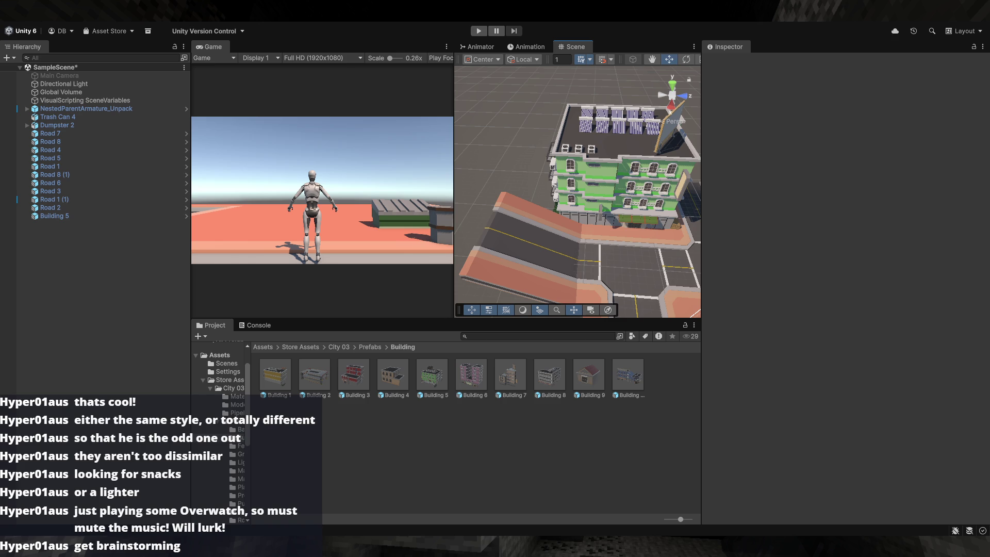
- Pull back to a wider street view and open the Road Unit prefabs folder
{"action": "mouse_move", "coordinate": [572, 242]}
{"action": "left_mouse_down"}
{"action": "mouse_move", "coordinate": [628, 288]}
{"action": "mouse_move", "coordinate": [653, 217]}
{"action": "mouse_move", "coordinate": [628, 208]}
{"action": "mouse_move", "coordinate": [575, 215]}
{"action": "mouse_move", "coordinate": [780, 239]}
{"action": "mouse_move", "coordinate": [605, 236]}
{"action": "mouse_move", "coordinate": [509, 269]}
{"action": "left_mouse_up"}
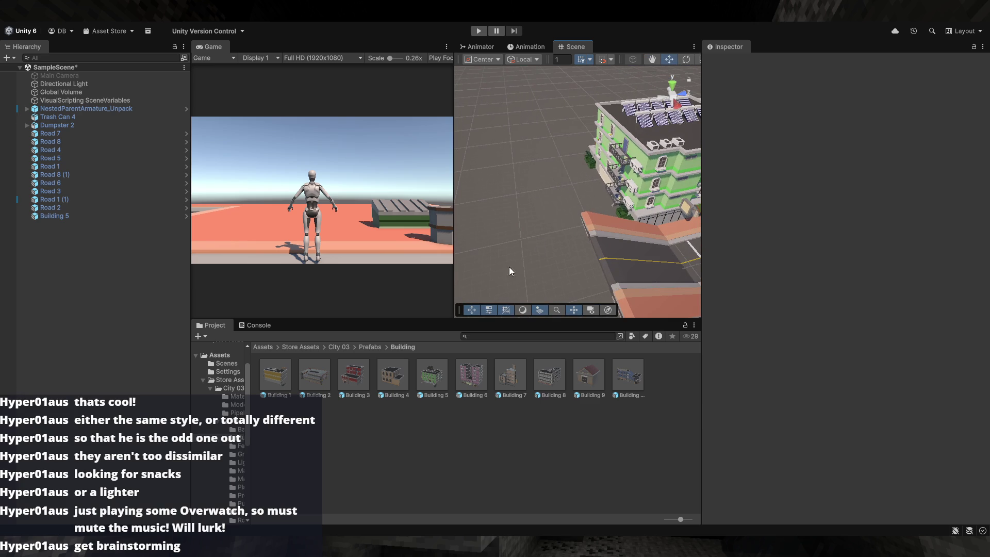
{"action": "left_click", "coordinate": [376, 348]}
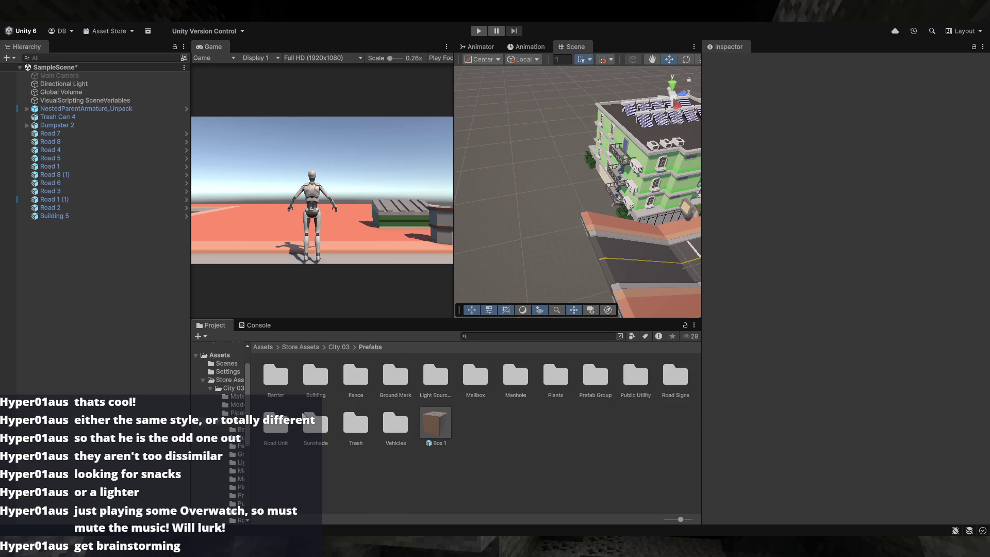
{"action": "double_click", "coordinate": [281, 423]}
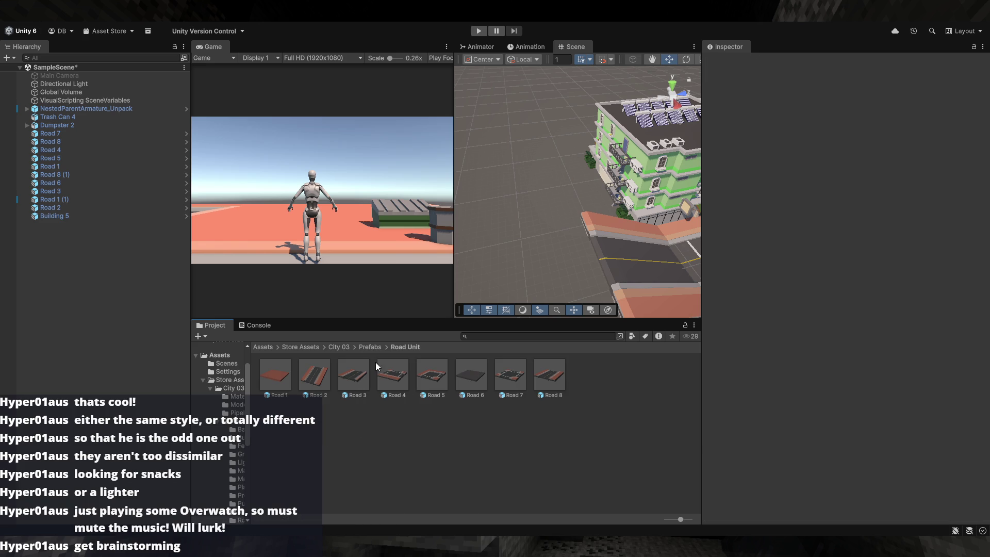
- Place a Road 8 (2) ramp piece and turn it 90 degrees
{"action": "scroll", "coordinate": [521, 282], "scroll_direction": "down", "scroll_amount": 5}
{"action": "left_click_drag", "start_coordinate": [549, 375], "coordinate": [555, 211]}
{"action": "key", "text": "e"}
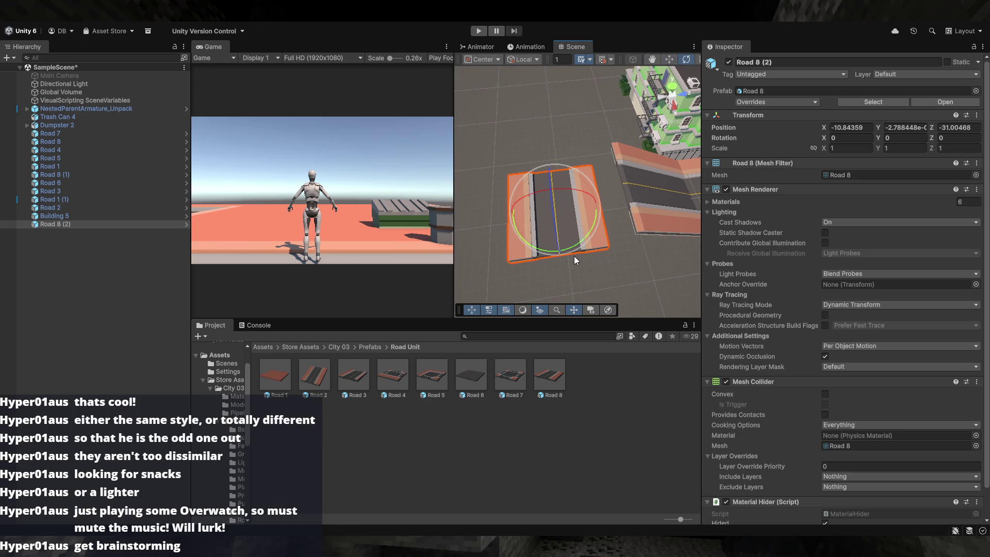
{"action": "mouse_move", "coordinate": [576, 243]}
{"action": "left_mouse_down"}
{"action": "mouse_move", "coordinate": [443, 256]}
{"action": "mouse_move", "coordinate": [551, 259]}
{"action": "mouse_move", "coordinate": [627, 196]}
{"action": "left_mouse_up"}
{"action": "key", "text": "w"}
- Place a Road 4 intersection piece beside the roads, turned -90 degrees on Y
{"action": "left_click", "coordinate": [613, 238]}
{"action": "mouse_move", "coordinate": [613, 238]}
{"action": "left_mouse_down"}
{"action": "mouse_move", "coordinate": [575, 210]}
{"action": "mouse_move", "coordinate": [526, 219]}
{"action": "mouse_move", "coordinate": [579, 267]}
{"action": "mouse_move", "coordinate": [547, 309]}
{"action": "left_mouse_up"}
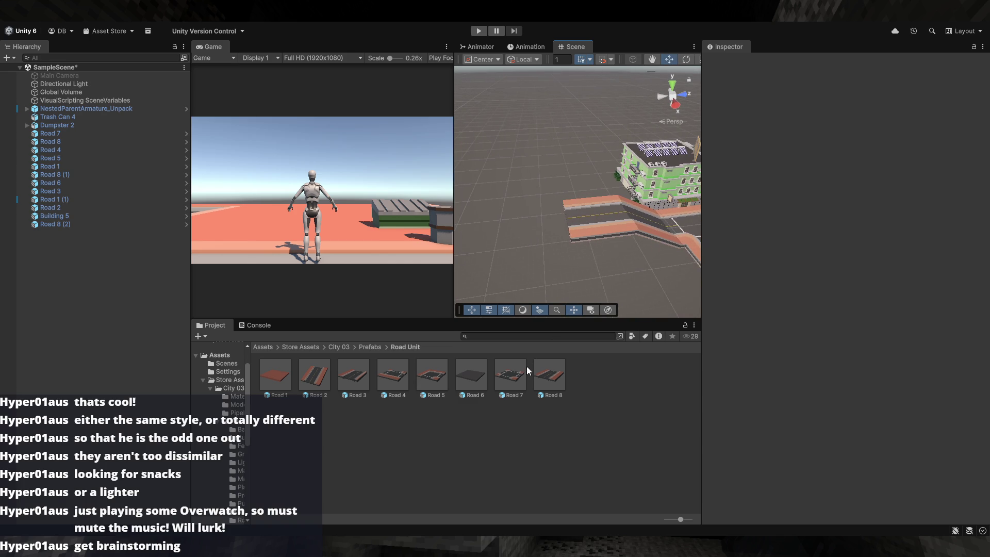
{"action": "mouse_move", "coordinate": [604, 267]}
{"action": "left_mouse_down"}
{"action": "mouse_move", "coordinate": [542, 276]}
{"action": "mouse_move", "coordinate": [578, 267]}
{"action": "mouse_move", "coordinate": [520, 361]}
{"action": "left_mouse_up"}
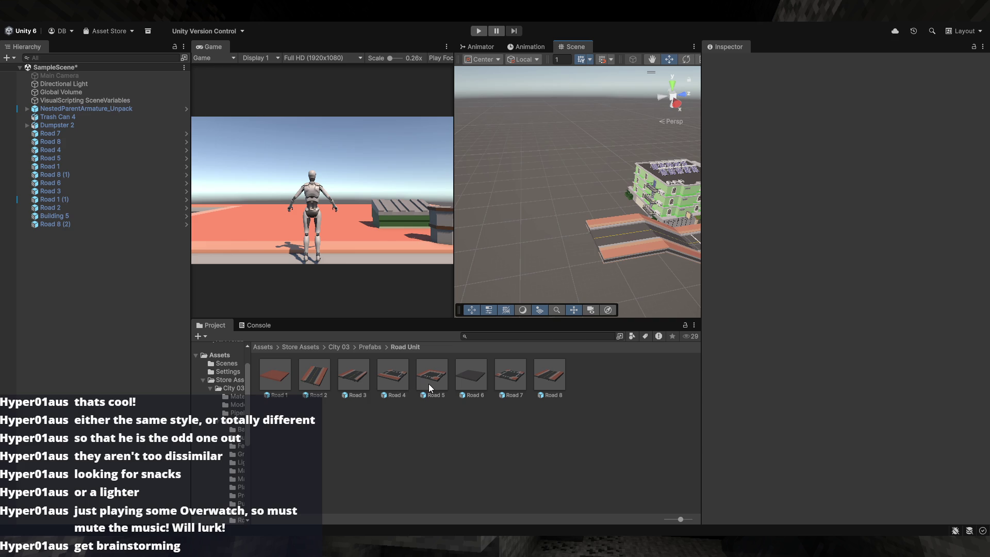
{"action": "mouse_move", "coordinate": [392, 374]}
{"action": "left_mouse_down"}
{"action": "mouse_move", "coordinate": [556, 240]}
{"action": "mouse_move", "coordinate": [588, 262]}
{"action": "mouse_move", "coordinate": [621, 216]}
{"action": "mouse_move", "coordinate": [568, 234]}
{"action": "left_mouse_up"}
{"action": "key", "text": "e"}
{"action": "key", "text": "w"}
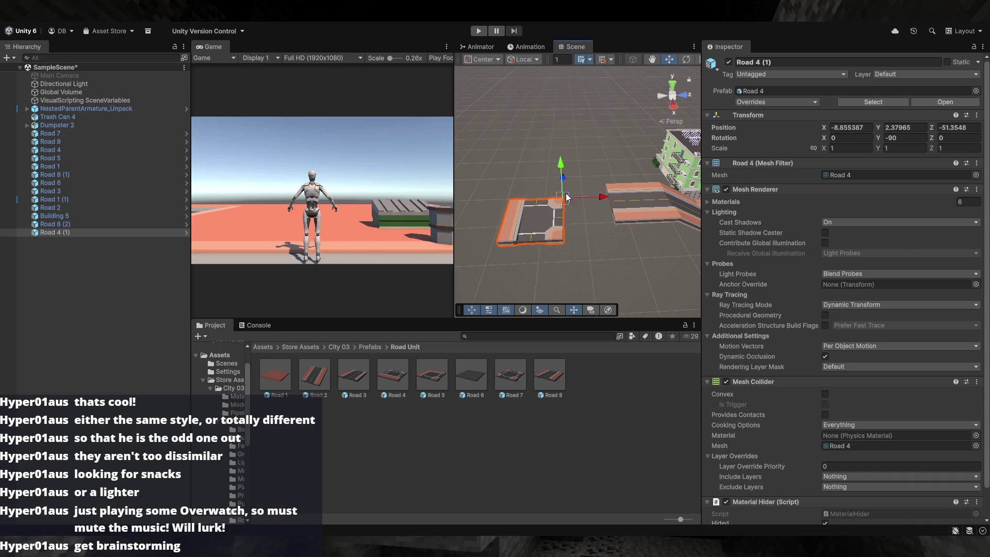
- Drag a flat Road 1 tile onto the open ground in front of the road layout
{"action": "left_click", "coordinate": [632, 159]}
{"action": "mouse_move", "coordinate": [633, 160]}
{"action": "left_mouse_down"}
{"action": "mouse_move", "coordinate": [886, 162]}
{"action": "mouse_move", "coordinate": [838, 166]}
{"action": "mouse_move", "coordinate": [450, 114]}
{"action": "mouse_move", "coordinate": [440, 129]}
{"action": "mouse_move", "coordinate": [466, 155]}
{"action": "mouse_move", "coordinate": [691, 182]}
{"action": "mouse_move", "coordinate": [616, 171]}
{"action": "mouse_move", "coordinate": [515, 235]}
{"action": "mouse_move", "coordinate": [587, 238]}
{"action": "mouse_move", "coordinate": [580, 230]}
{"action": "left_mouse_up"}
{"action": "mouse_move", "coordinate": [274, 373]}
{"action": "left_mouse_down"}
{"action": "mouse_move", "coordinate": [587, 242]}
{"action": "mouse_move", "coordinate": [569, 237]}
{"action": "left_mouse_up"}
- Snap the new Road 1 (2) tile against the raised sidewalk corner
{"action": "left_click", "coordinate": [622, 288]}
{"action": "left_click", "coordinate": [607, 259]}
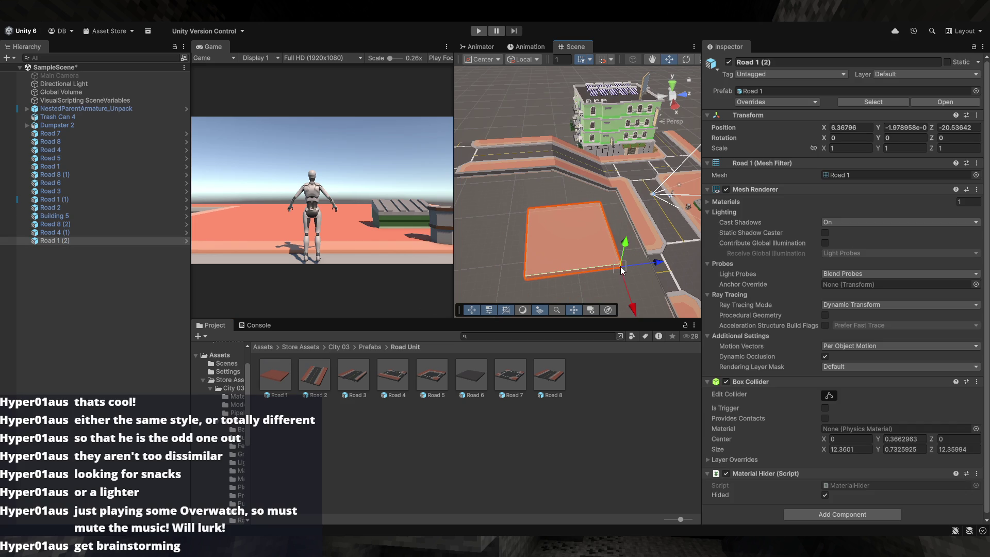
{"action": "mouse_move", "coordinate": [626, 264]}
{"action": "left_mouse_down"}
{"action": "mouse_move", "coordinate": [644, 238]}
{"action": "mouse_move", "coordinate": [617, 260]}
{"action": "mouse_move", "coordinate": [623, 237]}
{"action": "mouse_move", "coordinate": [567, 265]}
{"action": "left_mouse_up"}
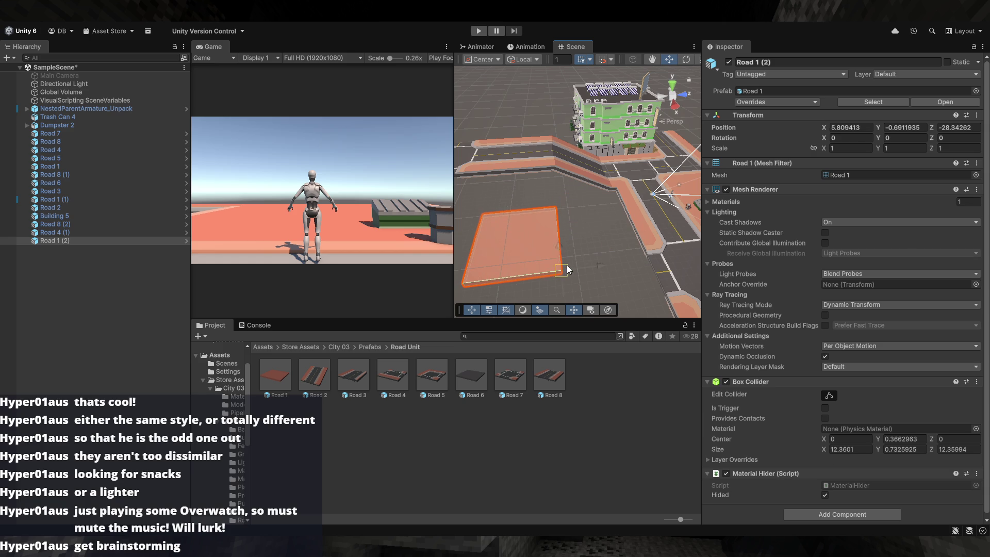
{"action": "mouse_move", "coordinate": [567, 204]}
{"action": "left_mouse_down"}
{"action": "mouse_move", "coordinate": [618, 181]}
{"action": "mouse_move", "coordinate": [619, 188]}
{"action": "left_mouse_up"}
{"action": "left_click", "coordinate": [543, 224]}
{"action": "left_click_drag", "start_coordinate": [543, 224], "coordinate": [576, 231]}
{"action": "left_click", "coordinate": [576, 231]}
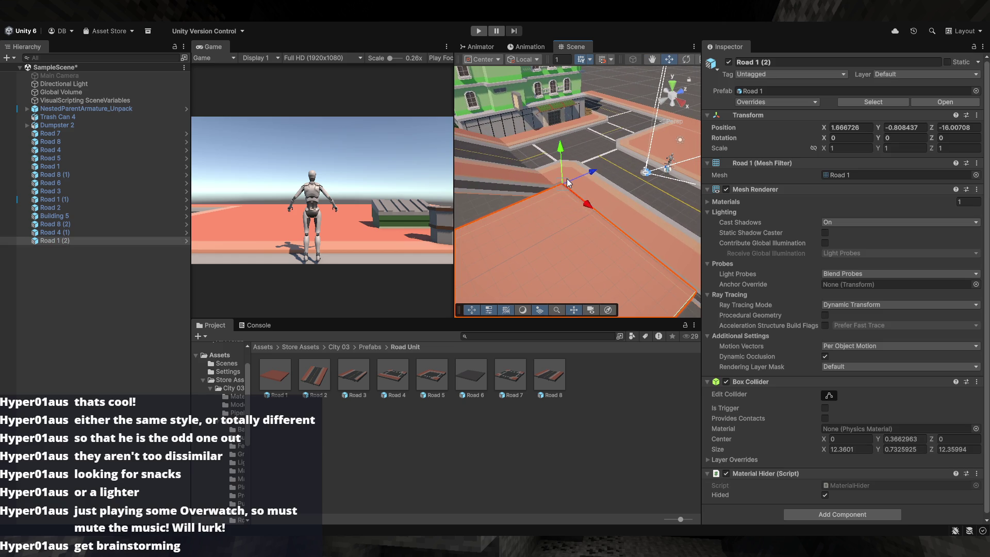
- Orbit around the green building and ramp road to check the tile's fit
{"action": "mouse_move", "coordinate": [562, 180]}
{"action": "left_mouse_down"}
{"action": "mouse_move", "coordinate": [521, 193]}
{"action": "mouse_move", "coordinate": [735, 208]}
{"action": "mouse_move", "coordinate": [769, 224]}
{"action": "mouse_move", "coordinate": [747, 236]}
{"action": "mouse_move", "coordinate": [670, 239]}
{"action": "mouse_move", "coordinate": [565, 223]}
{"action": "mouse_move", "coordinate": [588, 252]}
{"action": "mouse_move", "coordinate": [575, 222]}
{"action": "mouse_move", "coordinate": [586, 176]}
{"action": "mouse_move", "coordinate": [572, 195]}
{"action": "left_mouse_up"}
{"action": "left_click", "coordinate": [521, 193]}
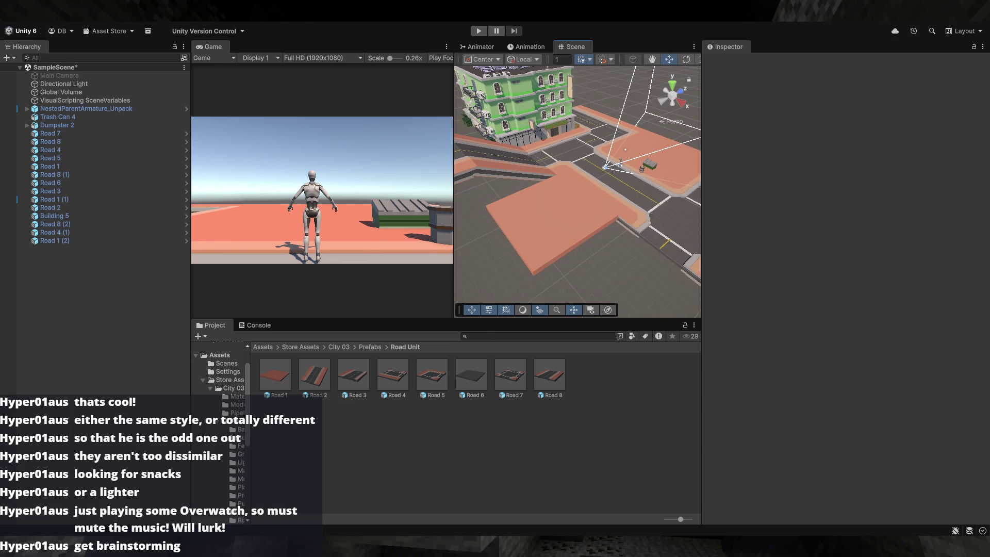
{"action": "mouse_move", "coordinate": [567, 289]}
{"action": "left_mouse_down"}
{"action": "mouse_move", "coordinate": [658, 270]}
{"action": "mouse_move", "coordinate": [616, 273]}
{"action": "mouse_move", "coordinate": [583, 255]}
{"action": "mouse_move", "coordinate": [611, 280]}
{"action": "mouse_move", "coordinate": [598, 237]}
{"action": "mouse_move", "coordinate": [709, 266]}
{"action": "mouse_move", "coordinate": [779, 267]}
{"action": "mouse_move", "coordinate": [430, 221]}
{"action": "mouse_move", "coordinate": [416, 267]}
{"action": "mouse_move", "coordinate": [320, 240]}
{"action": "mouse_move", "coordinate": [148, 224]}
{"action": "left_mouse_up"}
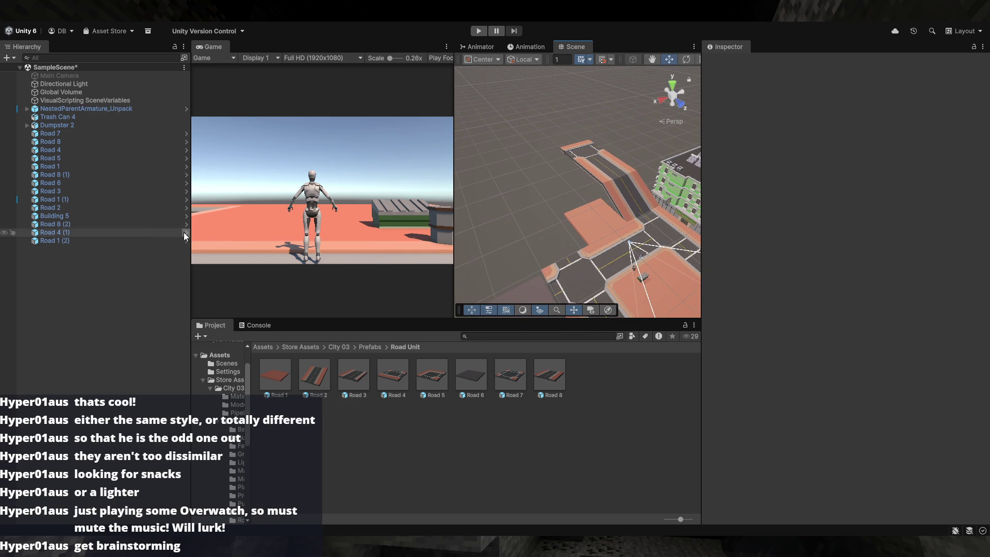
{"action": "mouse_move", "coordinate": [614, 253]}
{"action": "left_mouse_down"}
{"action": "mouse_move", "coordinate": [623, 249]}
{"action": "mouse_move", "coordinate": [610, 242]}
{"action": "mouse_move", "coordinate": [790, 246]}
{"action": "mouse_move", "coordinate": [716, 355]}
{"action": "mouse_move", "coordinate": [665, 309]}
{"action": "mouse_move", "coordinate": [611, 235]}
{"action": "mouse_move", "coordinate": [515, 203]}
{"action": "mouse_move", "coordinate": [618, 186]}
{"action": "mouse_move", "coordinate": [661, 156]}
{"action": "mouse_move", "coordinate": [596, 172]}
{"action": "mouse_move", "coordinate": [441, 183]}
{"action": "mouse_move", "coordinate": [667, 203]}
{"action": "mouse_move", "coordinate": [339, 310]}
{"action": "left_mouse_up"}
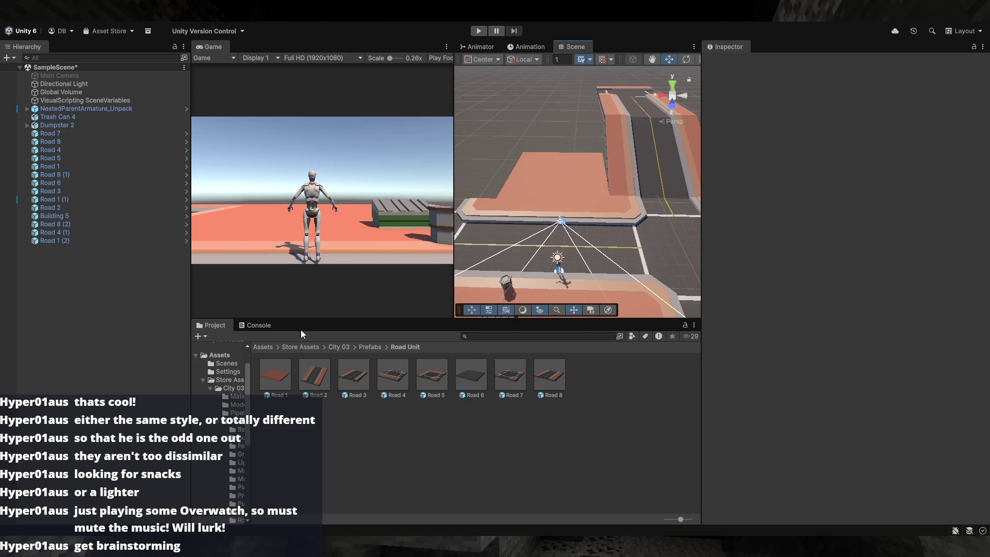
{"action": "mouse_move", "coordinate": [485, 289]}
{"action": "left_mouse_down"}
{"action": "mouse_move", "coordinate": [529, 310]}
{"action": "mouse_move", "coordinate": [582, 251]}
{"action": "mouse_move", "coordinate": [701, 248]}
{"action": "mouse_move", "coordinate": [580, 252]}
{"action": "mouse_move", "coordinate": [701, 251]}
{"action": "mouse_move", "coordinate": [539, 317]}
{"action": "left_mouse_up"}
- Place a third Road 1 tile, Road 1 (3), and vertex-snap it by its corner
{"action": "left_click_drag", "start_coordinate": [290, 371], "coordinate": [518, 255]}
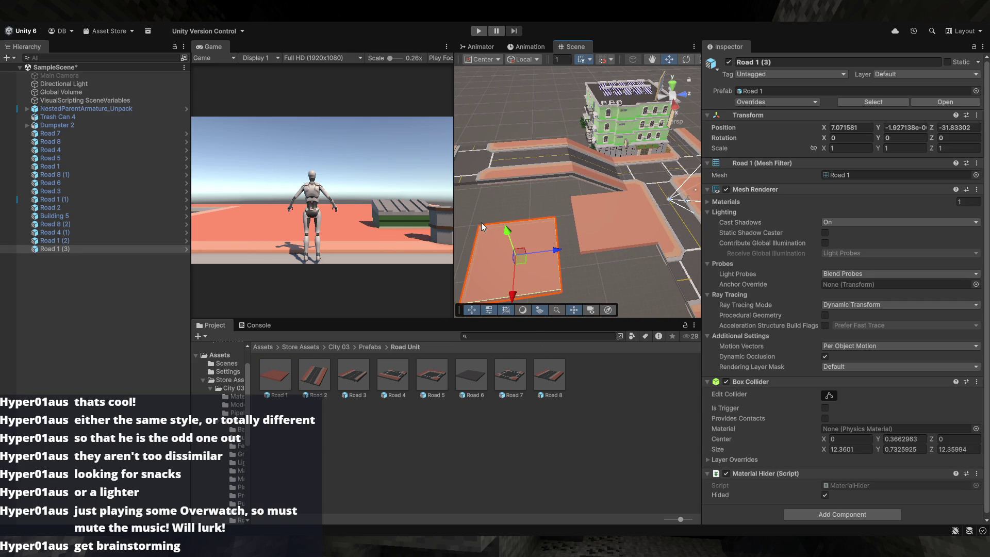
{"action": "key", "text": "v"}
{"action": "mouse_move", "coordinate": [483, 221]}
{"action": "left_mouse_down"}
{"action": "mouse_move", "coordinate": [497, 190]}
{"action": "mouse_move", "coordinate": [485, 171]}
{"action": "mouse_move", "coordinate": [490, 178]}
{"action": "mouse_move", "coordinate": [468, 203]}
{"action": "mouse_move", "coordinate": [592, 195]}
{"action": "mouse_move", "coordinate": [584, 213]}
{"action": "mouse_move", "coordinate": [688, 213]}
{"action": "mouse_move", "coordinate": [531, 236]}
{"action": "mouse_move", "coordinate": [543, 239]}
{"action": "mouse_move", "coordinate": [528, 233]}
{"action": "mouse_move", "coordinate": [543, 238]}
{"action": "left_mouse_up"}
{"action": "left_click", "coordinate": [469, 200]}
{"action": "left_click", "coordinate": [584, 213]}
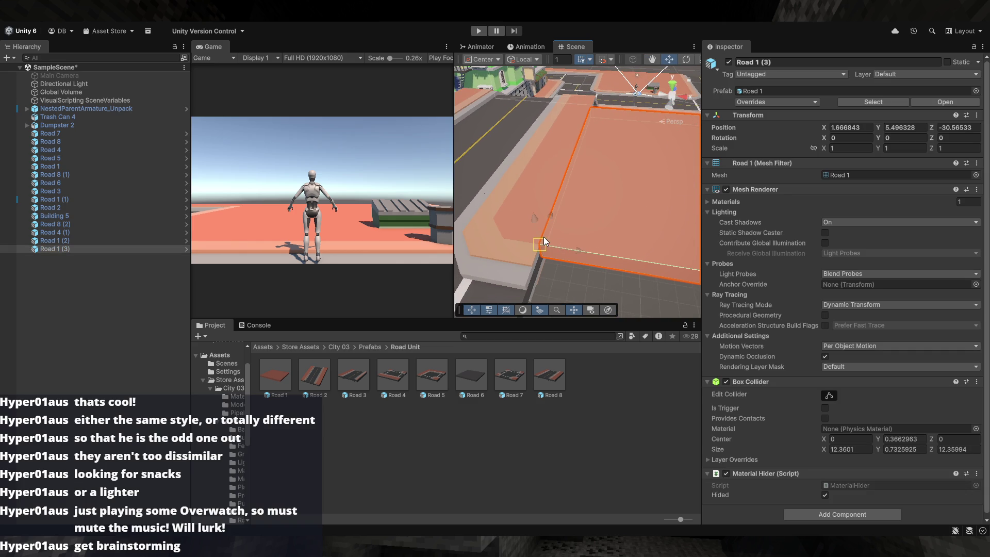
{"action": "left_click", "coordinate": [559, 280]}
{"action": "mouse_move", "coordinate": [559, 279]}
{"action": "left_mouse_down"}
{"action": "mouse_move", "coordinate": [529, 279]}
{"action": "mouse_move", "coordinate": [526, 221]}
{"action": "mouse_move", "coordinate": [509, 218]}
{"action": "left_mouse_up"}
- Re-snap Road 1 (3) flush to the neighbouring road's corner and inspect the tiles
{"action": "left_click", "coordinate": [575, 154]}
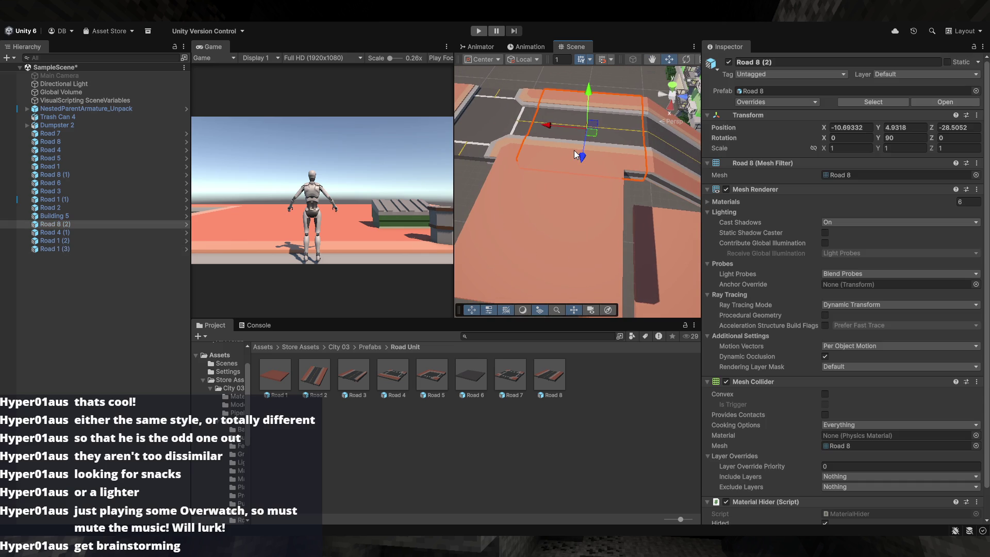
{"action": "left_click", "coordinate": [481, 137]}
{"action": "left_click", "coordinate": [536, 201]}
{"action": "key", "text": "v"}
{"action": "left_click_drag", "start_coordinate": [628, 168], "coordinate": [648, 169]}
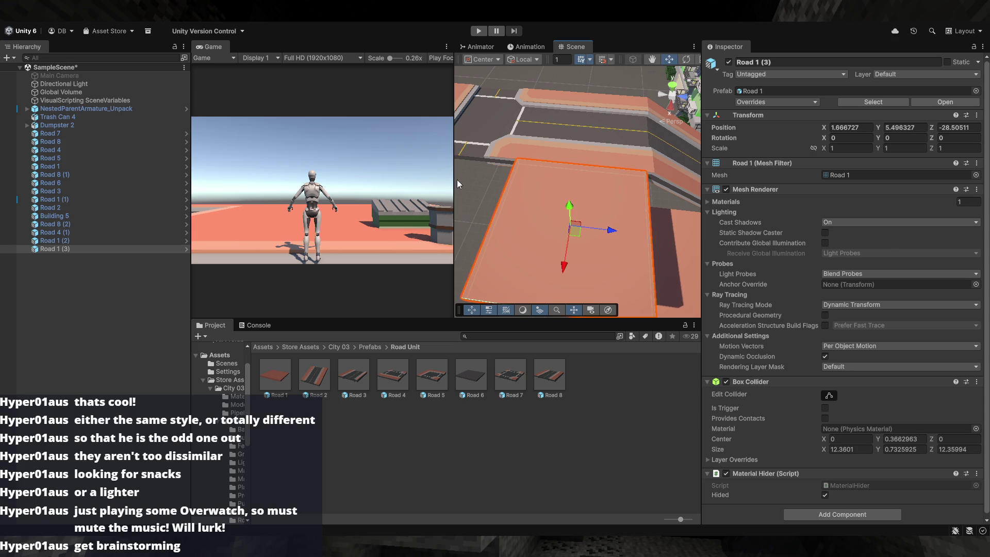
{"action": "left_click", "coordinate": [543, 138]}
{"action": "mouse_move", "coordinate": [551, 140]}
{"action": "left_mouse_down"}
{"action": "mouse_move", "coordinate": [565, 186]}
{"action": "mouse_move", "coordinate": [500, 190]}
{"action": "mouse_move", "coordinate": [491, 145]}
{"action": "mouse_move", "coordinate": [515, 144]}
{"action": "left_mouse_up"}
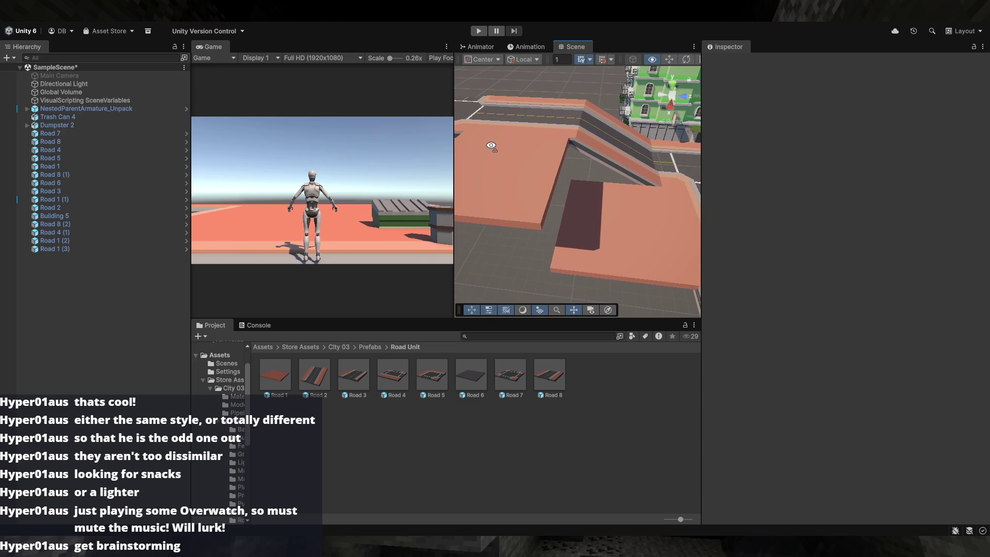
{"action": "mouse_move", "coordinate": [464, 248]}
{"action": "left_mouse_down"}
{"action": "mouse_move", "coordinate": [474, 230]}
{"action": "mouse_move", "coordinate": [366, 224]}
{"action": "mouse_move", "coordinate": [565, 216]}
{"action": "left_mouse_up"}
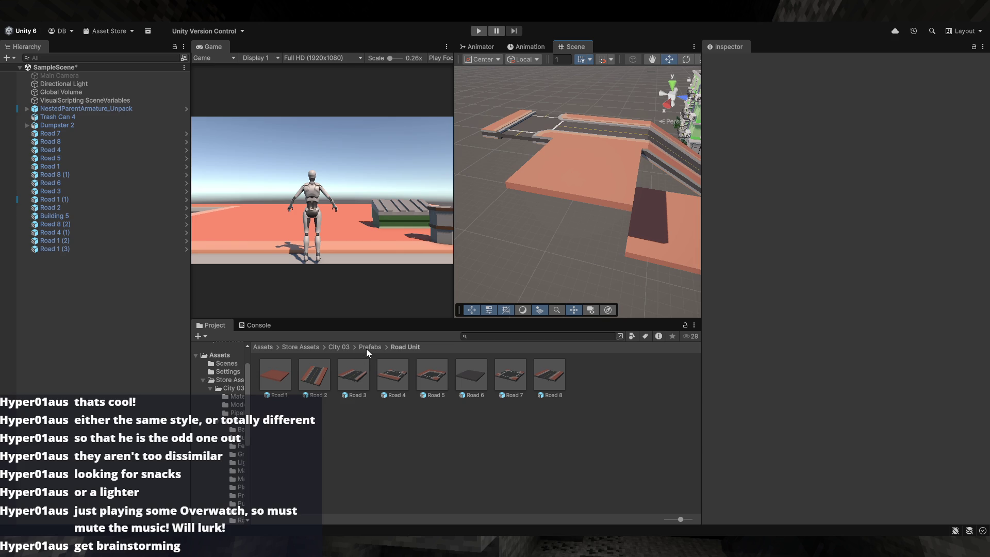
{"action": "mouse_move", "coordinate": [483, 295]}
{"action": "left_mouse_down"}
{"action": "mouse_move", "coordinate": [635, 208]}
{"action": "mouse_move", "coordinate": [622, 208]}
{"action": "left_mouse_up"}
- Tilt Road 1 (2) 30 degrees on X and snap the ramp's corner to the sidewalk
{"action": "left_click", "coordinate": [616, 212]}
{"action": "key", "text": "e"}
{"action": "mouse_move", "coordinate": [605, 163]}
{"action": "left_mouse_down"}
{"action": "mouse_move", "coordinate": [630, 162]}
{"action": "mouse_move", "coordinate": [622, 242]}
{"action": "left_mouse_up"}
{"action": "key", "text": "w"}
{"action": "left_click", "coordinate": [620, 262]}
{"action": "left_click", "coordinate": [663, 227]}
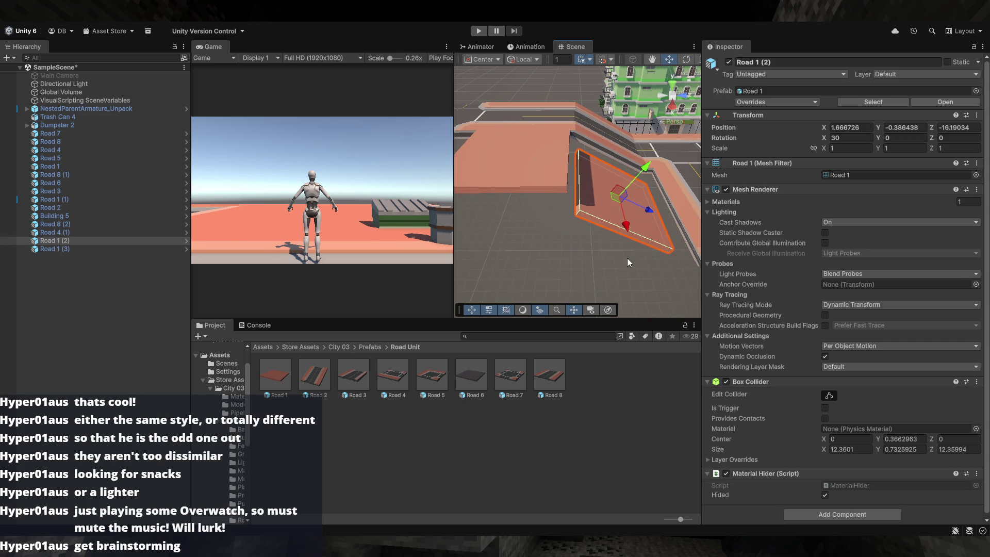
{"action": "key", "text": "v"}
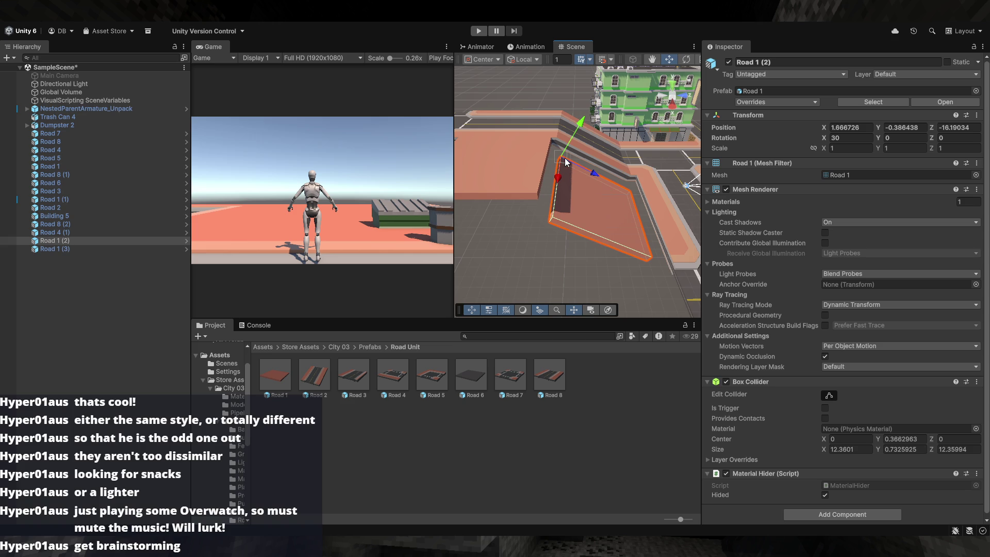
{"action": "left_click_drag", "start_coordinate": [556, 150], "coordinate": [556, 138]}
- Return Road 1 (2) to zero rotation, lying flat at Y -0.4355
{"action": "left_click", "coordinate": [552, 251]}
{"action": "mouse_move", "coordinate": [551, 252]}
{"action": "left_mouse_down"}
{"action": "mouse_move", "coordinate": [555, 239]}
{"action": "mouse_move", "coordinate": [537, 225]}
{"action": "mouse_move", "coordinate": [557, 216]}
{"action": "mouse_move", "coordinate": [519, 215]}
{"action": "mouse_move", "coordinate": [537, 198]}
{"action": "mouse_move", "coordinate": [537, 217]}
{"action": "mouse_move", "coordinate": [575, 228]}
{"action": "mouse_move", "coordinate": [533, 236]}
{"action": "mouse_move", "coordinate": [273, 227]}
{"action": "mouse_move", "coordinate": [560, 244]}
{"action": "left_mouse_up"}
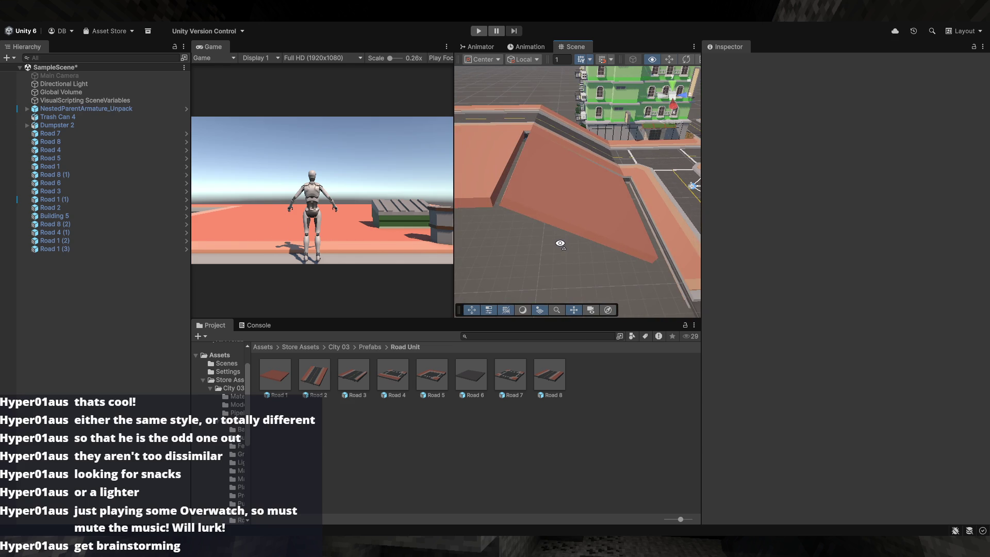
{"action": "left_click", "coordinate": [560, 243]}
{"action": "left_click", "coordinate": [561, 243]}
{"action": "left_click", "coordinate": [561, 243]}
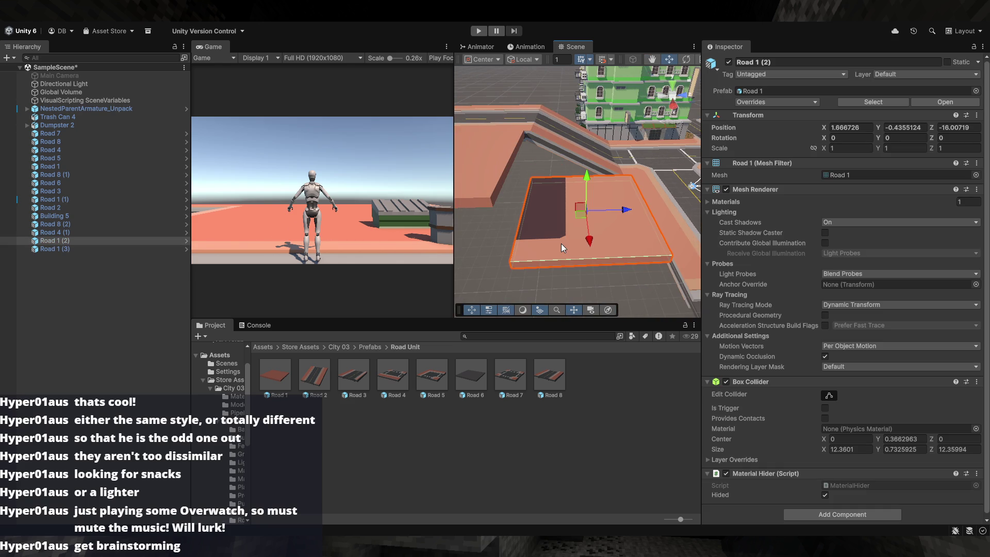
{"action": "left_click", "coordinate": [481, 228]}
{"action": "mouse_move", "coordinate": [481, 229]}
{"action": "left_mouse_down"}
{"action": "mouse_move", "coordinate": [466, 235]}
{"action": "mouse_move", "coordinate": [517, 230]}
{"action": "left_mouse_up"}
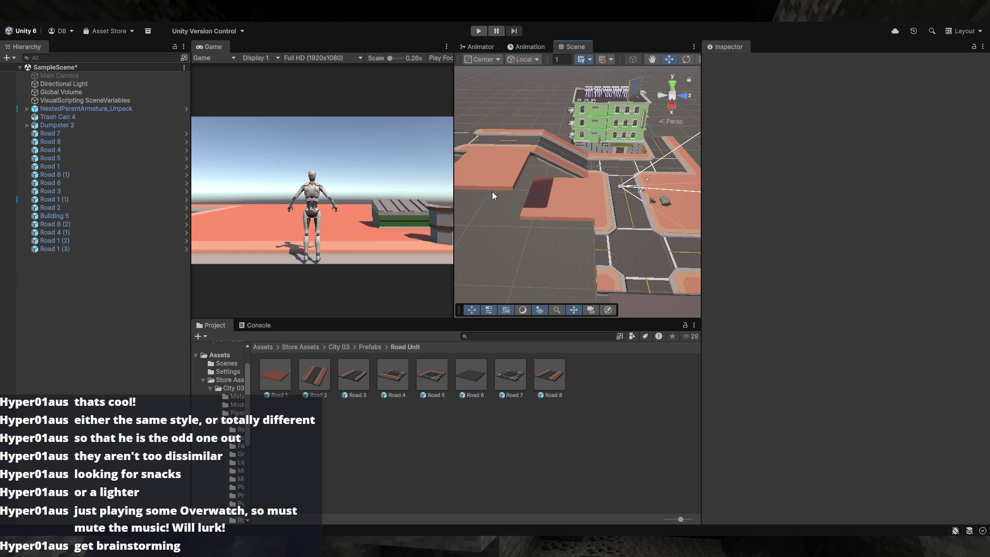
{"action": "left_click_drag", "start_coordinate": [627, 154], "coordinate": [548, 162]}
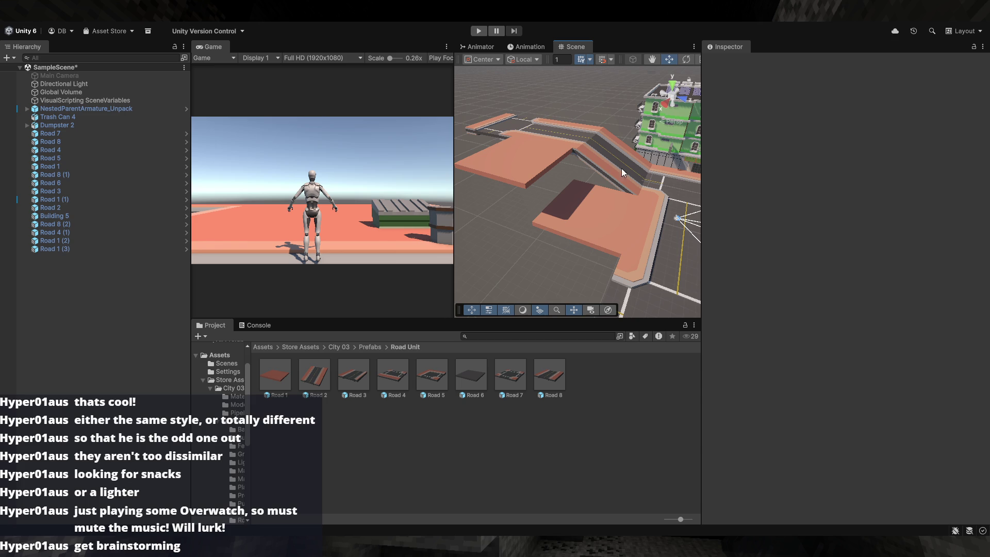
- Open Ground Mark and try placing a Zebra Crossing on the road, then undo it
{"action": "left_click", "coordinate": [370, 347]}
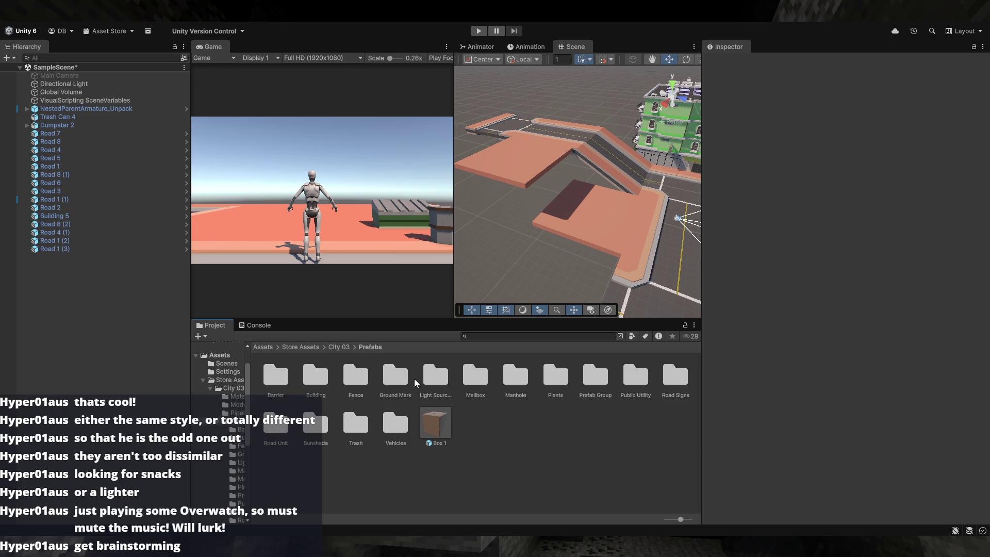
{"action": "double_click", "coordinate": [400, 381]}
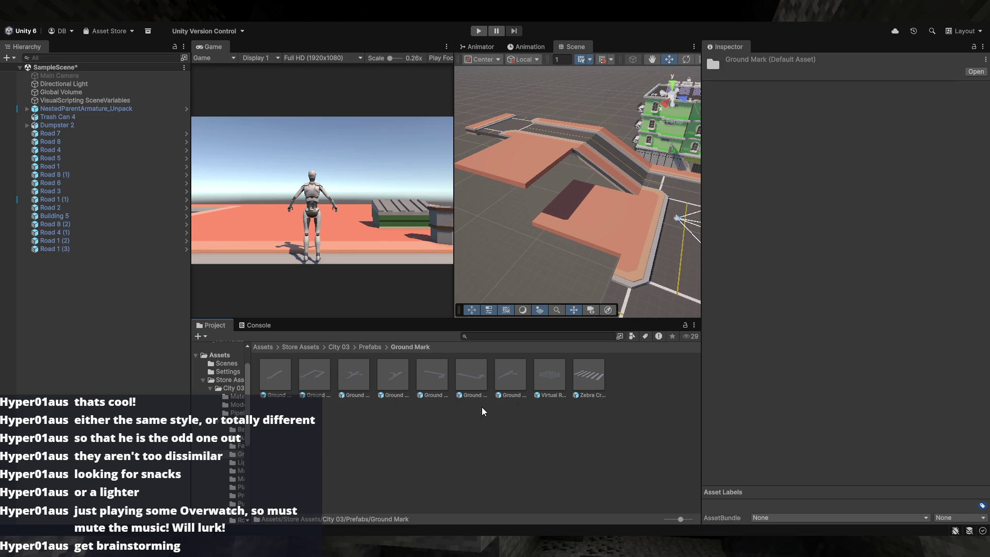
{"action": "left_click_drag", "start_coordinate": [618, 232], "coordinate": [515, 175]}
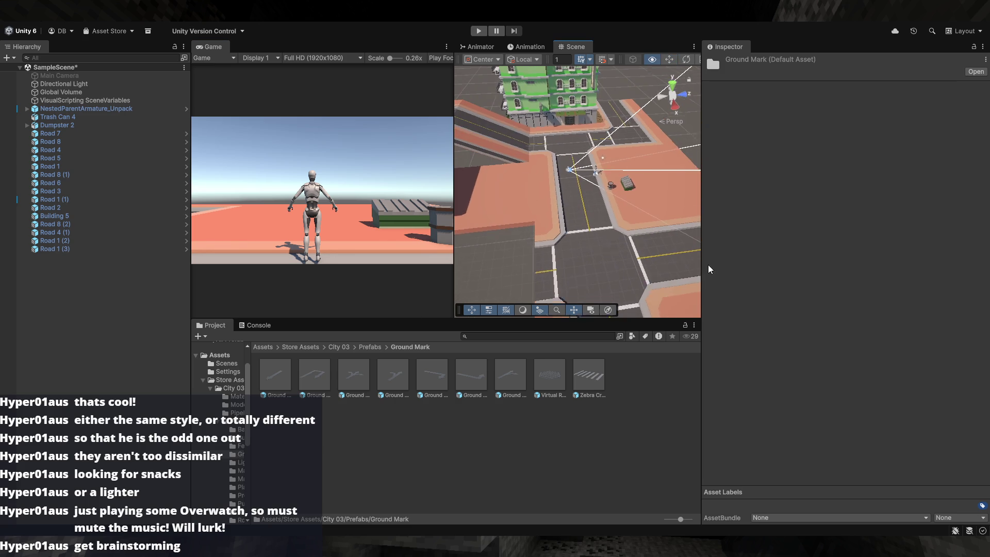
{"action": "mouse_move", "coordinate": [588, 375]}
{"action": "left_mouse_down"}
{"action": "mouse_move", "coordinate": [622, 234]}
{"action": "mouse_move", "coordinate": [584, 209]}
{"action": "left_mouse_up"}
{"action": "key", "text": "ctrl+z"}
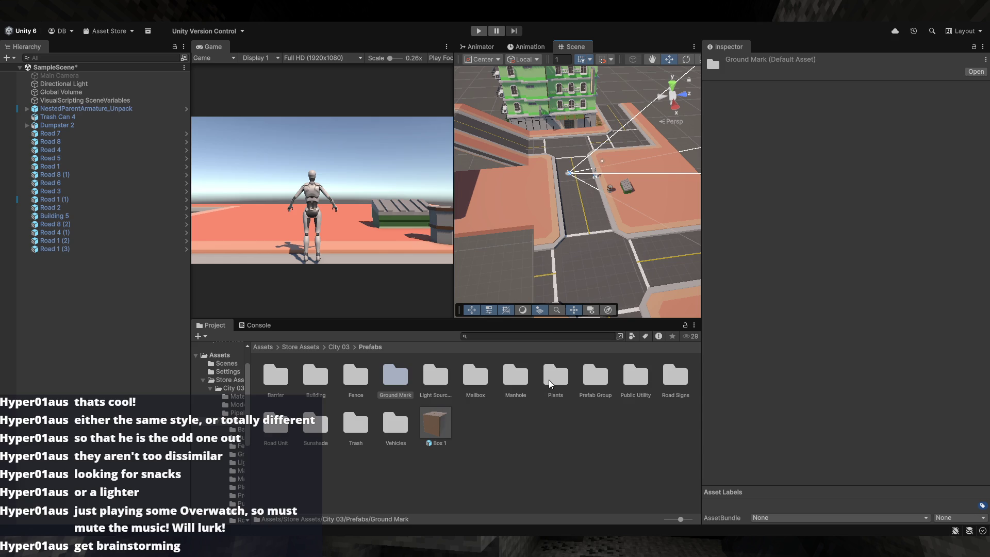
- Browse the Vehicles, Trash, Manhole and Plants folders, ending in Prefab Group
{"action": "double_click", "coordinate": [398, 427]}
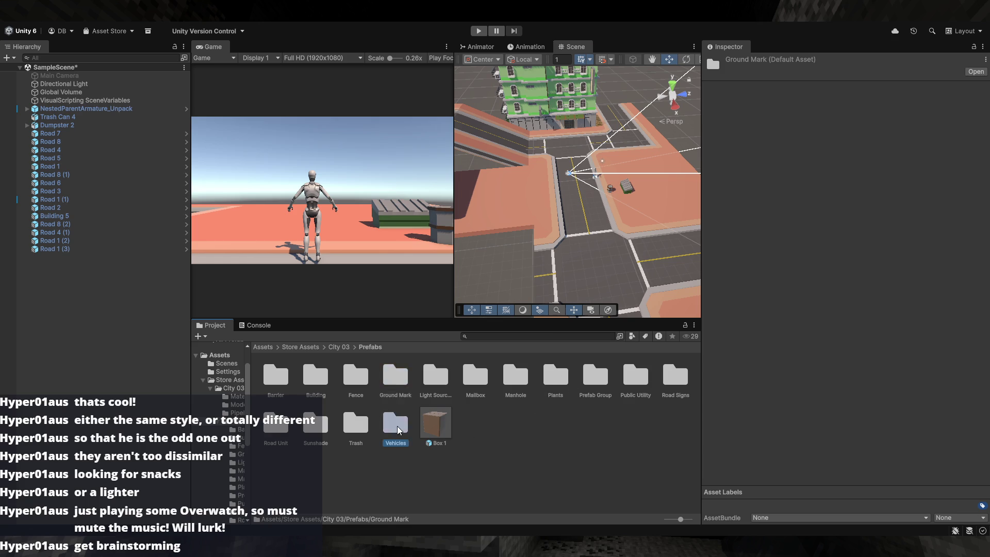
{"action": "left_click", "coordinate": [371, 349]}
{"action": "double_click", "coordinate": [361, 427]}
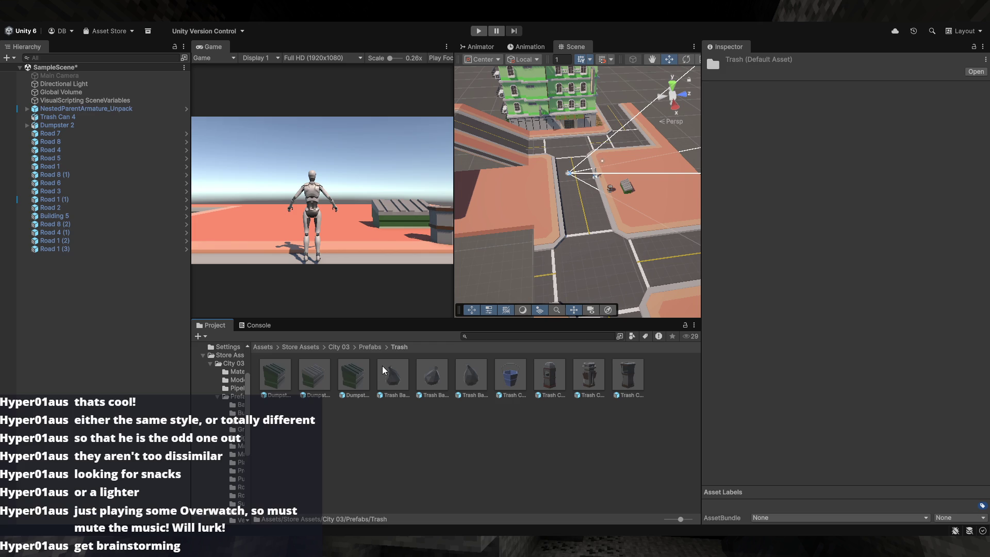
{"action": "left_click", "coordinate": [367, 348]}
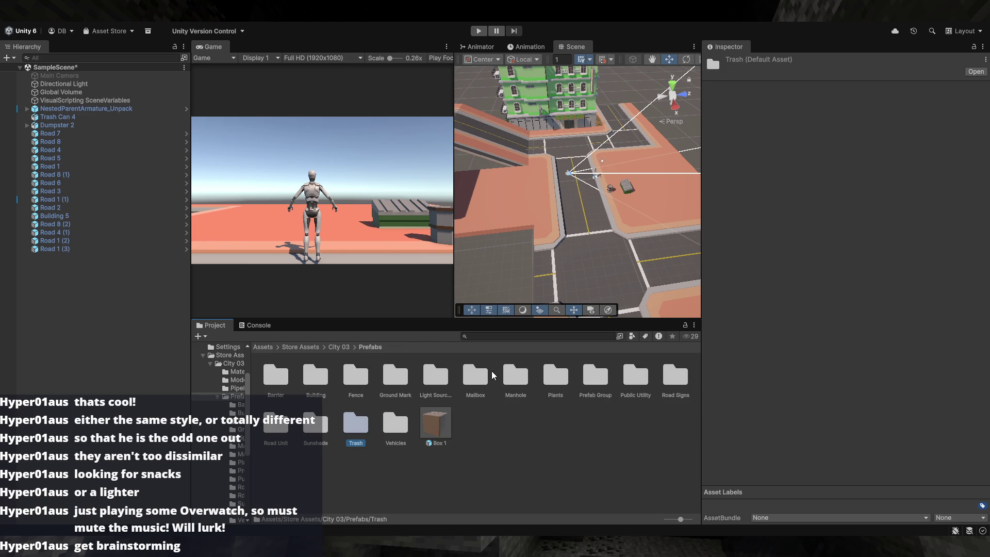
{"action": "double_click", "coordinate": [516, 376]}
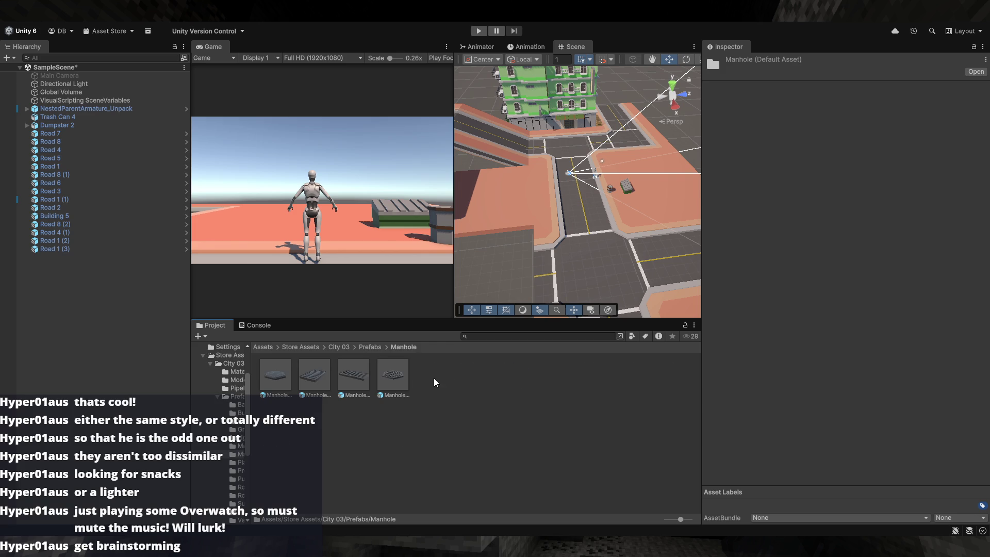
{"action": "key", "text": "BackSpace"}
{"action": "left_click", "coordinate": [553, 390]}
{"action": "double_click", "coordinate": [552, 390]}
{"action": "key", "text": "BackSpace"}
{"action": "double_click", "coordinate": [596, 384]}
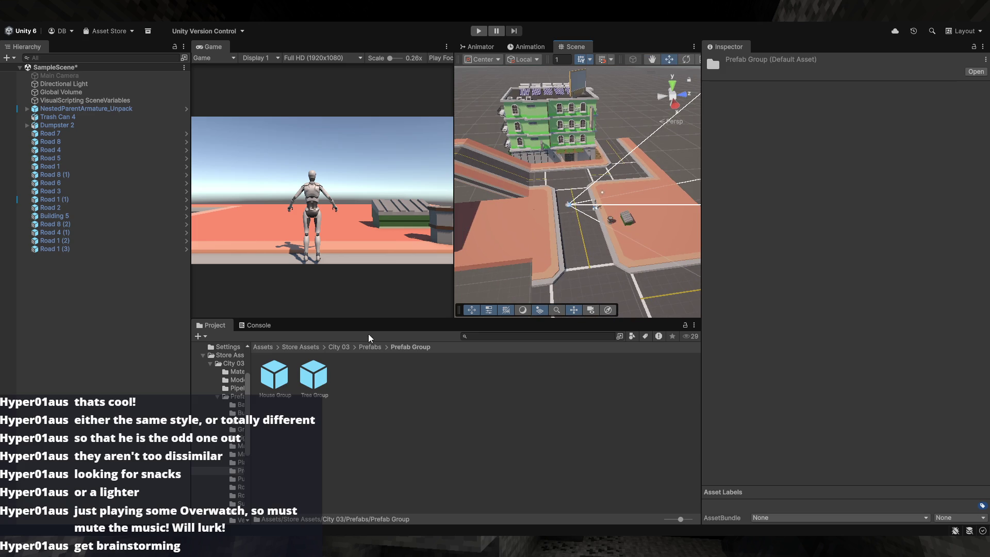
- Trial-place House Group in the street scene, undo it, and reselect it in Prefab Group
{"action": "mouse_move", "coordinate": [274, 386]}
{"action": "left_mouse_down"}
{"action": "mouse_move", "coordinate": [572, 241]}
{"action": "mouse_move", "coordinate": [626, 226]}
{"action": "mouse_move", "coordinate": [637, 234]}
{"action": "left_mouse_up"}
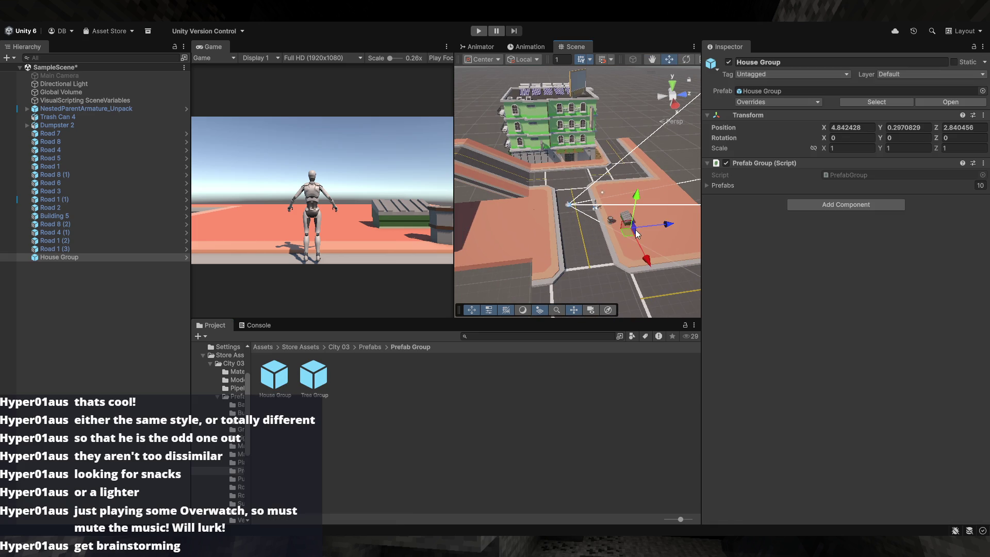
{"action": "left_click", "coordinate": [403, 347]}
{"action": "key", "text": "ctrl+z"}
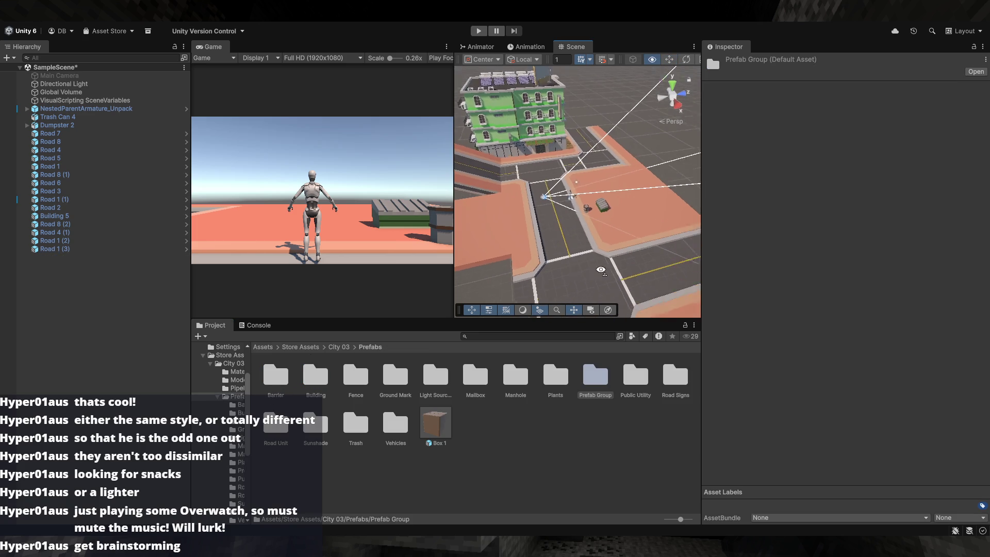
{"action": "double_click", "coordinate": [608, 378]}
{"action": "left_click", "coordinate": [277, 370]}
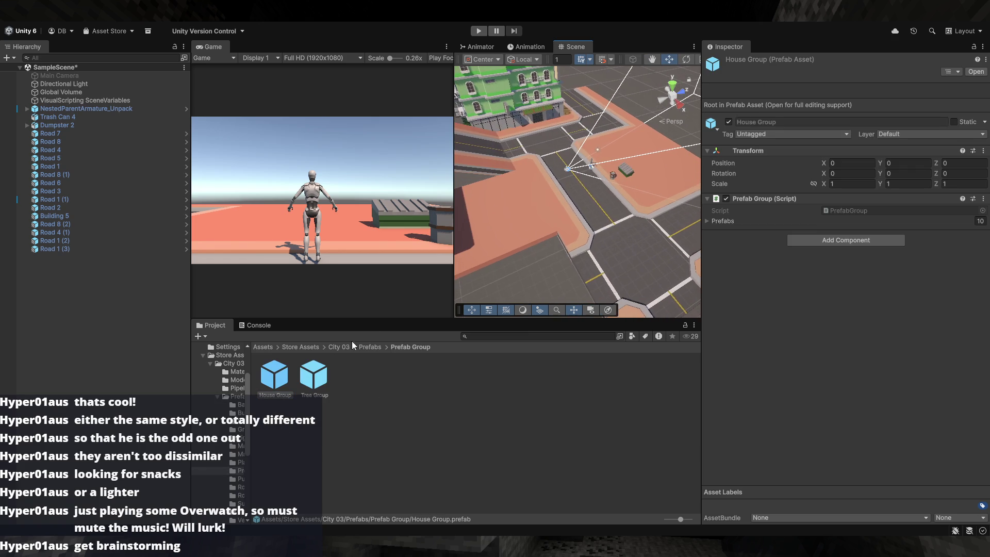
- Try House Group and Tree Group in the scene, undo the placement, and return to Prefabs
{"action": "mouse_move", "coordinate": [286, 370]}
{"action": "left_mouse_down"}
{"action": "mouse_move", "coordinate": [581, 211]}
{"action": "mouse_move", "coordinate": [589, 217]}
{"action": "mouse_move", "coordinate": [407, 333]}
{"action": "left_mouse_up"}
{"action": "mouse_move", "coordinate": [313, 374]}
{"action": "left_mouse_down"}
{"action": "mouse_move", "coordinate": [575, 219]}
{"action": "mouse_move", "coordinate": [562, 242]}
{"action": "left_mouse_up"}
{"action": "key", "text": "ctrl+z"}
{"action": "key", "text": "BackSpace"}
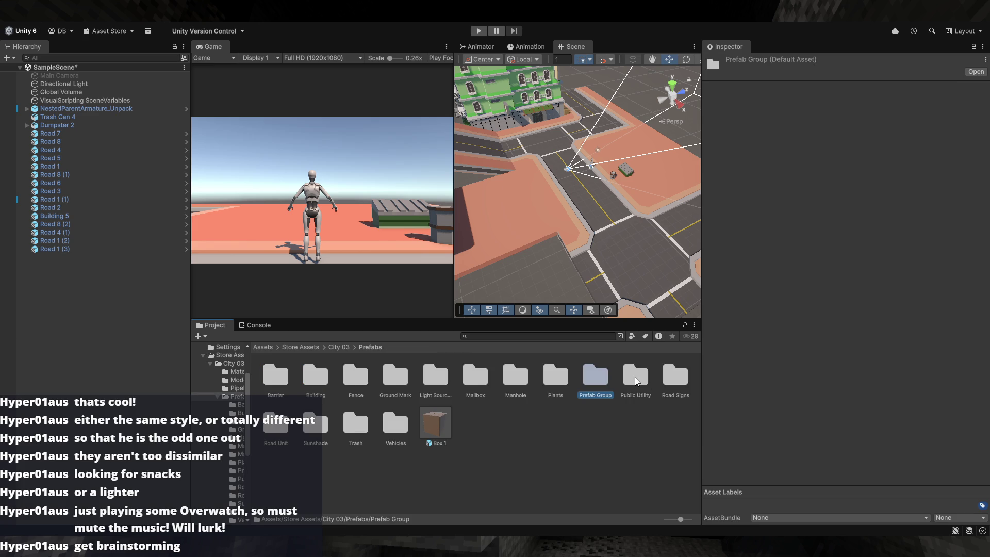
- Browse the Public Utility, Road Signs, Road Unit, Sunshade and Vehicles prefab folders
{"action": "double_click", "coordinate": [637, 379]}
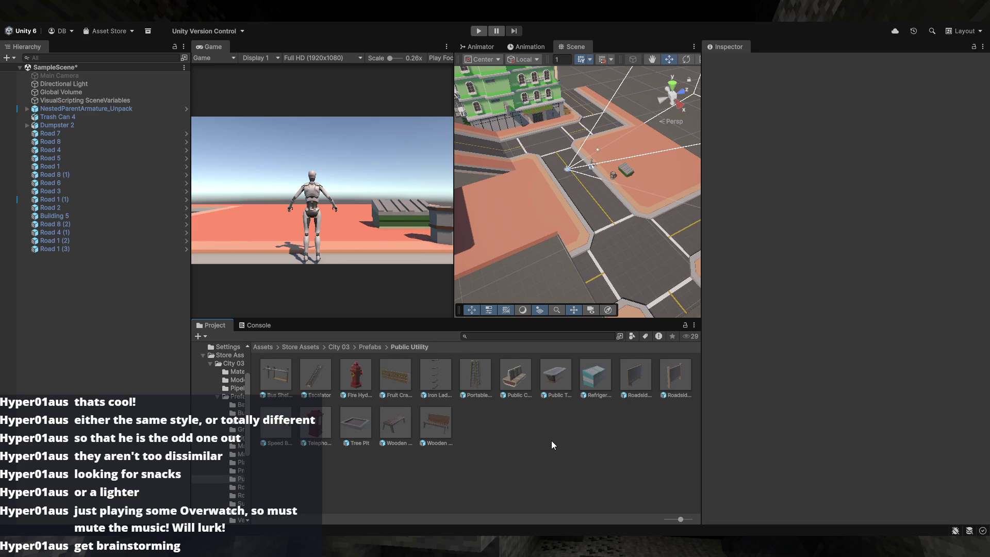
{"action": "key", "text": "BackSpace"}
{"action": "key", "text": "Right"}
{"action": "key", "text": "Return"}
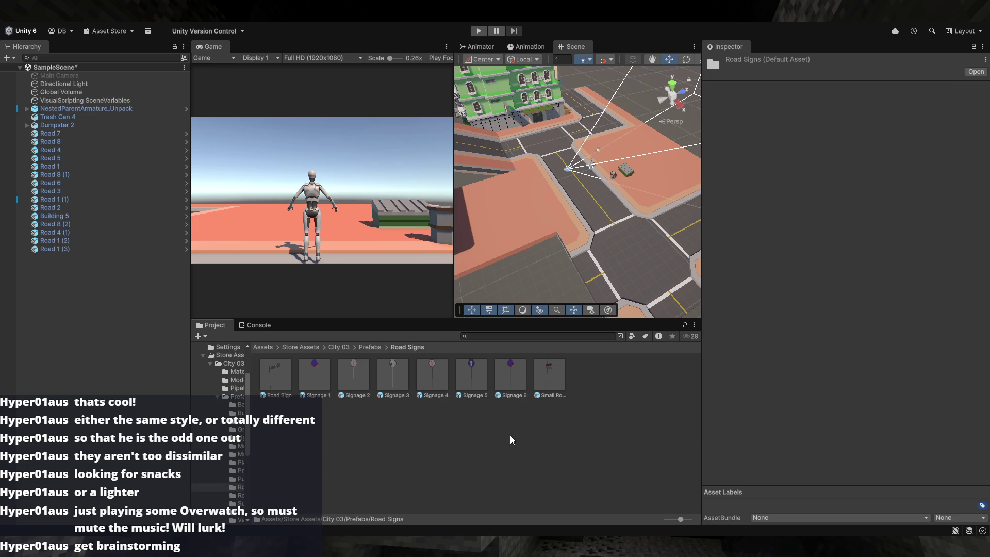
{"action": "key", "text": "BackSpace"}
{"action": "key", "text": "Right"}
{"action": "key", "text": "Return"}
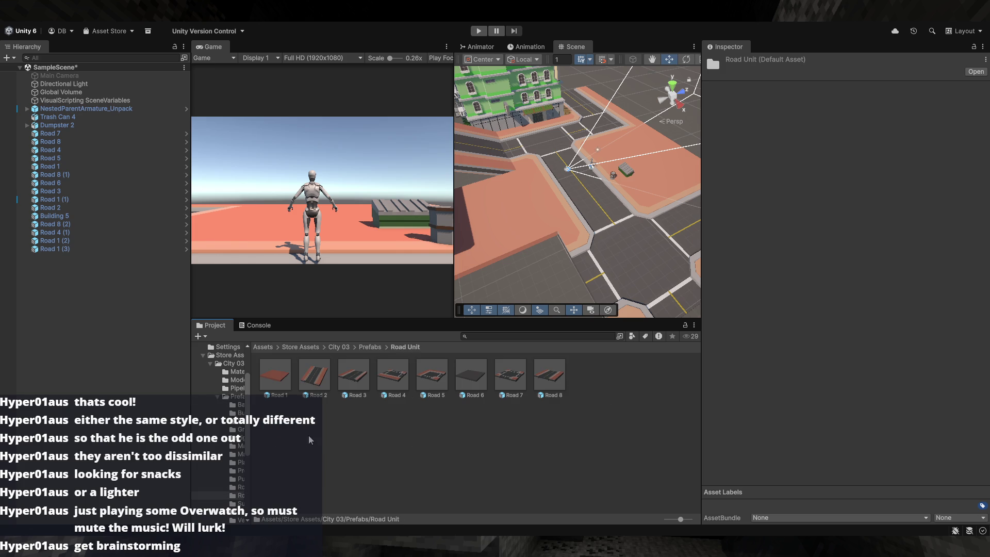
{"action": "key", "text": "BackSpace"}
{"action": "key", "text": "Right"}
{"action": "key", "text": "Return"}
{"action": "key", "text": "BackSpace"}
{"action": "key", "text": "Right"}
{"action": "key", "text": "Return"}
{"action": "key", "text": "BackSpace"}
{"action": "key", "text": "Right"}
{"action": "key", "text": "Return"}
{"action": "key", "text": "BackSpace"}
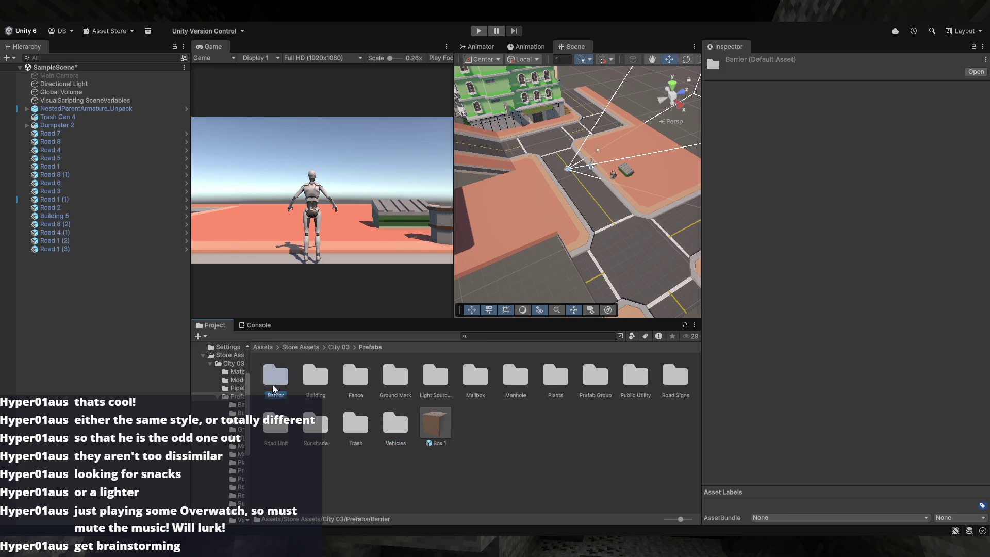
- Open the Barrier folder and orbit the scene to view the green building's side
{"action": "key", "text": "Home"}
{"action": "key", "text": "Return"}
{"action": "left_click", "coordinate": [342, 444]}
{"action": "left_click_drag", "start_coordinate": [575, 304], "coordinate": [579, 228]}
{"action": "left_click", "coordinate": [645, 449]}
{"action": "key", "text": "BackSpace"}
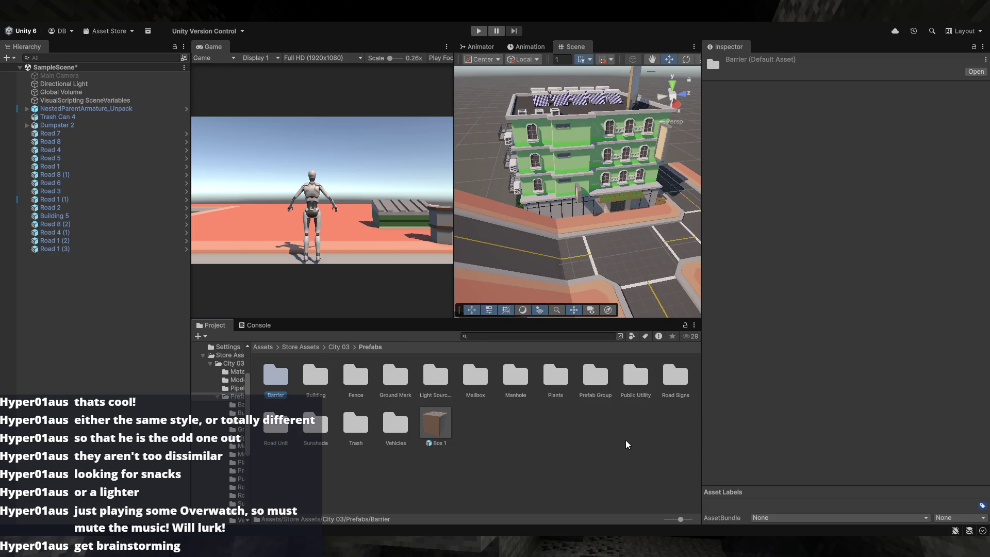
- Look through the Building, Fence, Barrier and Ground Mark prefab folders
{"action": "double_click", "coordinate": [314, 378]}
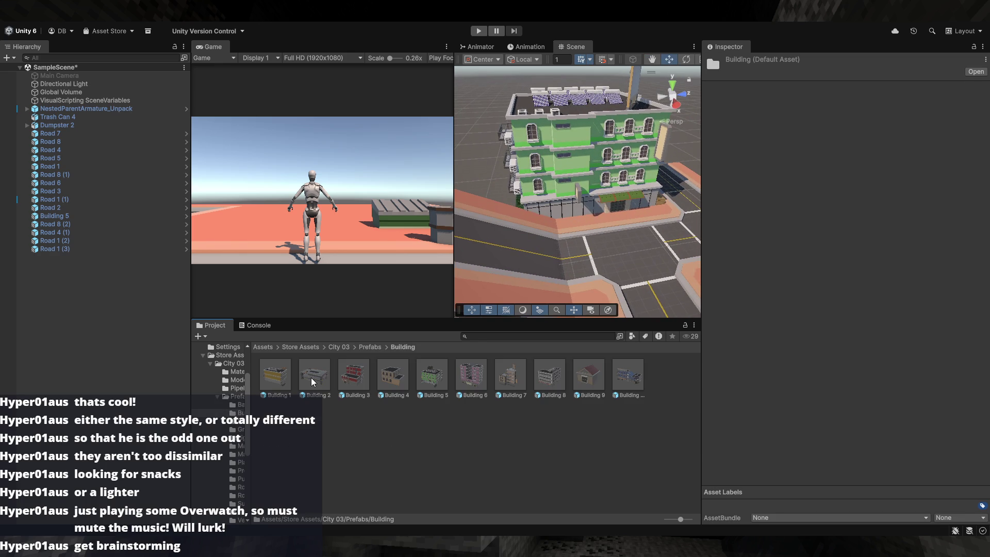
{"action": "key", "text": "BackSpace"}
{"action": "double_click", "coordinate": [364, 389]}
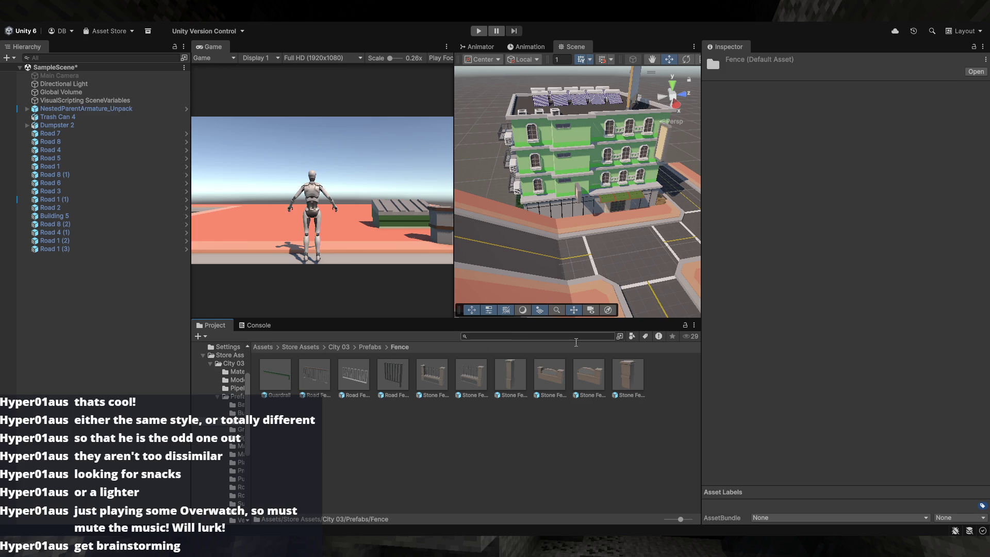
{"action": "key", "text": "BackSpace"}
{"action": "double_click", "coordinate": [276, 376]}
{"action": "key", "text": "BackSpace"}
{"action": "double_click", "coordinate": [388, 381]}
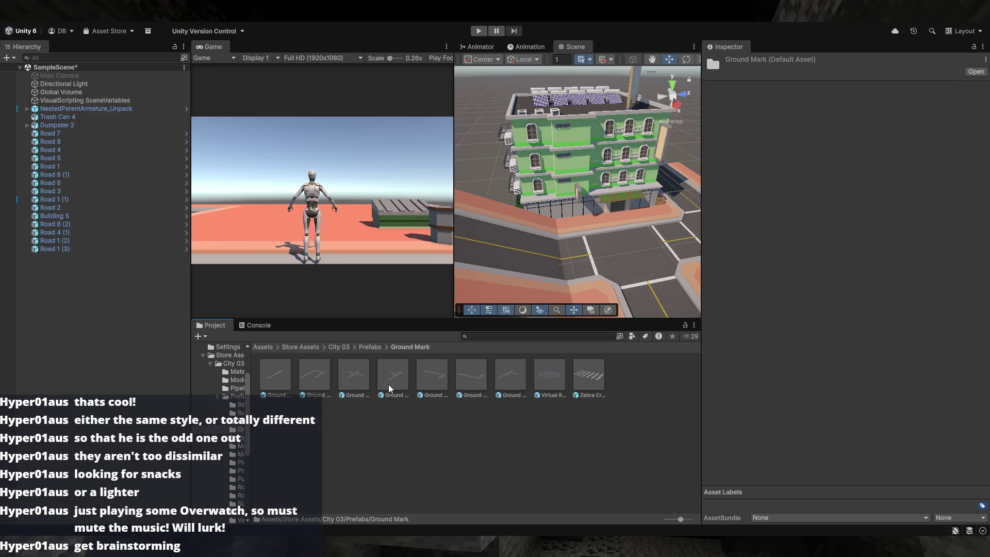
{"action": "key", "text": "BackSpace"}
- Look through the Light Sources, Mailbox and Manhole prefab folders
{"action": "key", "text": "Right"}
{"action": "key", "text": "Return"}
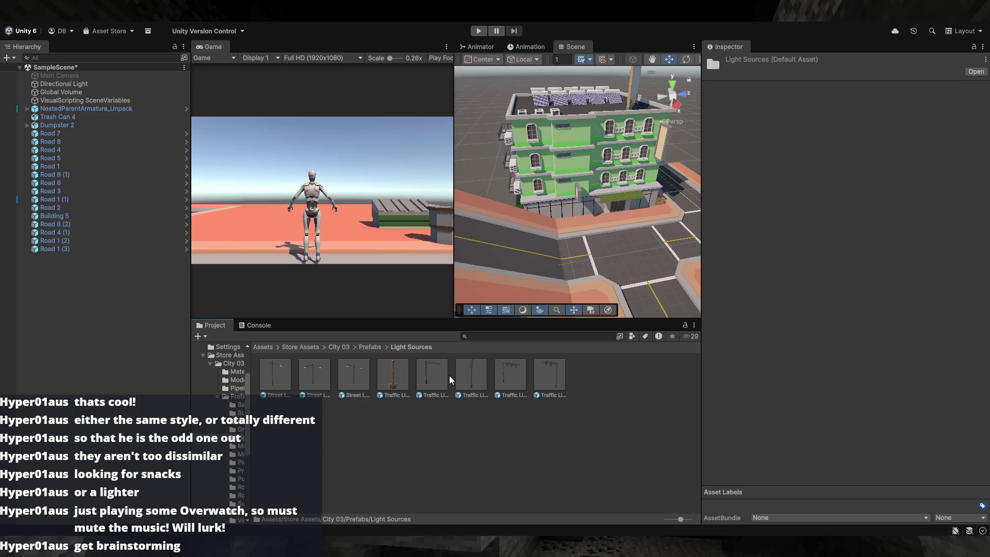
{"action": "key", "text": "BackSpace"}
{"action": "left_click", "coordinate": [475, 375]}
{"action": "double_click", "coordinate": [526, 397]}
{"action": "key", "text": "BackSpace"}
{"action": "double_click", "coordinate": [526, 379]}
{"action": "key", "text": "BackSpace"}
- In the Plants folder, trial-place Bush 1 in the scene, undo it, and orbit near the ramped sidewalk
{"action": "double_click", "coordinate": [558, 381]}
{"action": "mouse_move", "coordinate": [282, 384]}
{"action": "left_mouse_down"}
{"action": "mouse_move", "coordinate": [565, 266]}
{"action": "mouse_move", "coordinate": [418, 256]}
{"action": "mouse_move", "coordinate": [439, 252]}
{"action": "left_mouse_up"}
{"action": "key", "text": "ctrl+z"}
{"action": "mouse_move", "coordinate": [550, 243]}
{"action": "left_mouse_down"}
{"action": "mouse_move", "coordinate": [668, 245]}
{"action": "mouse_move", "coordinate": [664, 306]}
{"action": "left_mouse_up"}
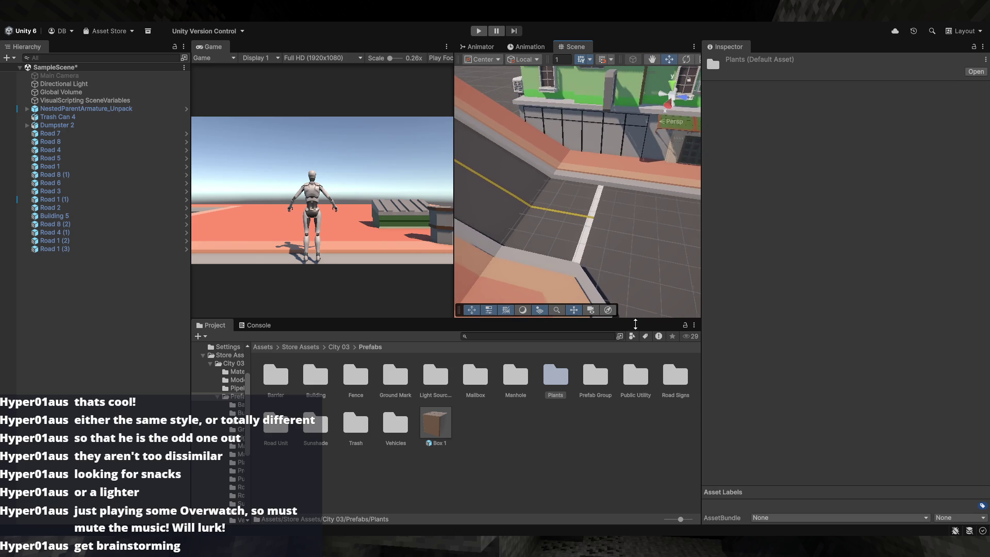
- Recheck the Prefab Group and Public Utility folders, then go up to Store Assets
{"action": "double_click", "coordinate": [597, 380]}
{"action": "key", "text": "BackSpace"}
{"action": "double_click", "coordinate": [624, 390]}
{"action": "key", "text": "BackSpace"}
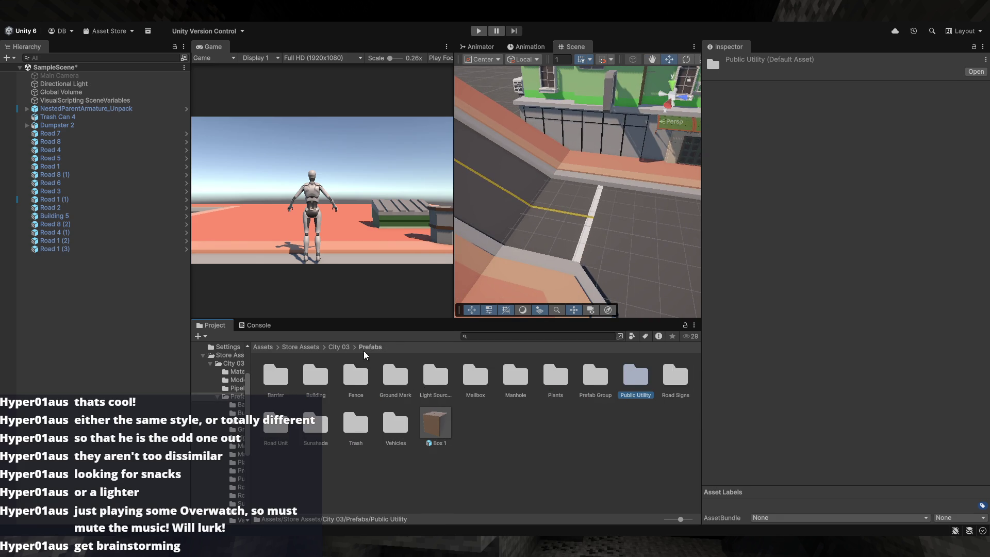
{"action": "left_click", "coordinate": [338, 348]}
{"action": "left_click", "coordinate": [307, 350]}
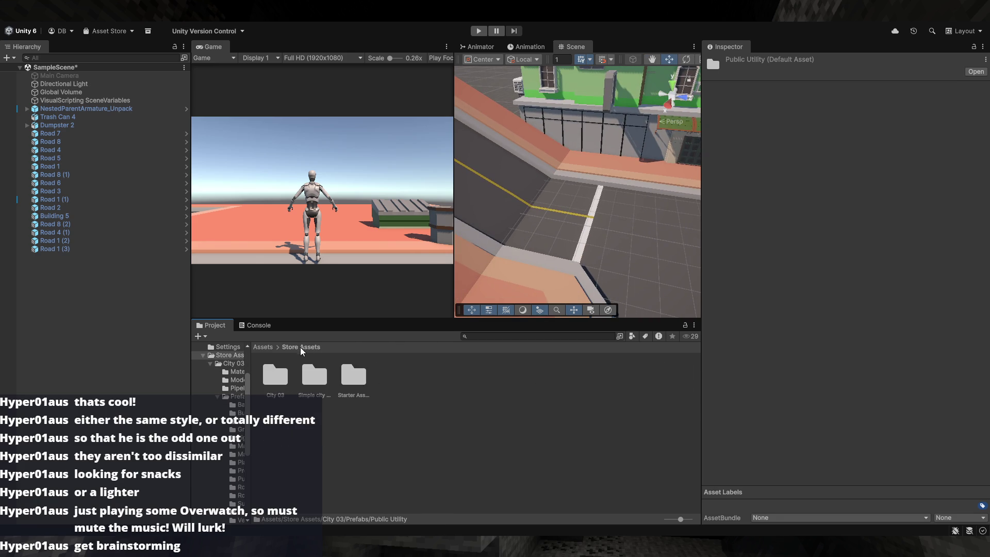
- Drop Building_A1_prefab from Simple city plain's Prefabs beside the sidewalk at X -14.71, Z 21.33
{"action": "double_click", "coordinate": [310, 388]}
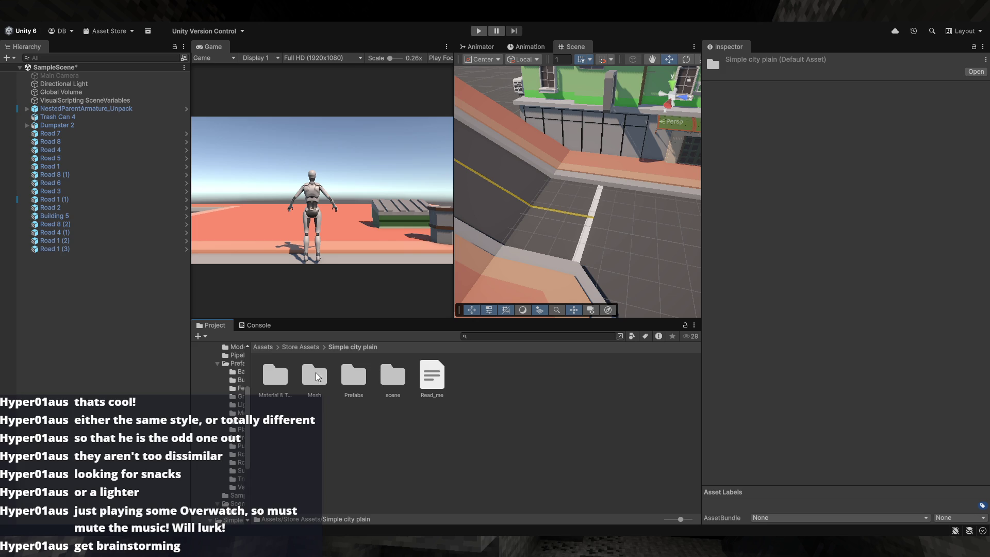
{"action": "double_click", "coordinate": [282, 381]}
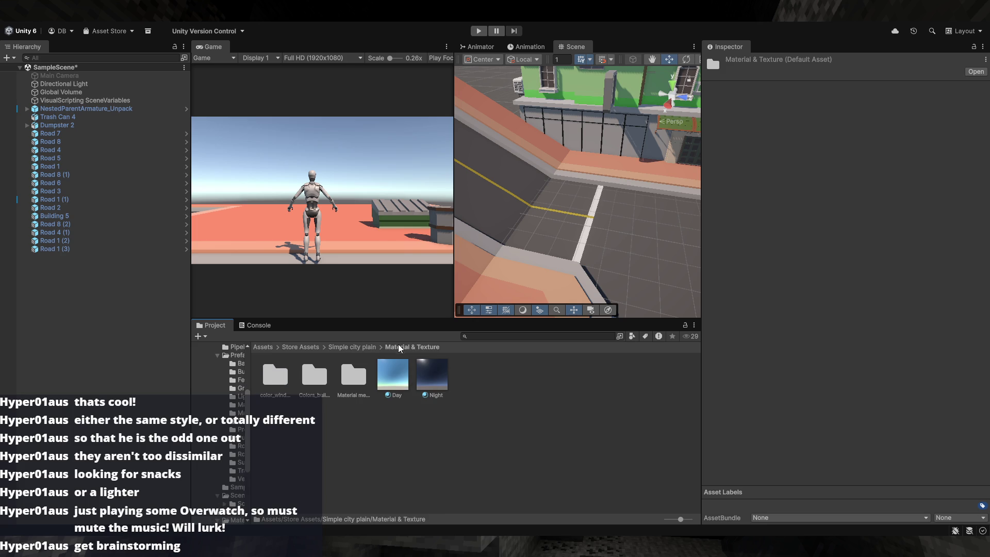
{"action": "left_click", "coordinate": [357, 348]}
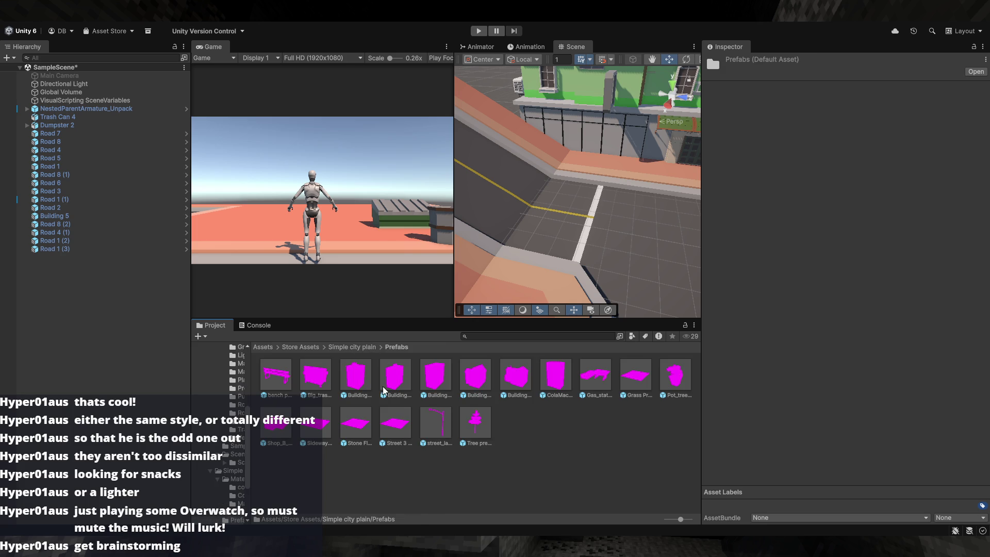
{"action": "mouse_move", "coordinate": [490, 258]}
{"action": "left_mouse_down"}
{"action": "mouse_move", "coordinate": [593, 248]}
{"action": "mouse_move", "coordinate": [735, 252]}
{"action": "mouse_move", "coordinate": [640, 294]}
{"action": "mouse_move", "coordinate": [846, 250]}
{"action": "mouse_move", "coordinate": [493, 382]}
{"action": "mouse_move", "coordinate": [622, 242]}
{"action": "mouse_move", "coordinate": [613, 237]}
{"action": "mouse_move", "coordinate": [432, 364]}
{"action": "left_mouse_up"}
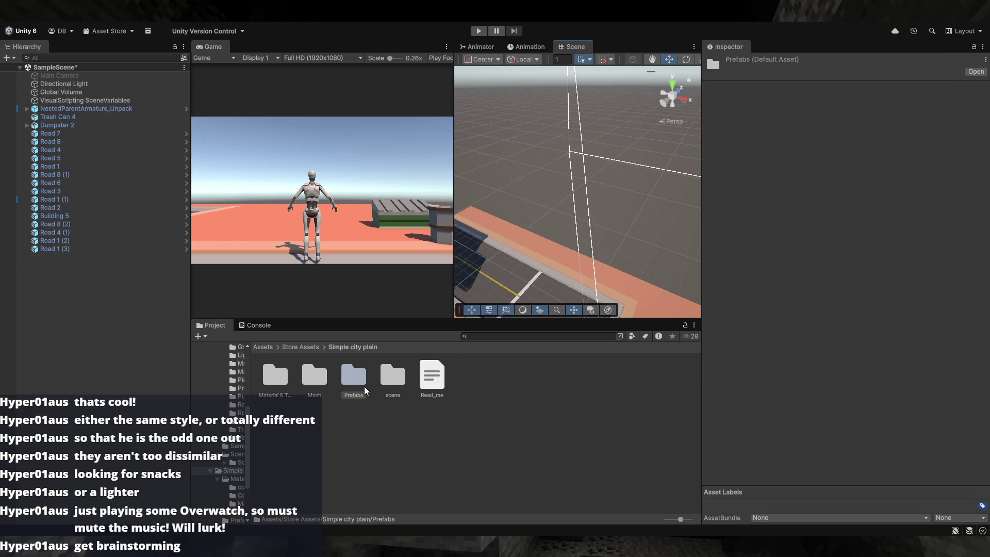
{"action": "double_click", "coordinate": [353, 376]}
{"action": "mouse_move", "coordinate": [355, 379]}
{"action": "left_mouse_down"}
{"action": "mouse_move", "coordinate": [594, 229]}
{"action": "mouse_move", "coordinate": [593, 213]}
{"action": "mouse_move", "coordinate": [617, 241]}
{"action": "mouse_move", "coordinate": [661, 227]}
{"action": "left_mouse_up"}
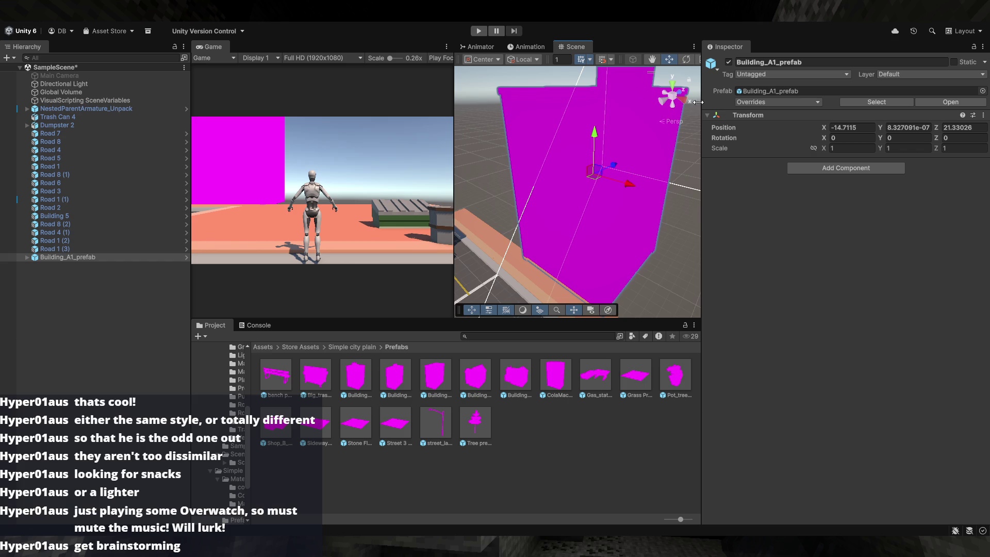
- Open Building_I_2_Prefab in Prefab Mode and select its nested Building_I_2 mesh
{"action": "double_click", "coordinate": [442, 382]}
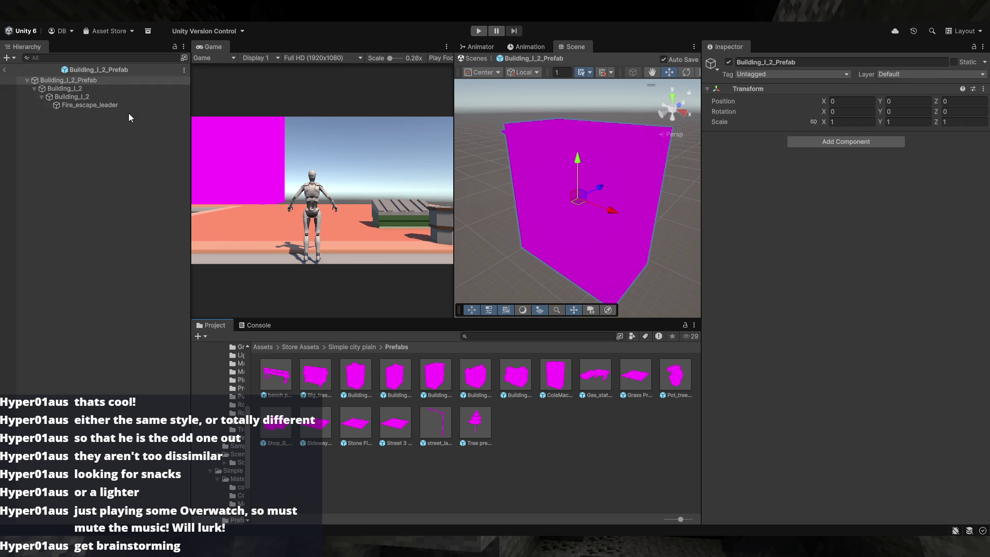
{"action": "left_click", "coordinate": [109, 88]}
{"action": "left_click", "coordinate": [110, 98]}
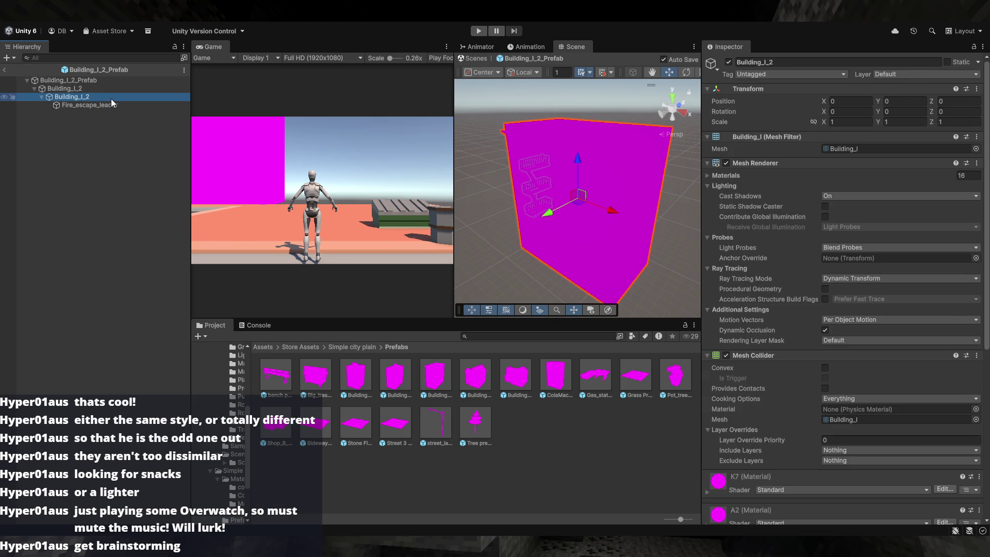
{"action": "left_click", "coordinate": [115, 106]}
{"action": "left_click", "coordinate": [113, 98]}
{"action": "left_click", "coordinate": [115, 104]}
{"action": "left_click", "coordinate": [115, 99]}
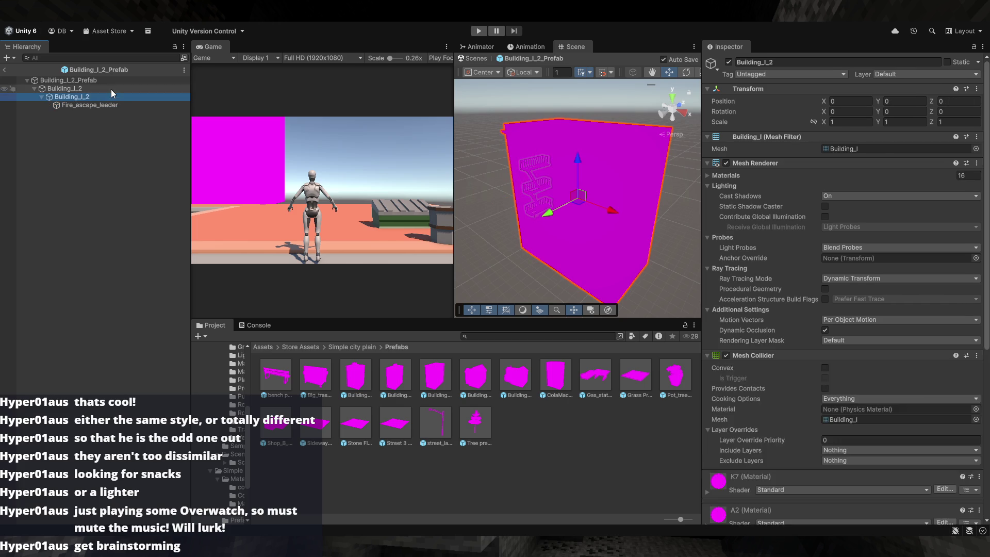
{"action": "left_click", "coordinate": [110, 89]}
{"action": "left_click", "coordinate": [111, 96]}
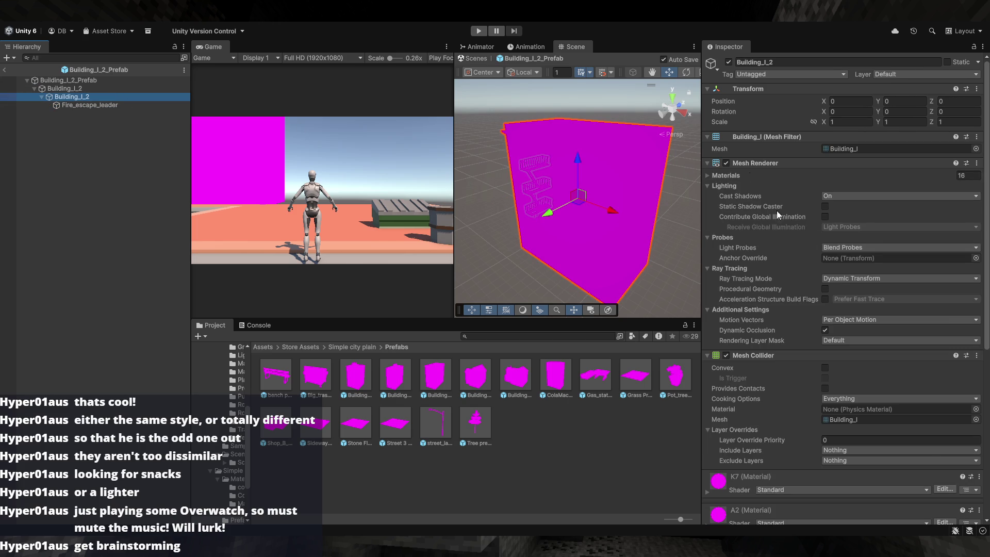
- Scroll the Inspector to the nine magenta Standard-shader materials, K7 through A
{"action": "scroll", "coordinate": [783, 371], "scroll_direction": "down", "scroll_amount": 5}
{"action": "scroll", "coordinate": [790, 386], "scroll_direction": "down", "scroll_amount": 4}
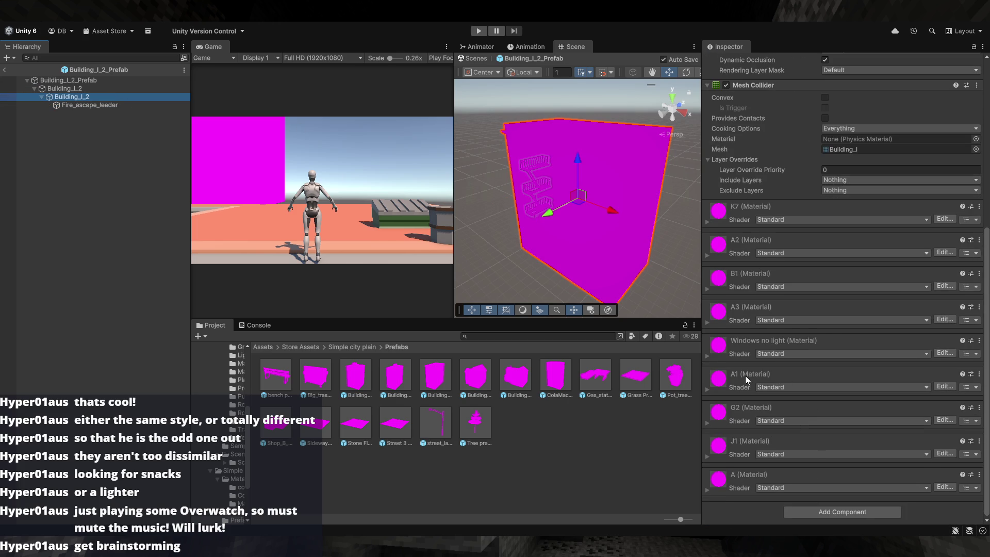
{"action": "left_click", "coordinate": [782, 221]}
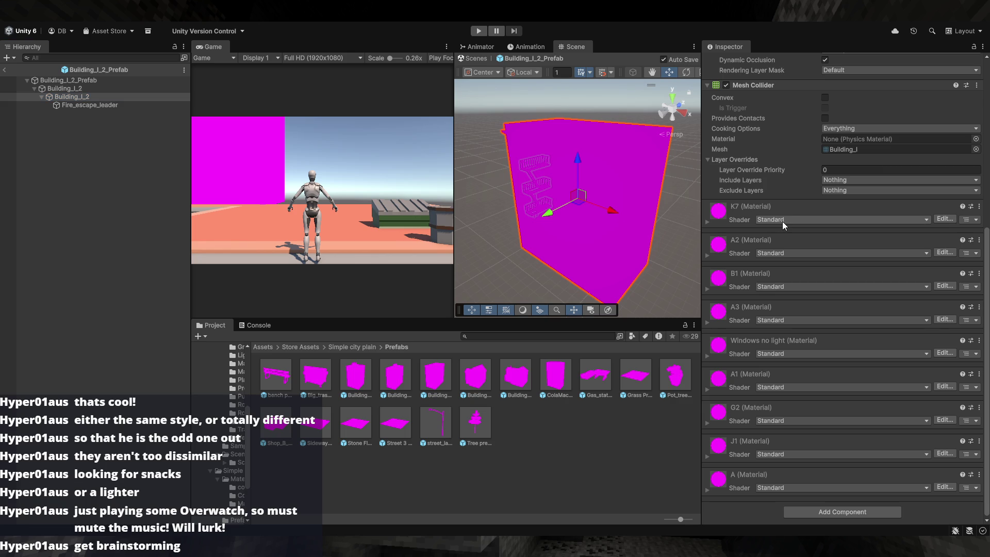
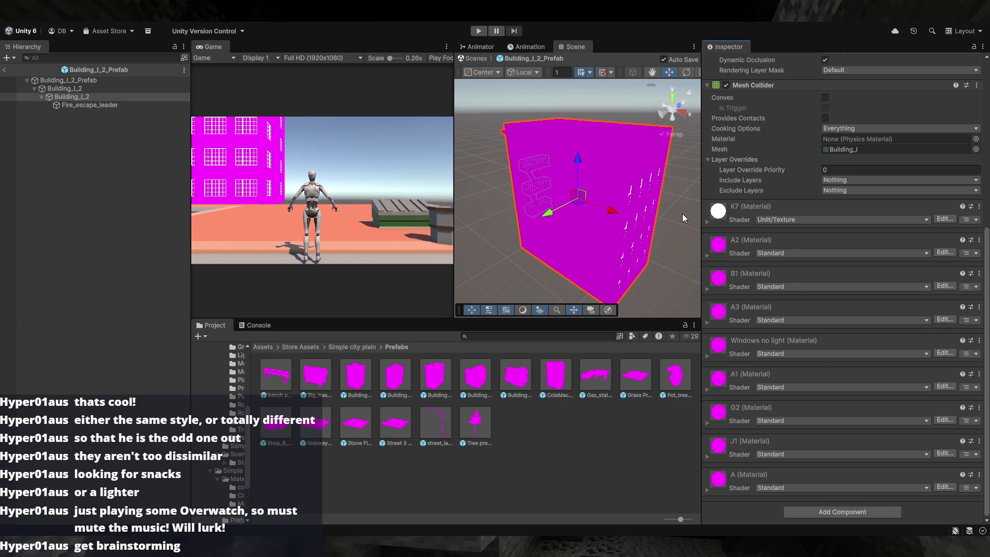
- Switch the A2, K7 and B1 materials to Universal Render Pipeline/Lit, then clear the selection
{"action": "left_click", "coordinate": [793, 255]}
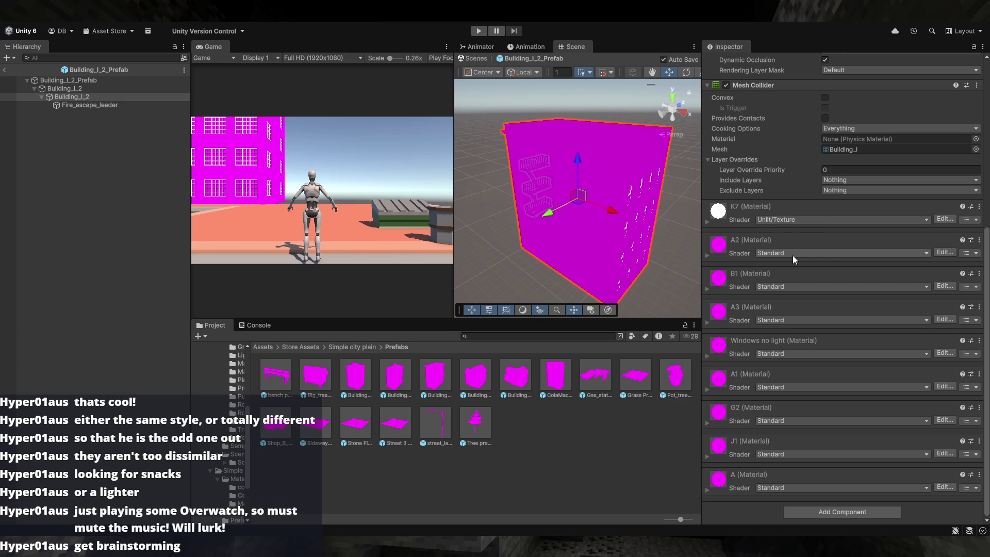
{"action": "left_click", "coordinate": [787, 219]}
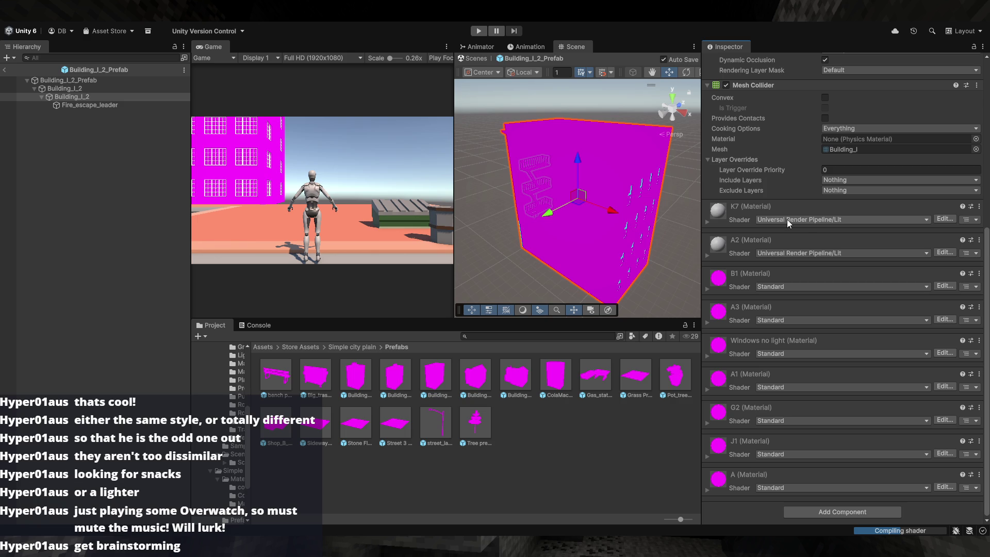
{"action": "left_click", "coordinate": [791, 290]}
{"action": "mouse_move", "coordinate": [665, 243]}
{"action": "left_mouse_down"}
{"action": "mouse_move", "coordinate": [616, 251]}
{"action": "mouse_move", "coordinate": [535, 246]}
{"action": "mouse_move", "coordinate": [652, 235]}
{"action": "mouse_move", "coordinate": [519, 208]}
{"action": "mouse_move", "coordinate": [525, 257]}
{"action": "left_mouse_up"}
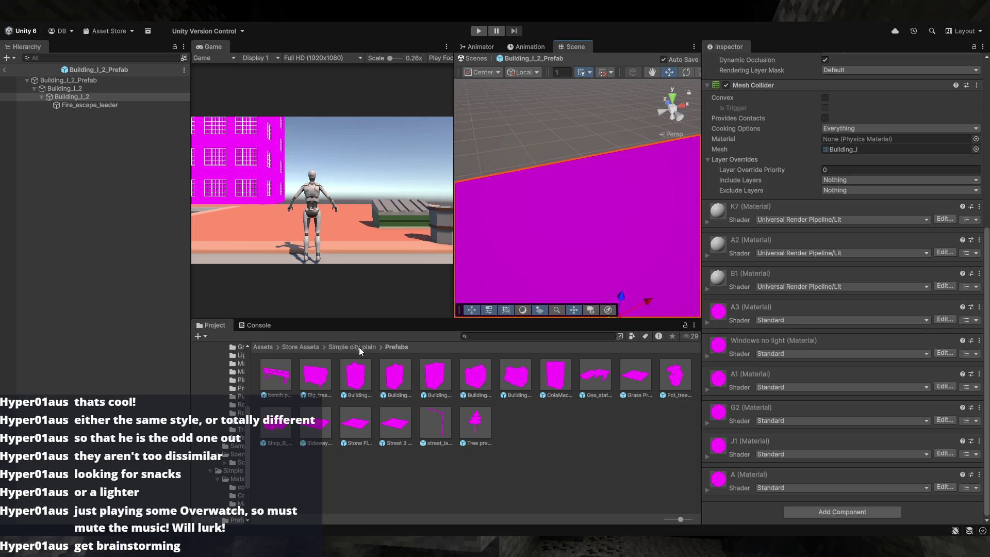
{"action": "left_click", "coordinate": [524, 447]}
{"action": "left_click", "coordinate": [554, 390]}
{"action": "left_click", "coordinate": [534, 414]}
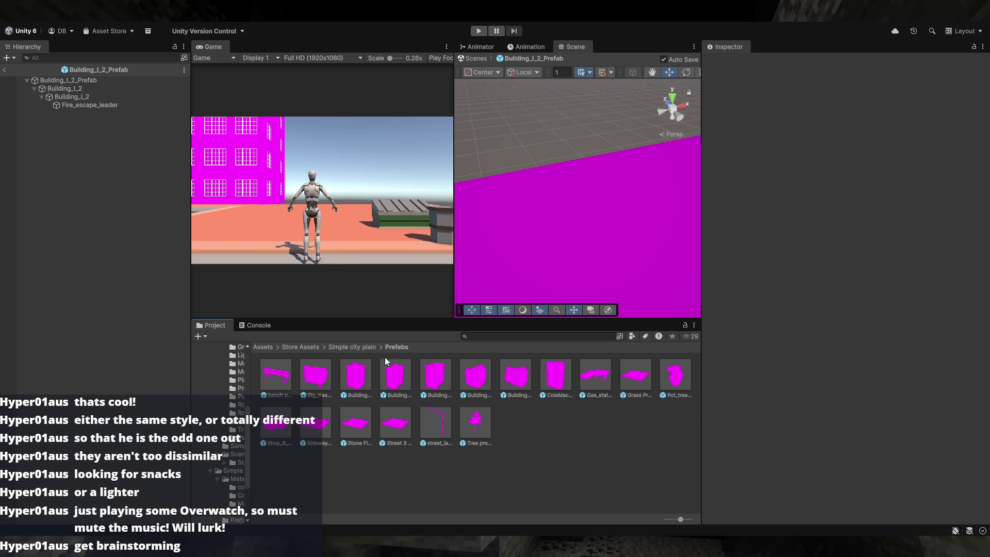
- Browse Material & Texture's Colors_buildings folder and inspect the A2 and A3 materials
{"action": "left_click", "coordinate": [350, 347]}
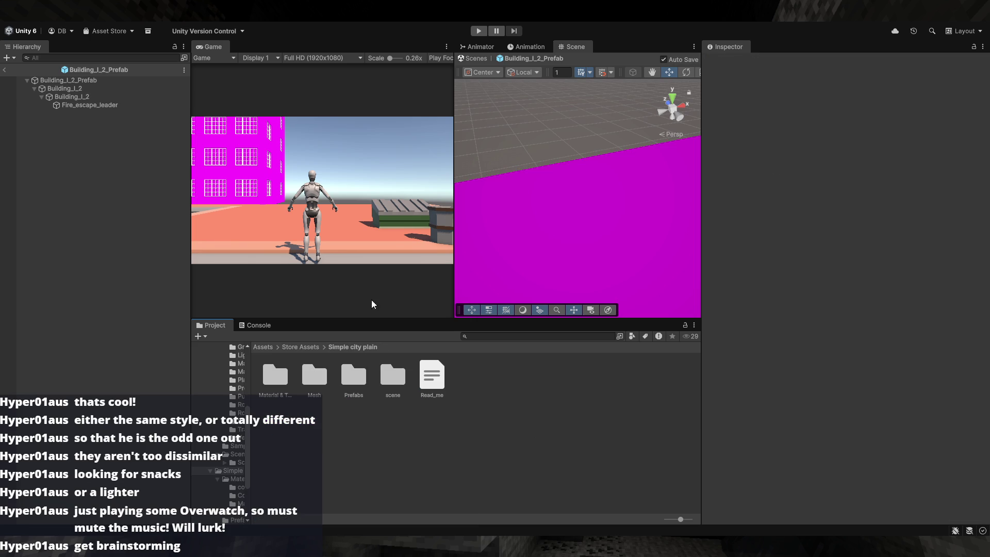
{"action": "left_click_drag", "start_coordinate": [563, 217], "coordinate": [528, 239]}
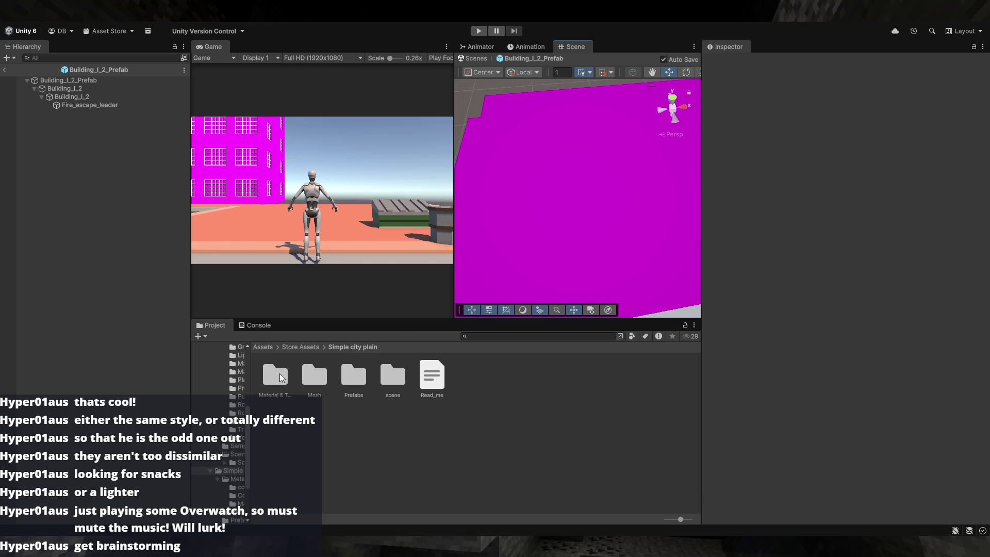
{"action": "double_click", "coordinate": [279, 373]}
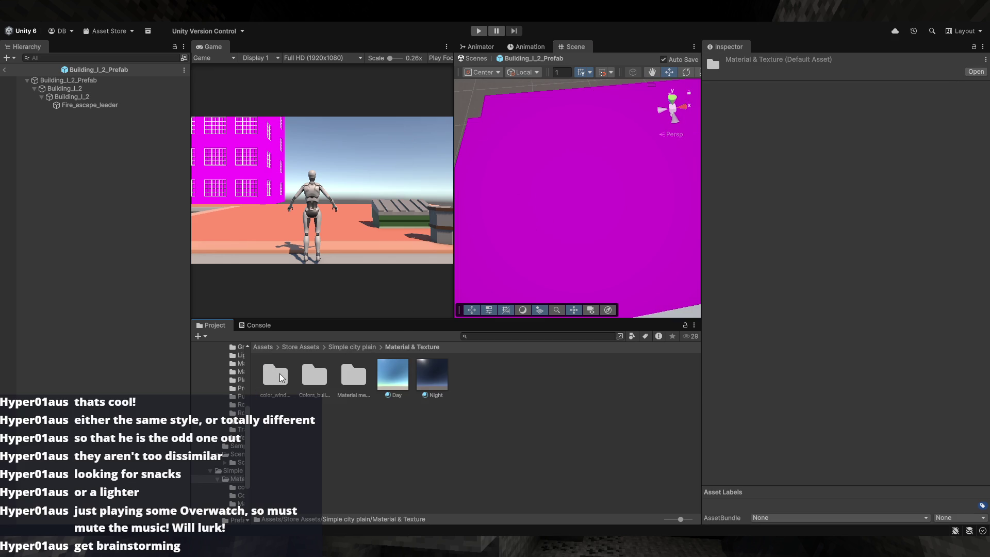
{"action": "double_click", "coordinate": [316, 384]}
{"action": "scroll", "coordinate": [360, 390], "scroll_direction": "down", "scroll_amount": 2}
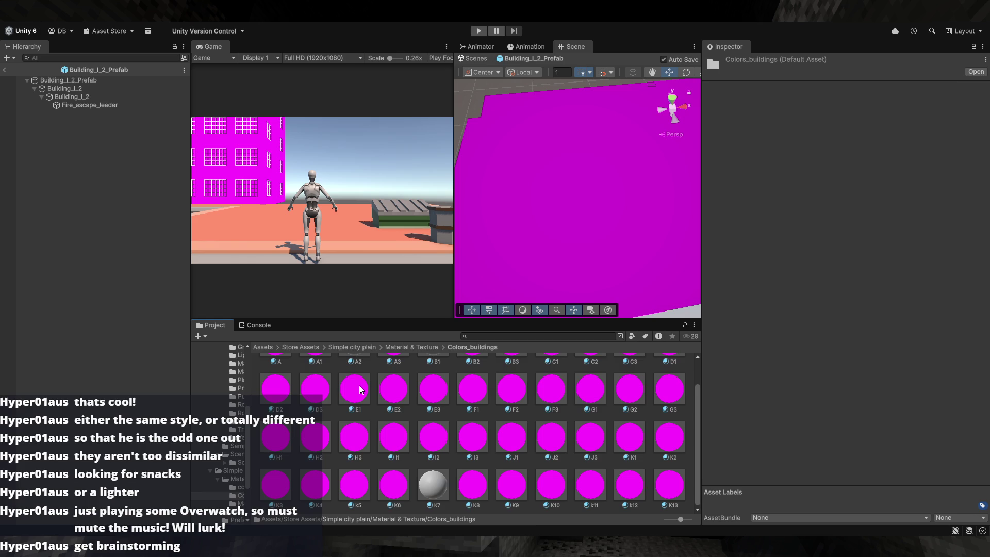
{"action": "scroll", "coordinate": [361, 390], "scroll_direction": "up", "scroll_amount": 2}
{"action": "left_click", "coordinate": [354, 380]}
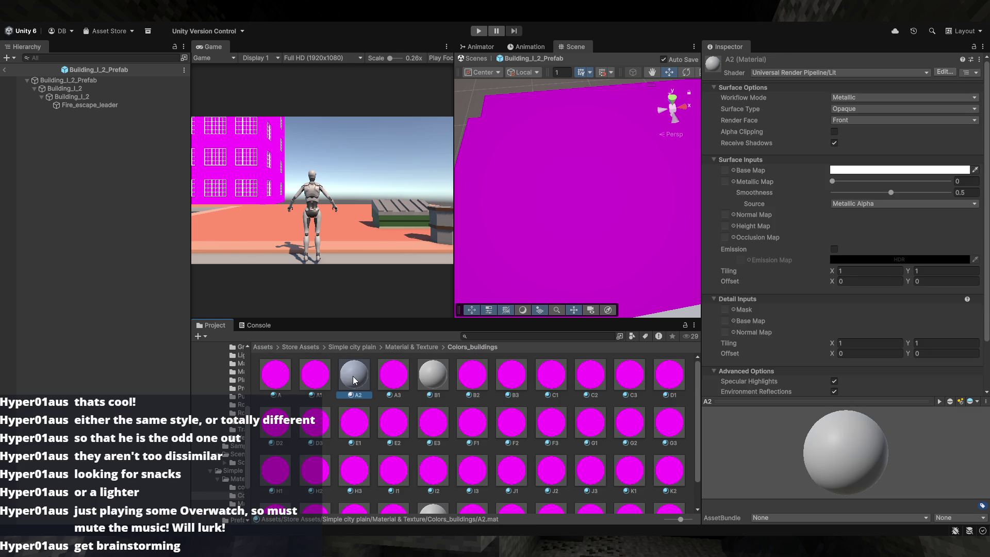
{"action": "left_click", "coordinate": [384, 384]}
{"action": "left_click", "coordinate": [354, 380]}
- Check the Windows no light material in color_windows, then open the Material mesh folder
{"action": "left_click", "coordinate": [420, 347]}
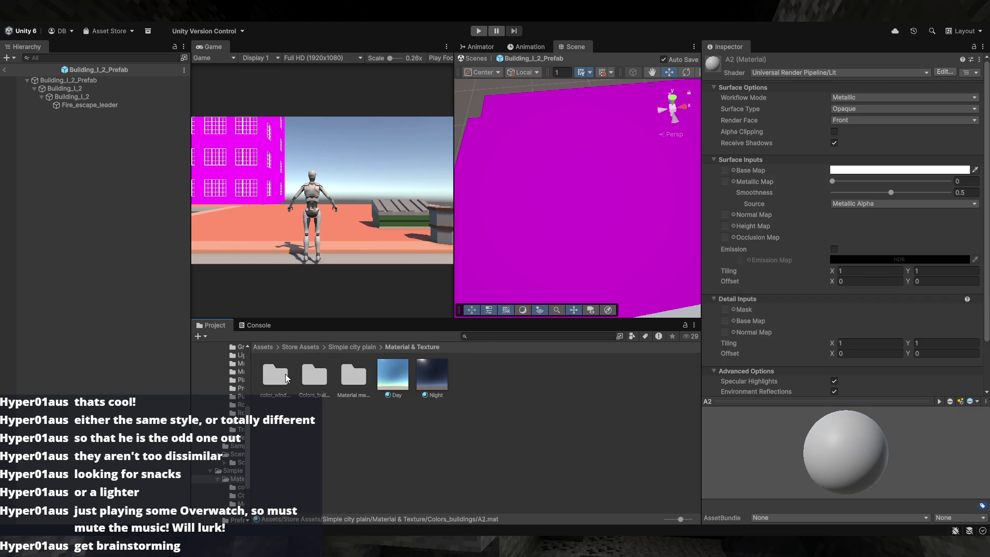
{"action": "double_click", "coordinate": [288, 378]}
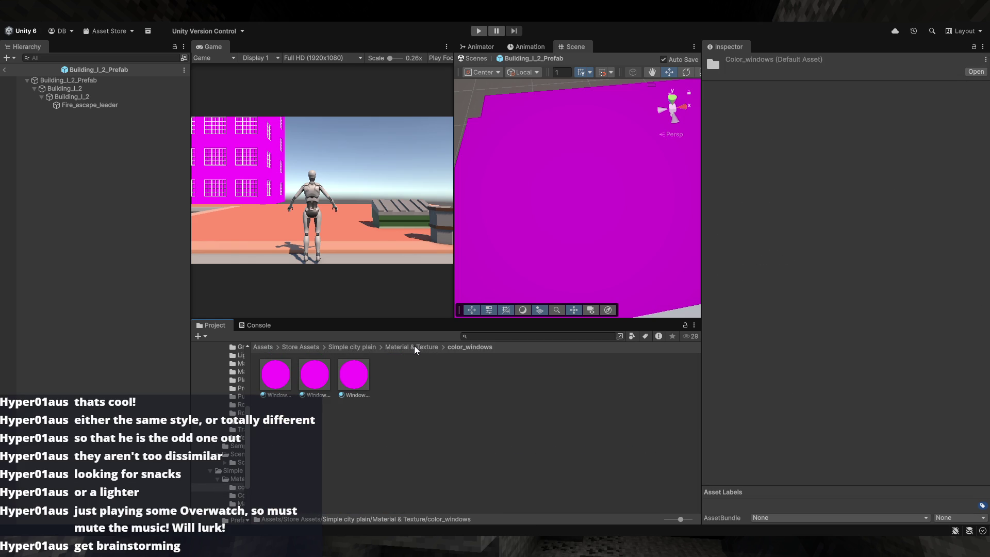
{"action": "left_click", "coordinate": [354, 384]}
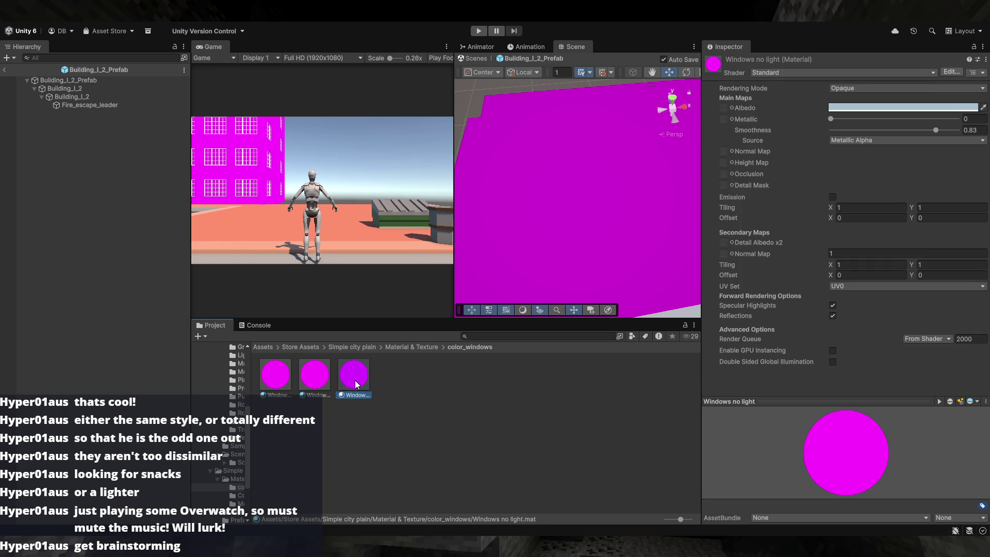
{"action": "left_click", "coordinate": [424, 347]}
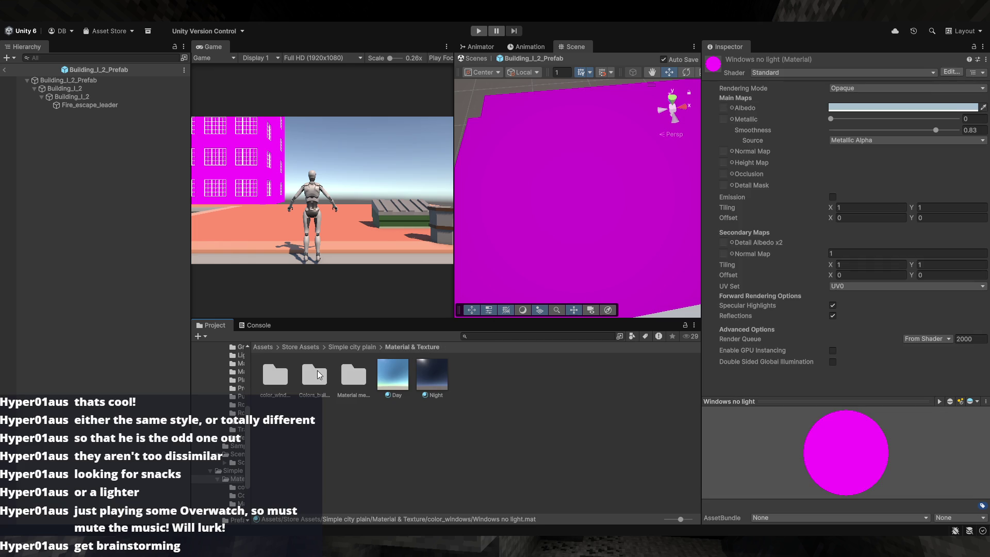
{"action": "double_click", "coordinate": [320, 375]}
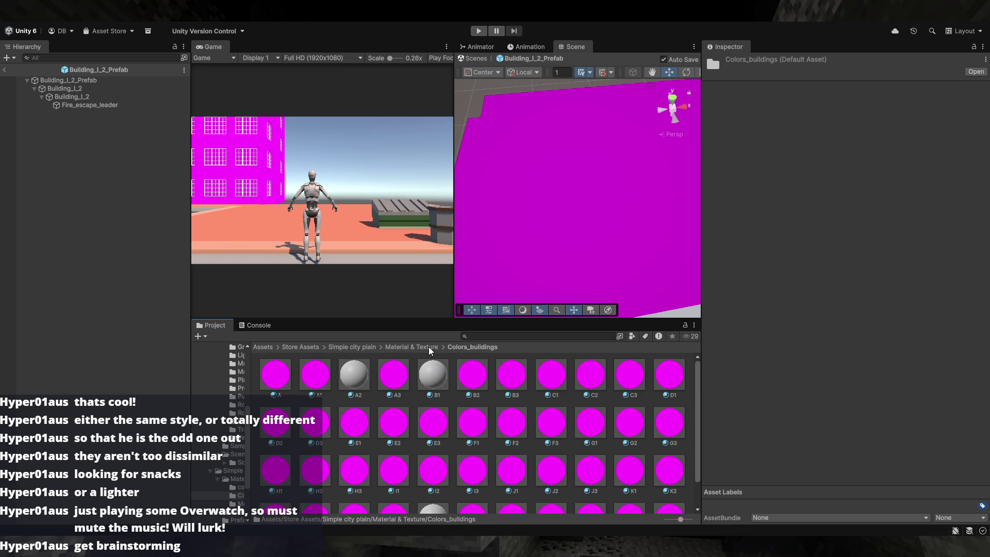
{"action": "left_click", "coordinate": [411, 347]}
{"action": "double_click", "coordinate": [371, 384]}
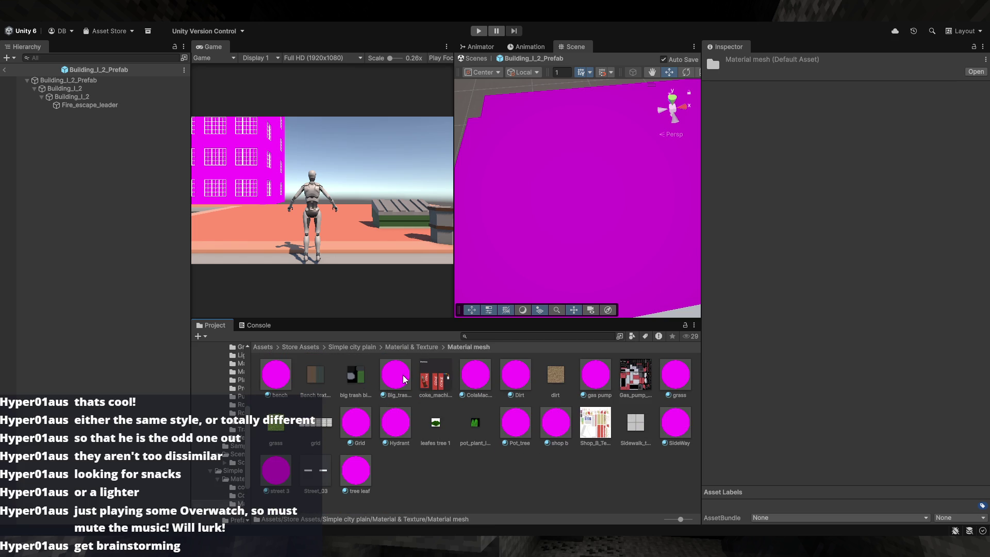
- Try other shaders on the bench material, undo back to Standard, and inspect its Albedo texture
{"action": "left_click", "coordinate": [271, 380]}
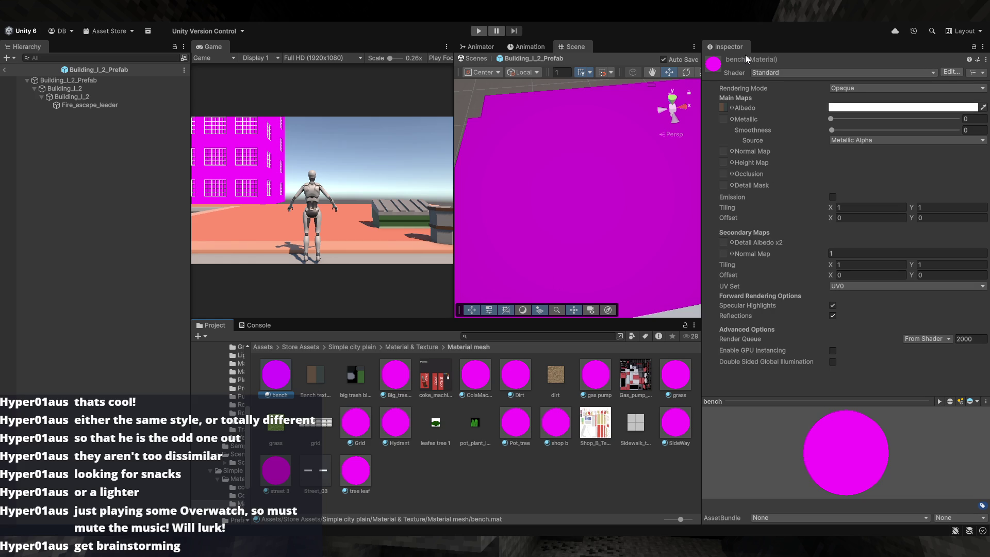
{"action": "left_click", "coordinate": [770, 71]}
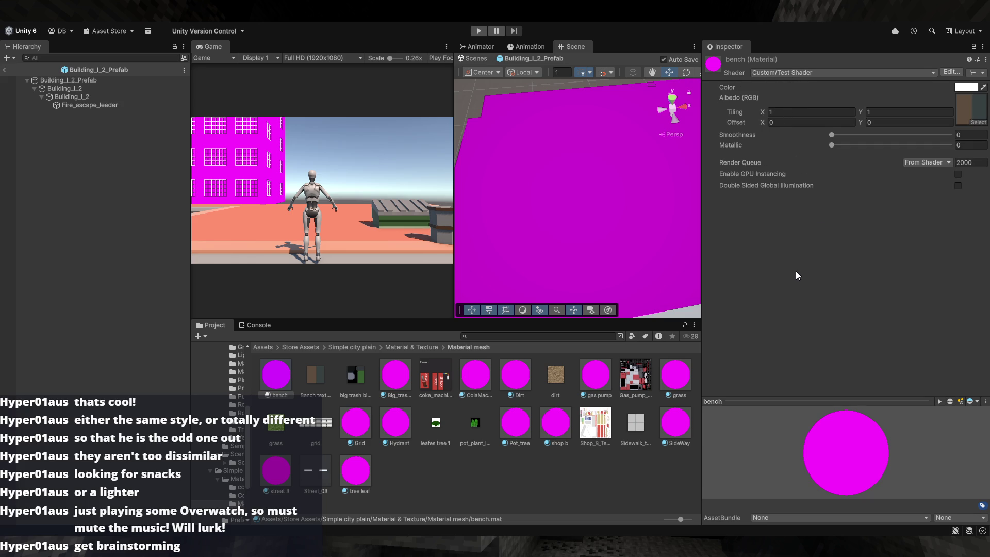
{"action": "key", "text": "ctrl+z"}
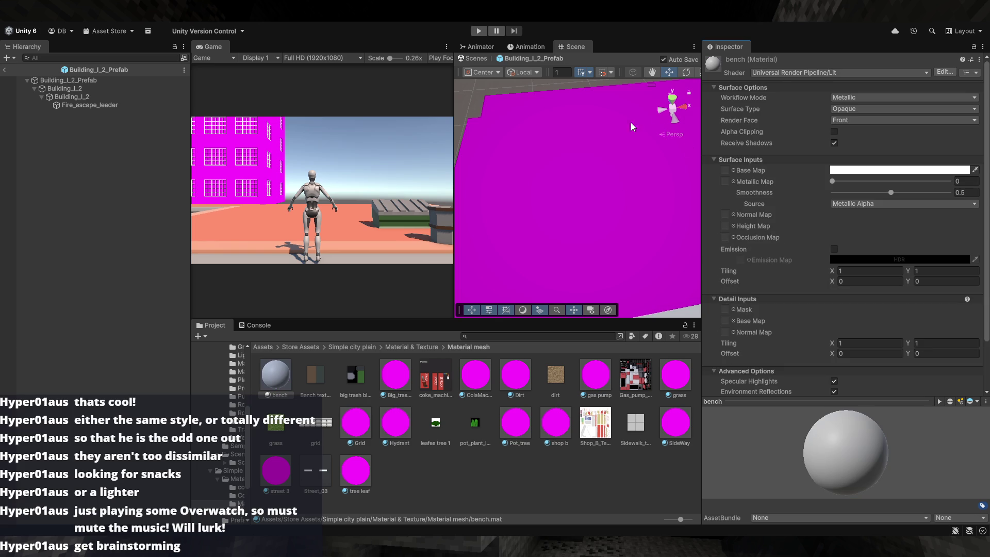
{"action": "scroll", "coordinate": [761, 221], "scroll_direction": "down", "scroll_amount": 1}
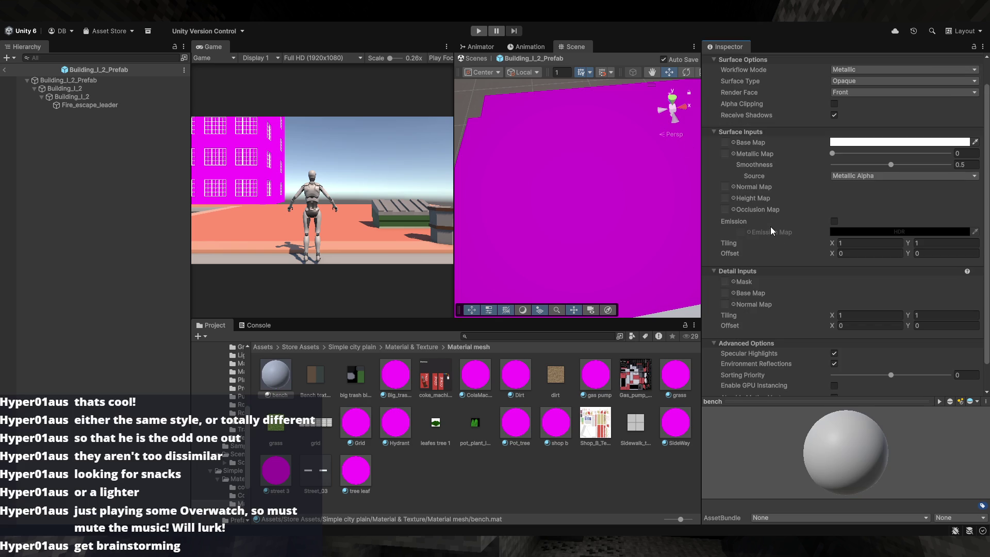
{"action": "key", "text": "ctrl+z"}
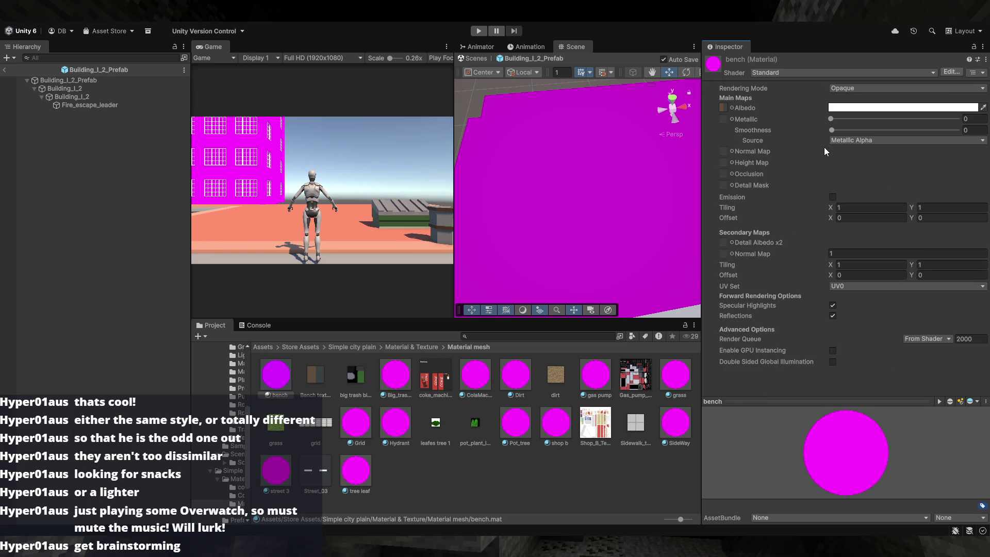
{"action": "left_click", "coordinate": [722, 106]}
{"action": "mouse_move", "coordinate": [665, 233]}
{"action": "left_mouse_down", "text": "alt"}
{"action": "mouse_move", "coordinate": [543, 237]}
{"action": "mouse_move", "coordinate": [619, 206]}
{"action": "mouse_move", "coordinate": [705, 147]}
{"action": "mouse_move", "coordinate": [394, 211]}
{"action": "left_mouse_up", "text": "alt"}
- Revert the building's A2 material to Standard with Ctrl+Z and exit the prefab to SampleScene
{"action": "left_click", "coordinate": [533, 271]}
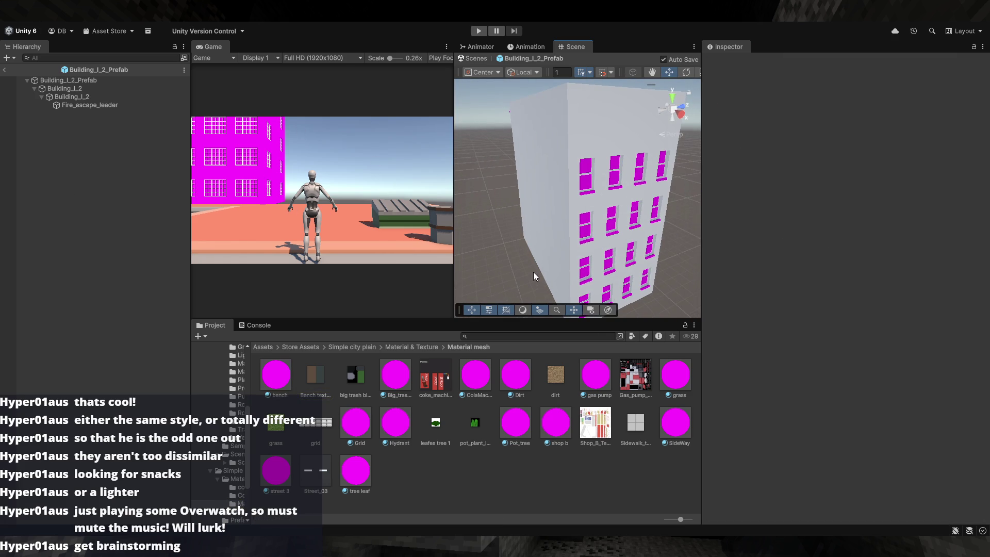
{"action": "left_click", "coordinate": [543, 156], "text": "ctrl+alt"}
{"action": "key", "text": "ctrl+z"}
{"action": "key", "text": "ctrl+z"}
{"action": "key", "text": "ctrl+z"}
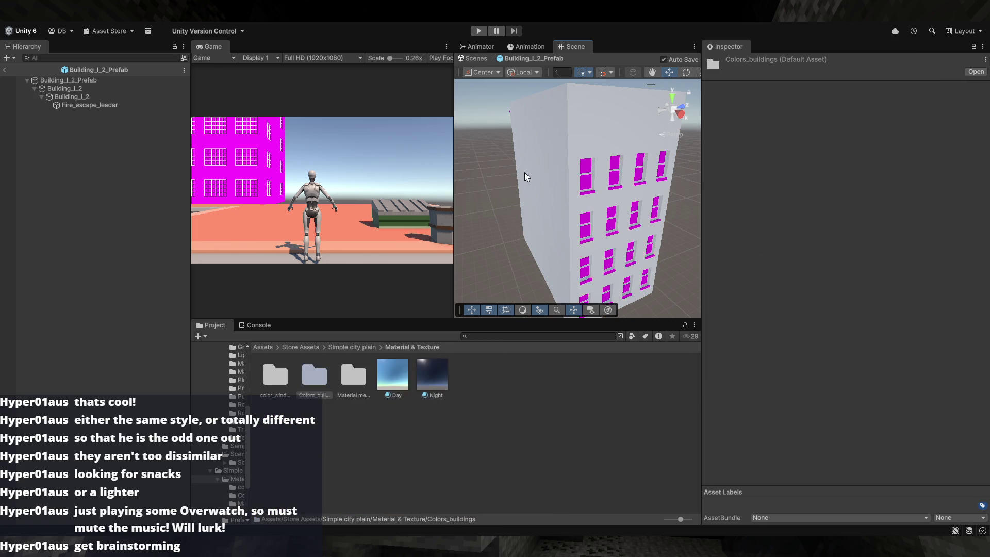
{"action": "mouse_move", "coordinate": [524, 172]}
{"action": "left_mouse_down"}
{"action": "mouse_move", "coordinate": [557, 181]}
{"action": "mouse_move", "coordinate": [629, 252]}
{"action": "mouse_move", "coordinate": [567, 188]}
{"action": "mouse_move", "coordinate": [767, 200]}
{"action": "left_mouse_up"}
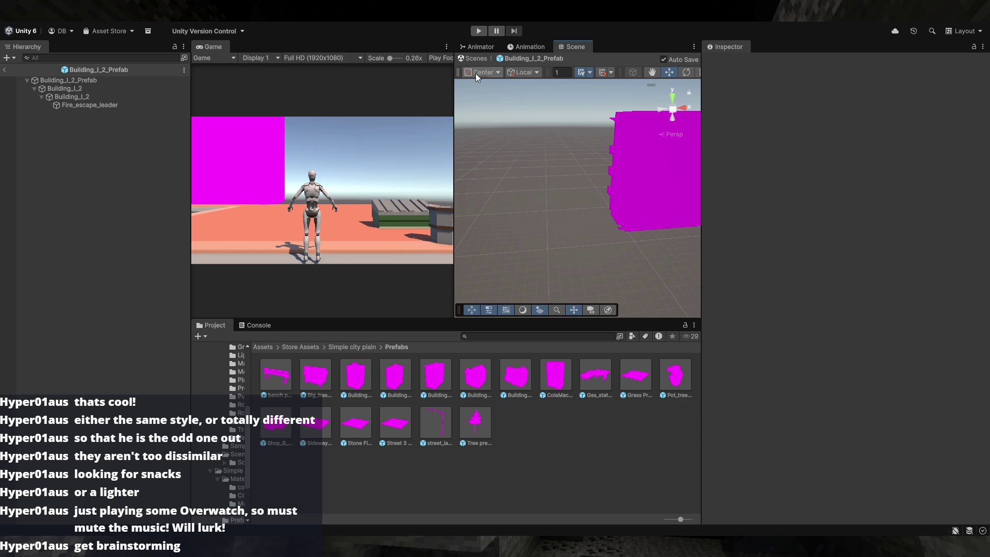
{"action": "left_click", "coordinate": [4, 74]}
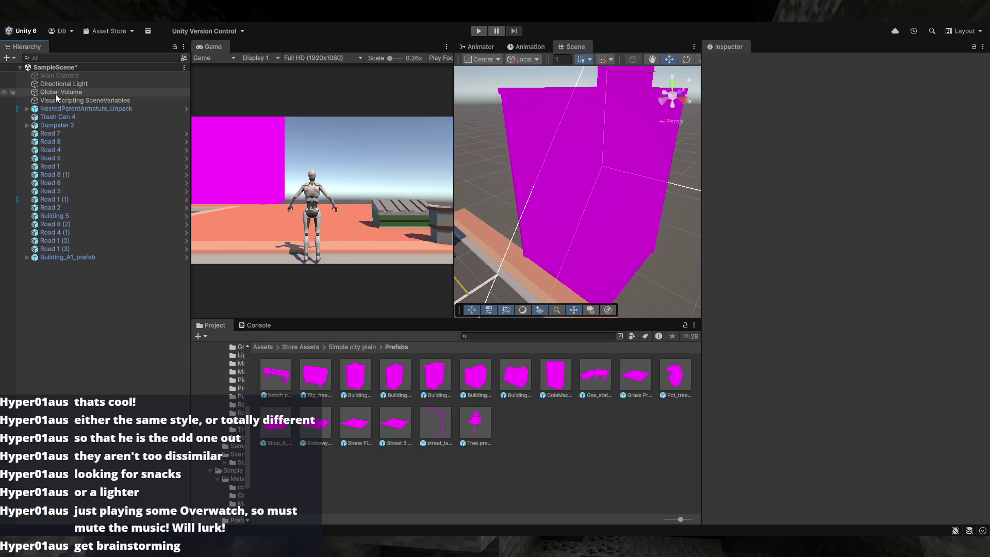
- Orbit and zoom out around the magenta building in the Scene view
{"action": "left_click_drag", "start_coordinate": [541, 223], "coordinate": [726, 229]}
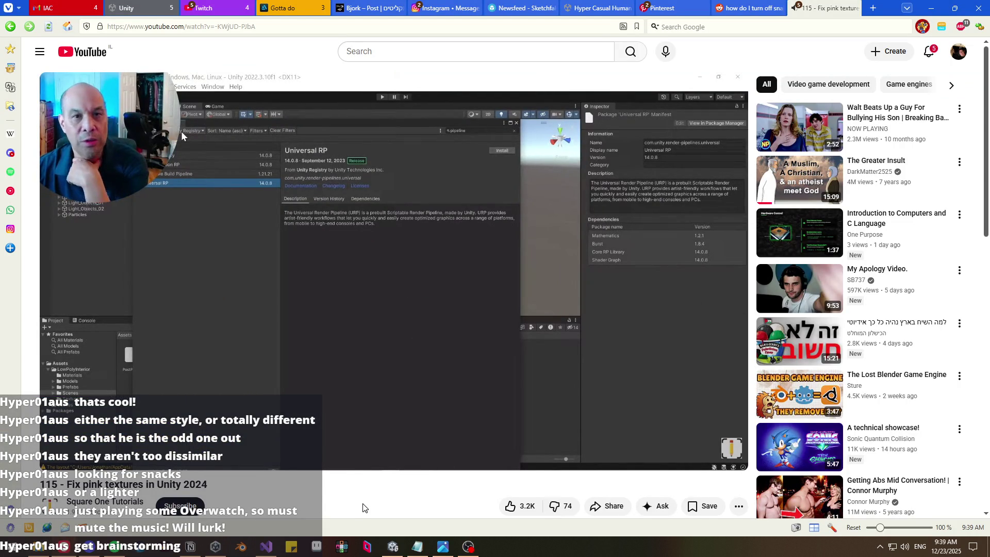
- Skip the pink-textures tutorial forward to the Universal RP package in Package Manager
{"action": "key", "text": "l"}
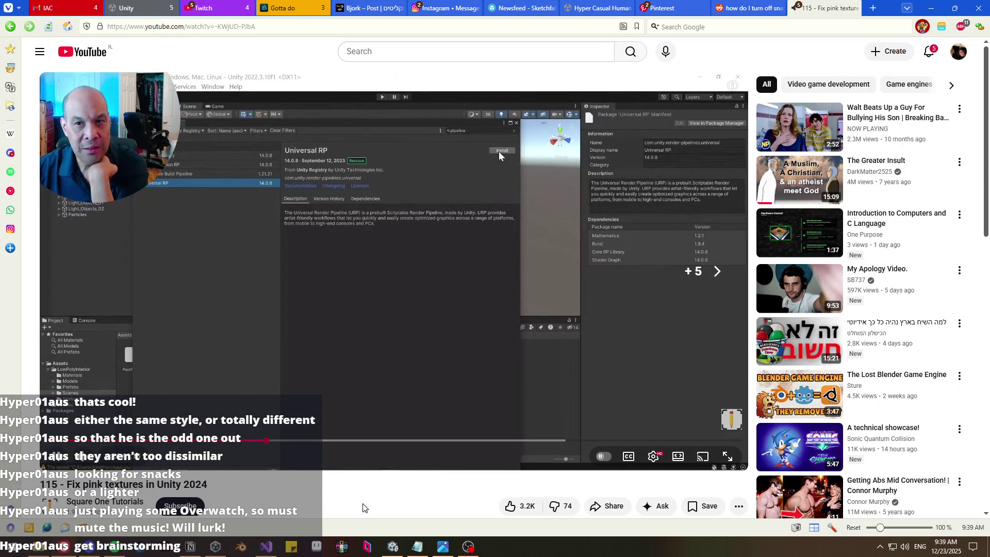